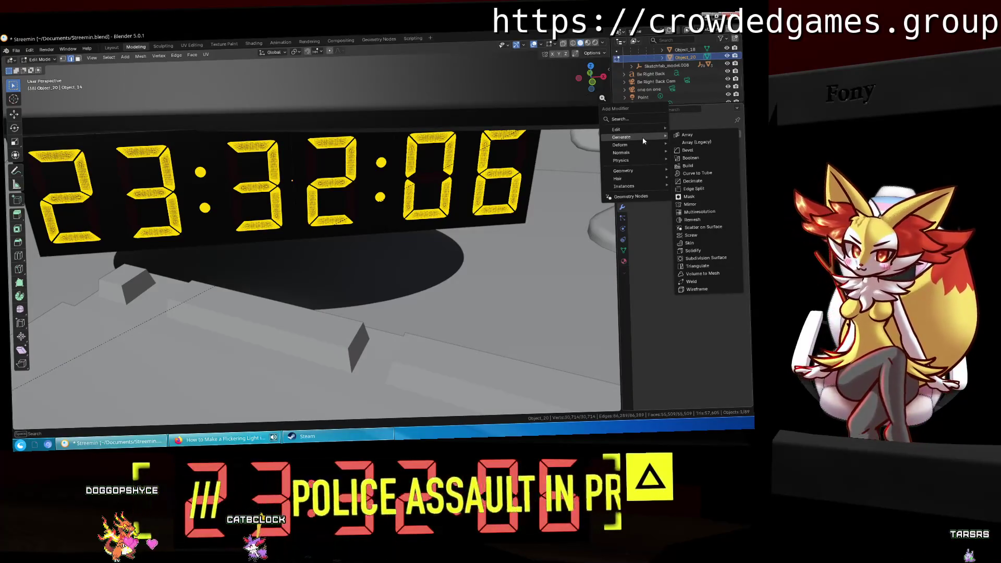
Step: Try a Remesh modifier in blocks mode on the clock digits, lowering octree depth, then remove it
{"action": "left_click", "coordinate": [699, 221]}
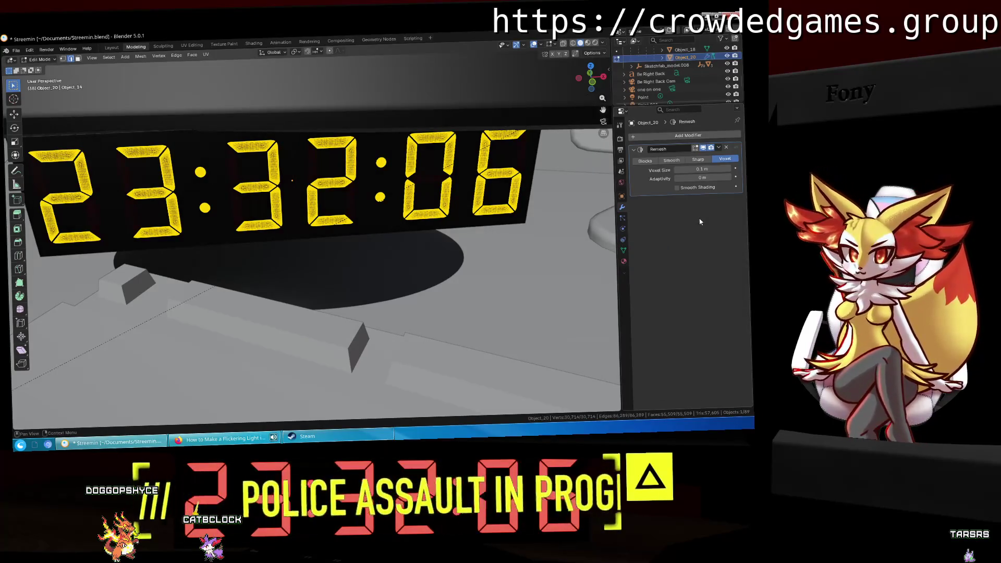
{"action": "left_click", "coordinate": [645, 160]}
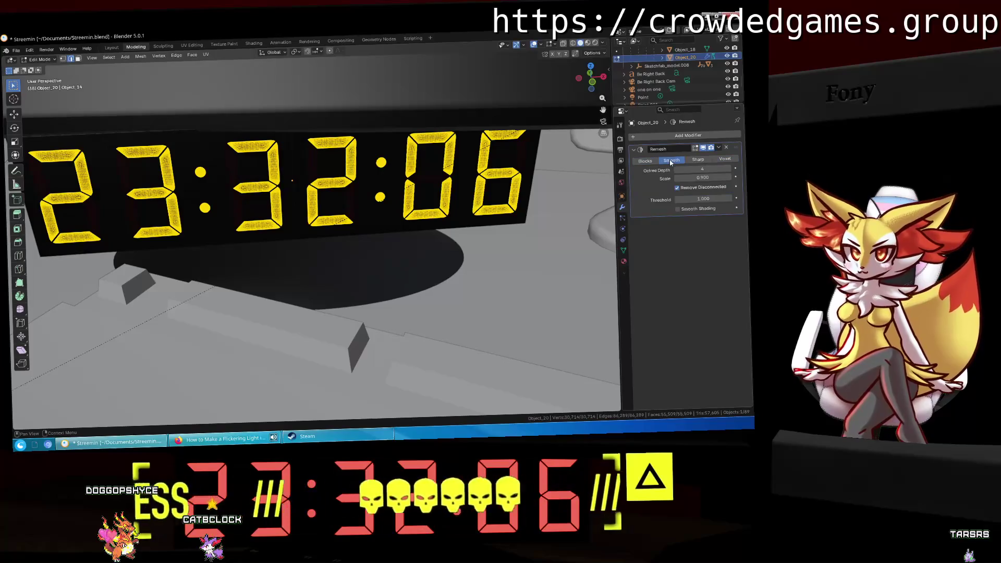
{"action": "left_click", "coordinate": [678, 169]}
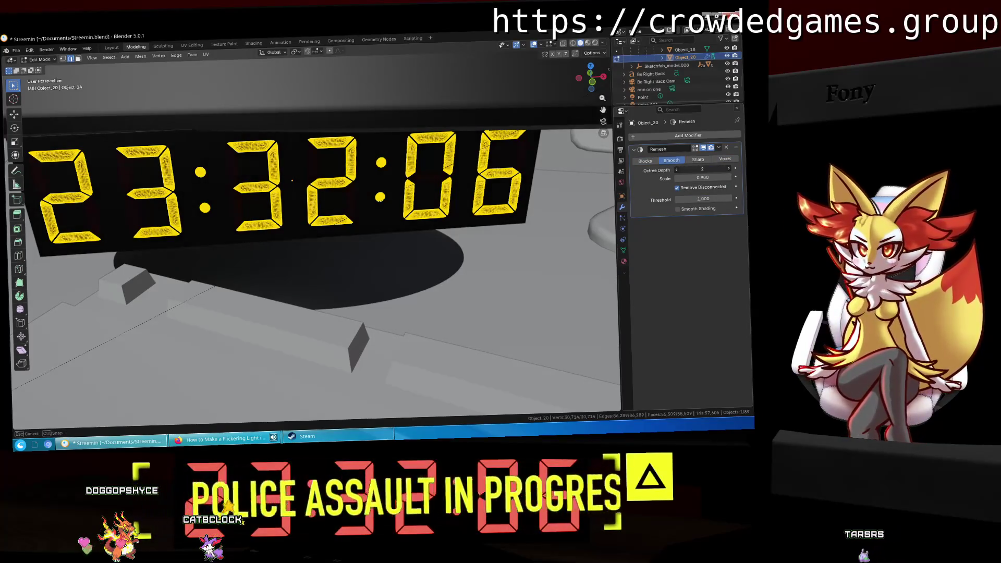
{"action": "left_click", "coordinate": [698, 170]}
{"action": "mouse_move", "coordinate": [703, 177]}
{"action": "left_mouse_down"}
{"action": "mouse_move", "coordinate": [711, 178]}
{"action": "mouse_move", "coordinate": [696, 179]}
{"action": "left_mouse_up"}
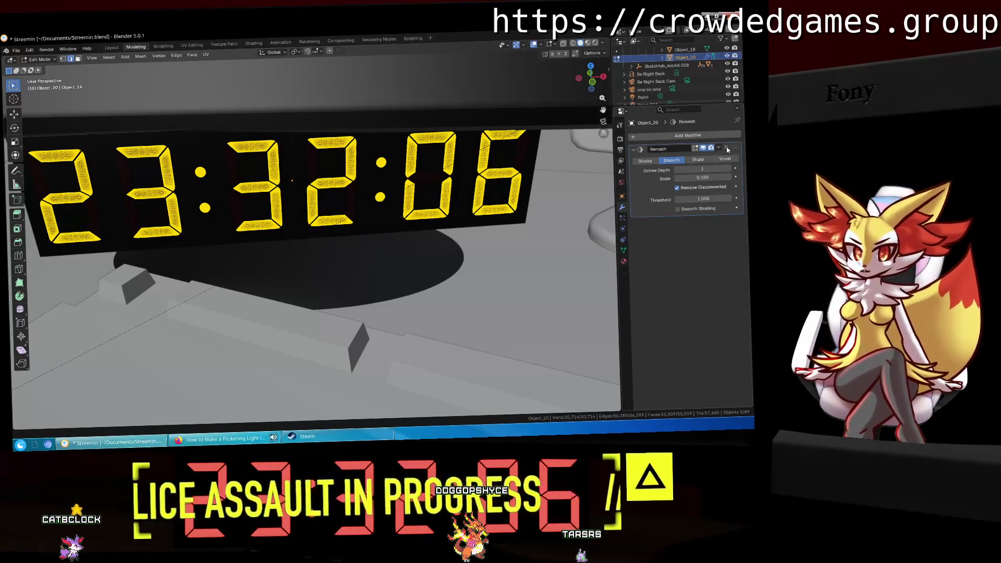
{"action": "left_click", "coordinate": [728, 148]}
Step: Add a Decimate modifier in un-subdivide mode to the digits and switch to the Layout workspace
{"action": "left_click", "coordinate": [688, 135]}
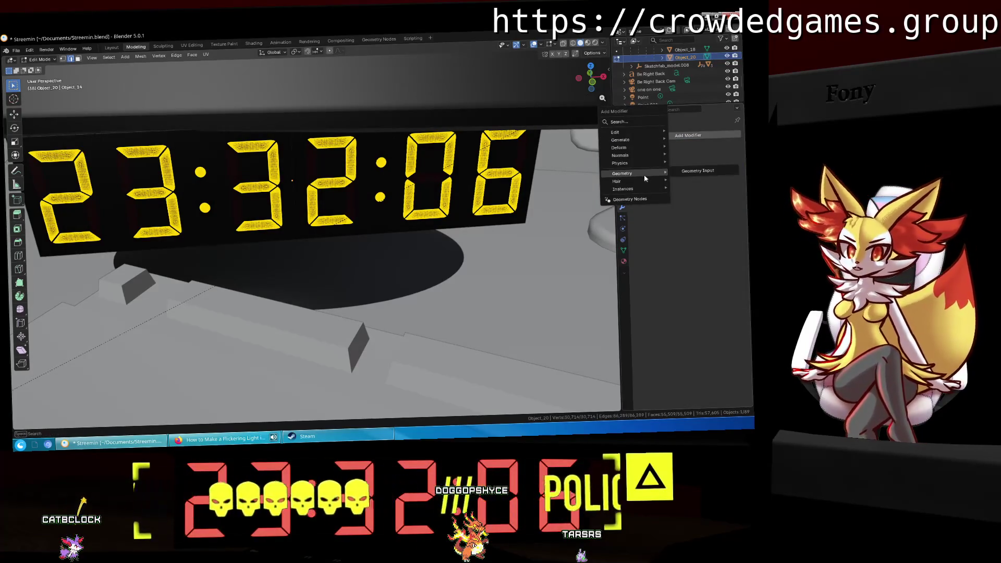
{"action": "mouse_move", "coordinate": [622, 139]}
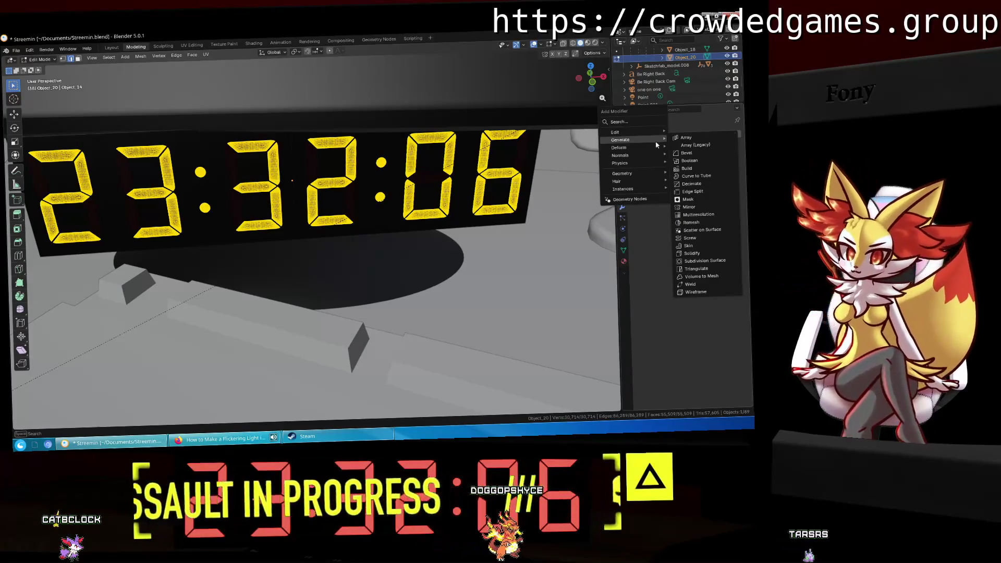
{"action": "left_click", "coordinate": [691, 183]}
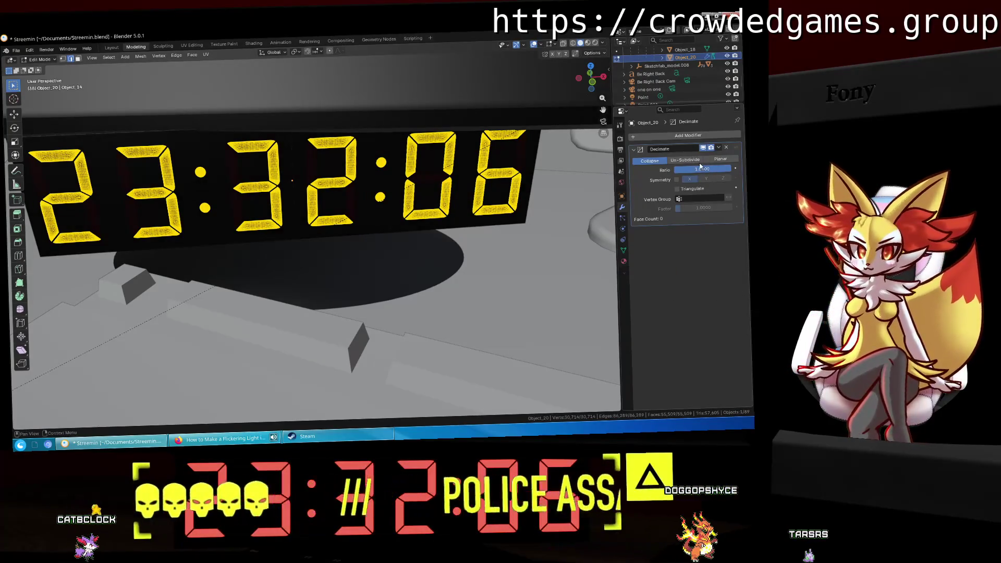
{"action": "middle_click_drag", "start_coordinate": [485, 227], "coordinate": [498, 228]}
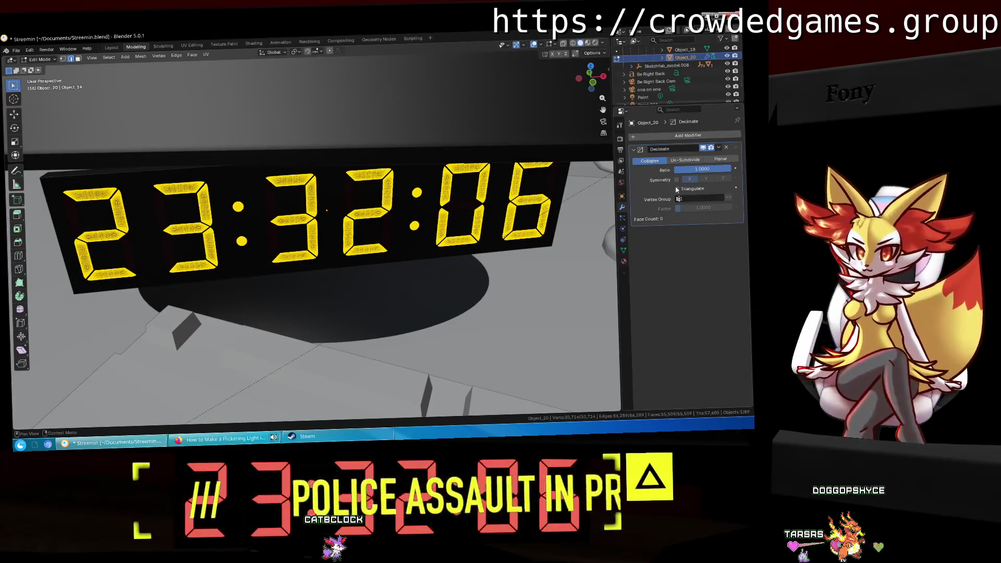
{"action": "left_click", "coordinate": [691, 161]}
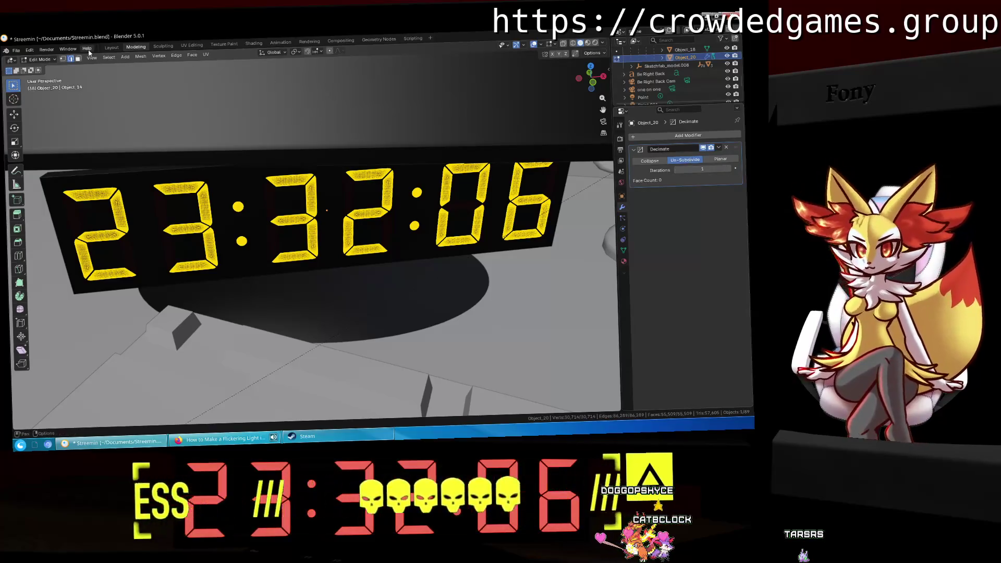
{"action": "left_click", "coordinate": [111, 47]}
{"action": "middle_click_drag", "start_coordinate": [325, 126], "coordinate": [337, 135]}
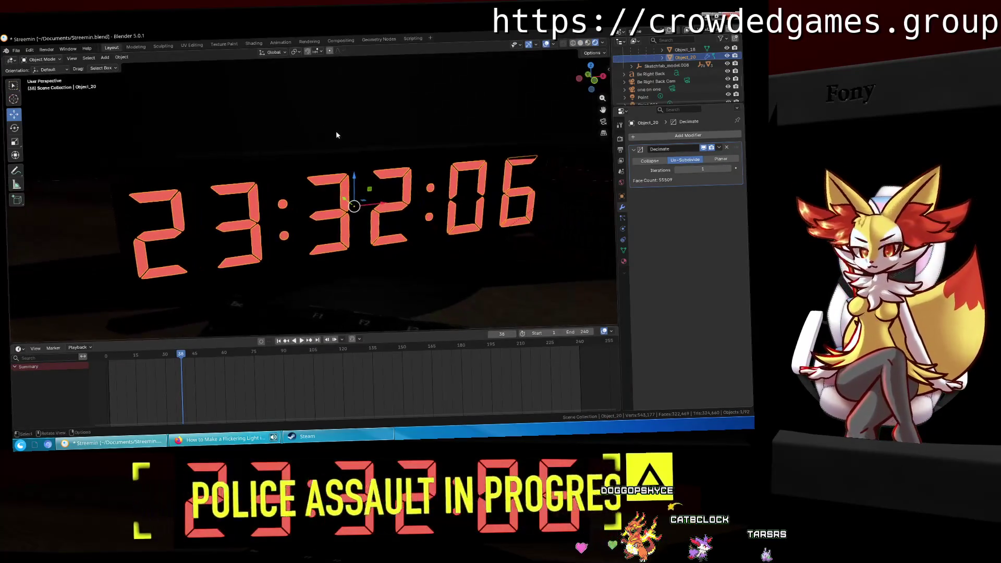
Step: Show the clock in solid then wireframe shading and orbit to inspect the digit mesh
{"action": "key", "text": "z"}
{"action": "left_click", "coordinate": [371, 166]}
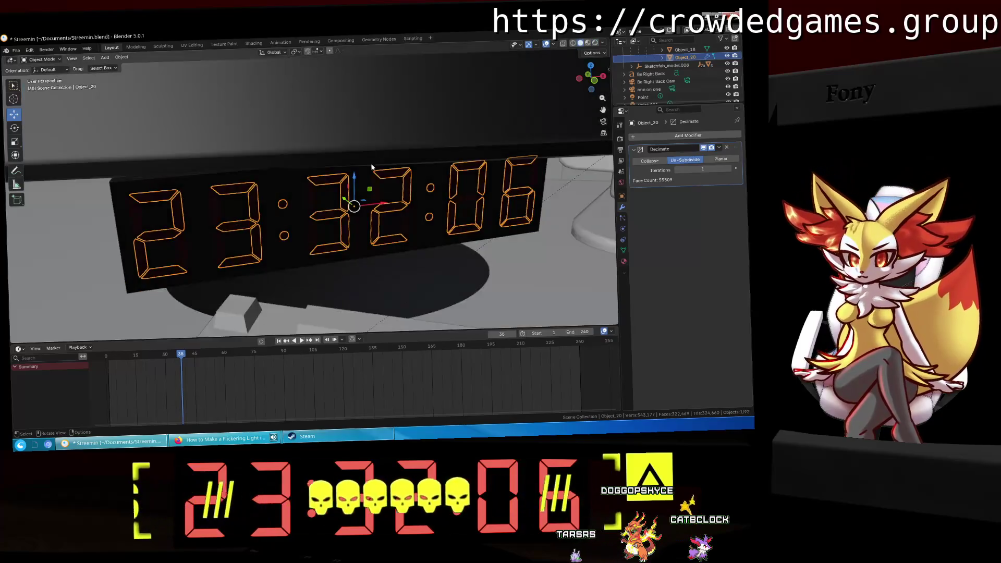
{"action": "middle_click_drag", "start_coordinate": [371, 167], "coordinate": [394, 163]}
{"action": "key", "text": "z"}
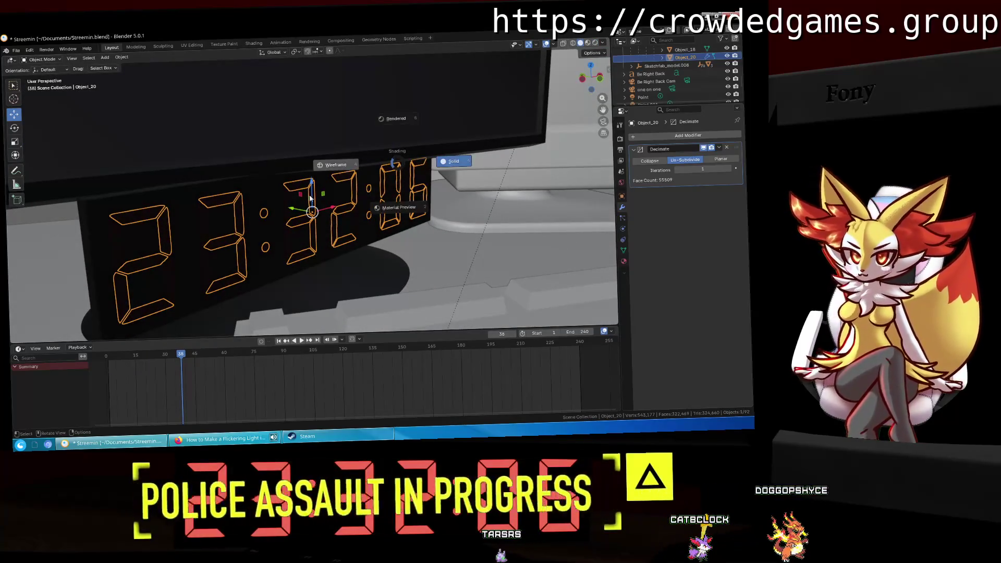
{"action": "left_click", "coordinate": [311, 192]}
{"action": "mouse_move", "coordinate": [311, 198]}
{"action": "middle_mouse_down"}
{"action": "mouse_move", "coordinate": [266, 226]}
{"action": "mouse_move", "coordinate": [457, 183]}
{"action": "mouse_move", "coordinate": [413, 176]}
{"action": "middle_mouse_up"}
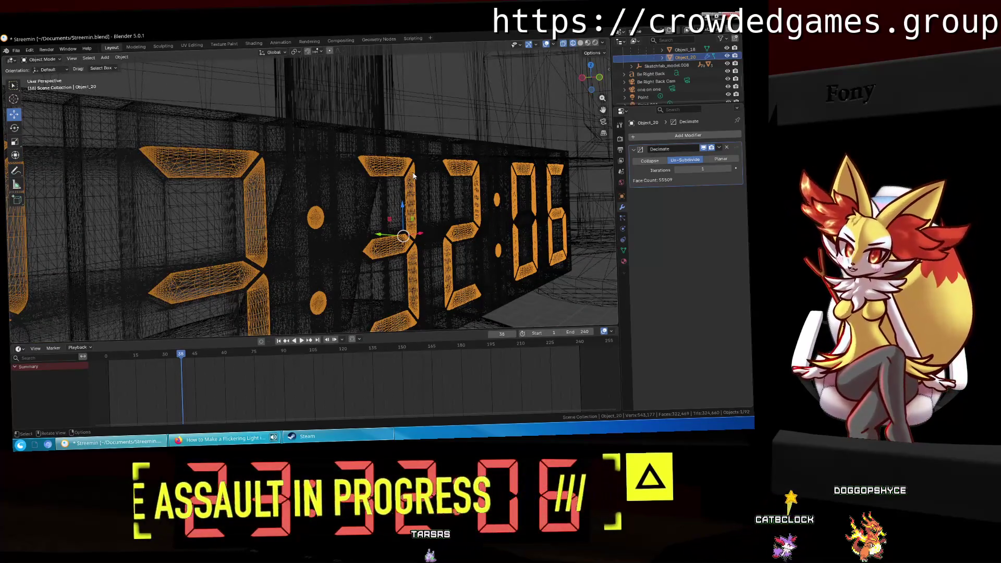
{"action": "scroll", "coordinate": [324, 180], "scroll_direction": "up", "scroll_amount": 2}
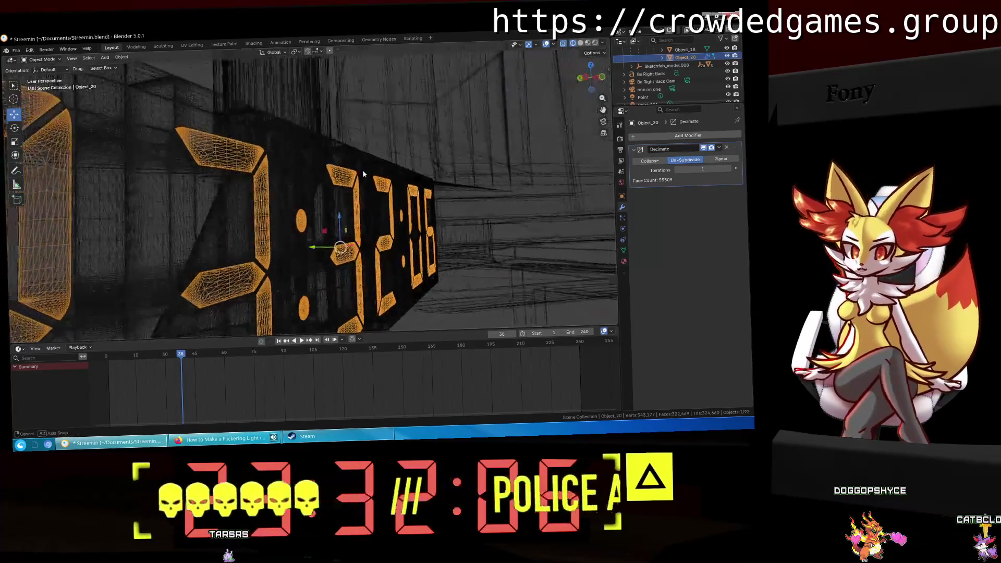
{"action": "scroll", "coordinate": [342, 178], "scroll_direction": "up", "scroll_amount": 2}
{"action": "scroll", "coordinate": [360, 164], "scroll_direction": "up", "scroll_amount": 2}
{"action": "scroll", "coordinate": [379, 147], "scroll_direction": "up", "scroll_amount": 1}
{"action": "middle_click_drag", "start_coordinate": [379, 147], "coordinate": [392, 153]}
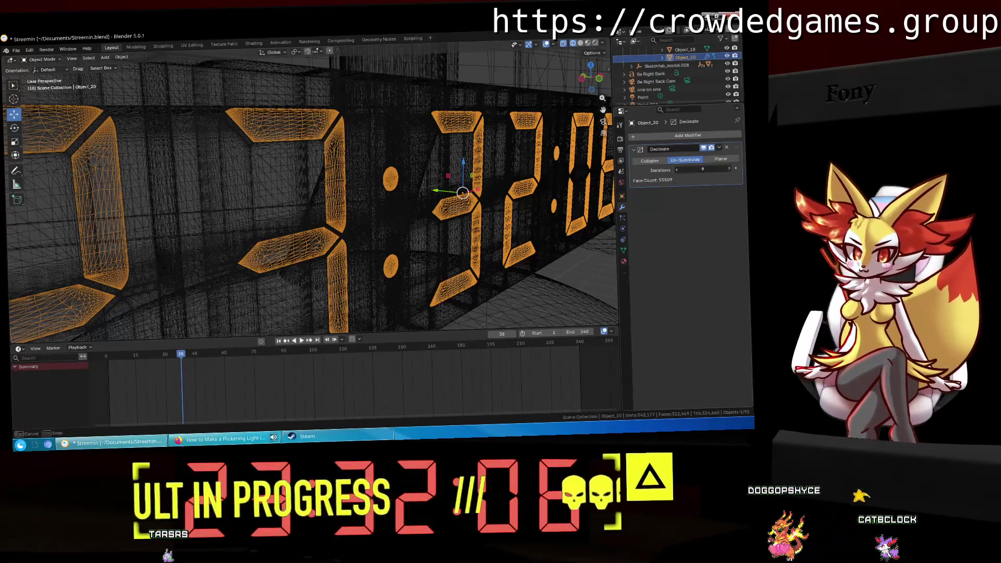
Step: Drop un-subdivide iterations to zero and set the Decimate modifier back to collapse mode
{"action": "left_click", "coordinate": [731, 170]}
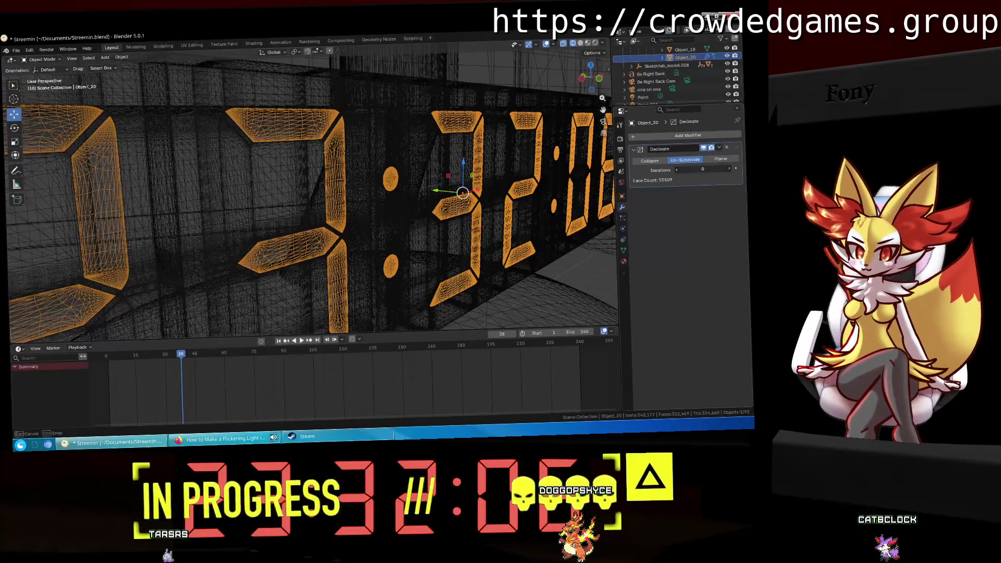
{"action": "left_click", "coordinate": [663, 162]}
{"action": "middle_click_drag", "start_coordinate": [547, 180], "coordinate": [459, 178]}
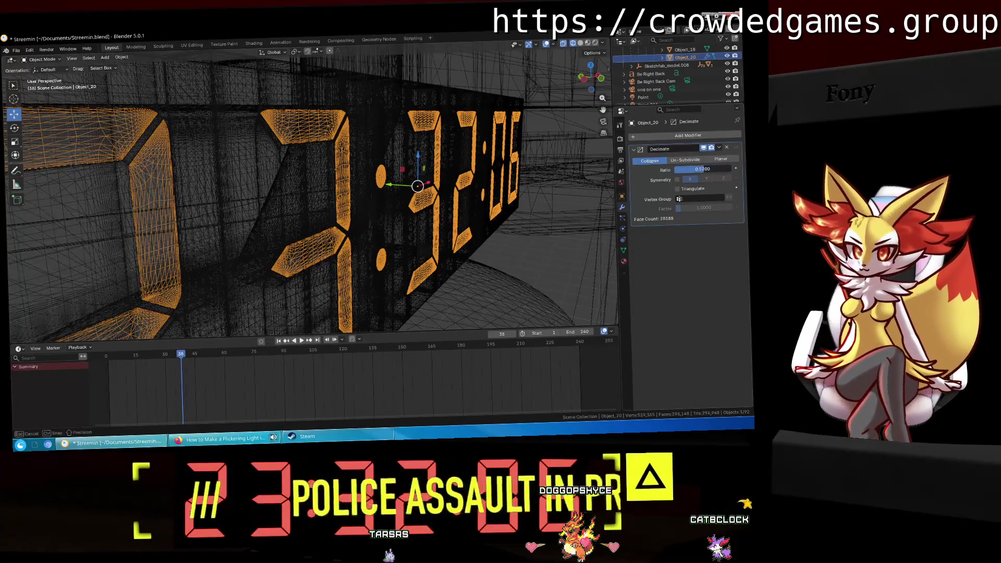
Step: Lower the Decimate ratio to 0.1, then settle on 0.25 for about 12,700 faces
{"action": "left_click_drag", "start_coordinate": [703, 169], "coordinate": [680, 169]}
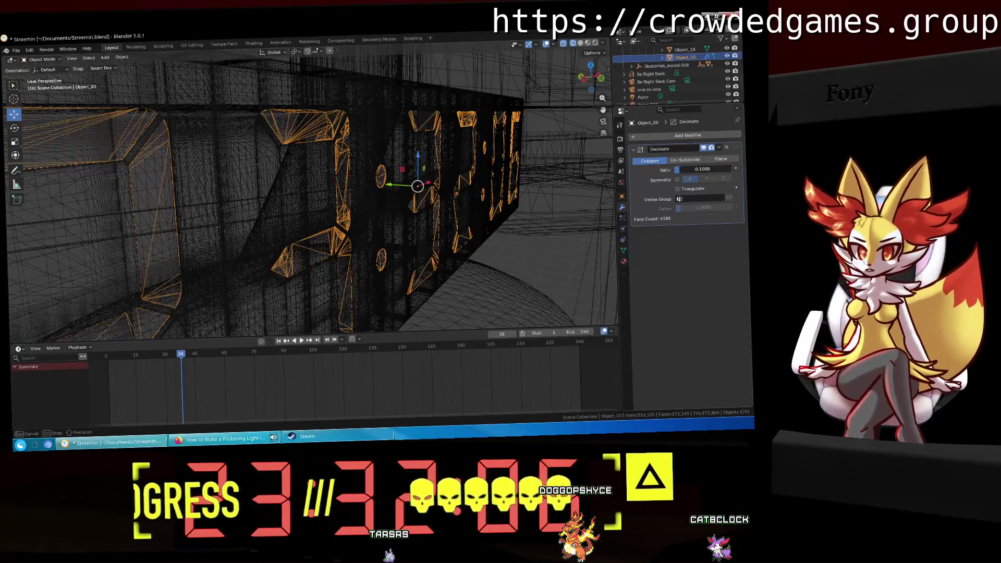
{"action": "middle_click_drag", "start_coordinate": [483, 194], "coordinate": [442, 188]}
{"action": "left_click_drag", "start_coordinate": [684, 170], "coordinate": [695, 170]}
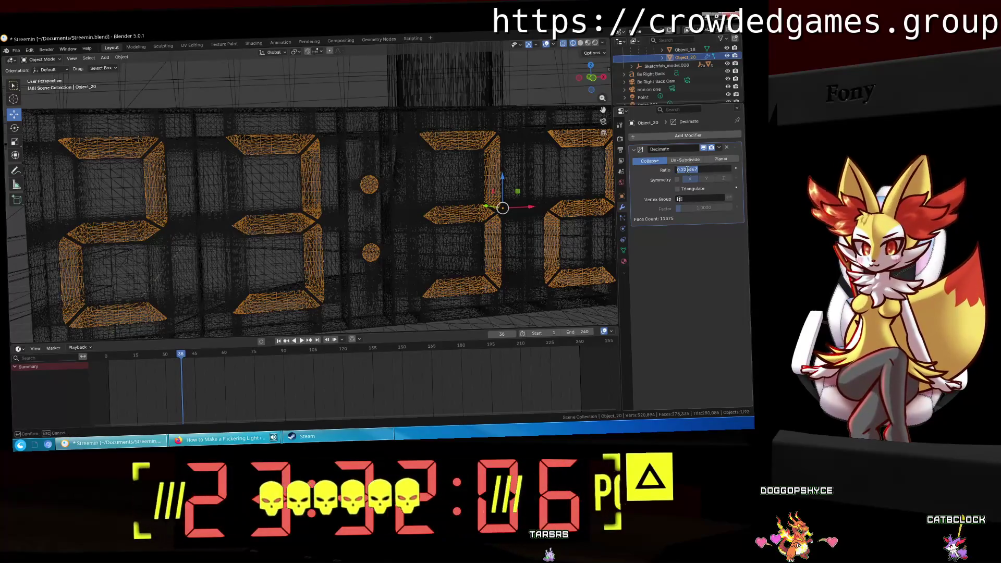
{"action": "type", "text": "0.25"}
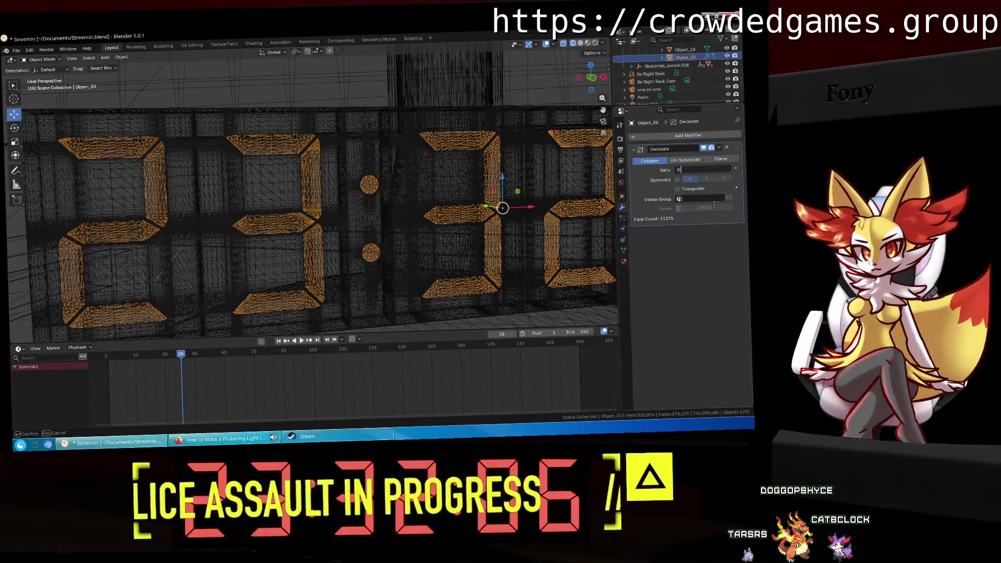
{"action": "key", "text": "Return"}
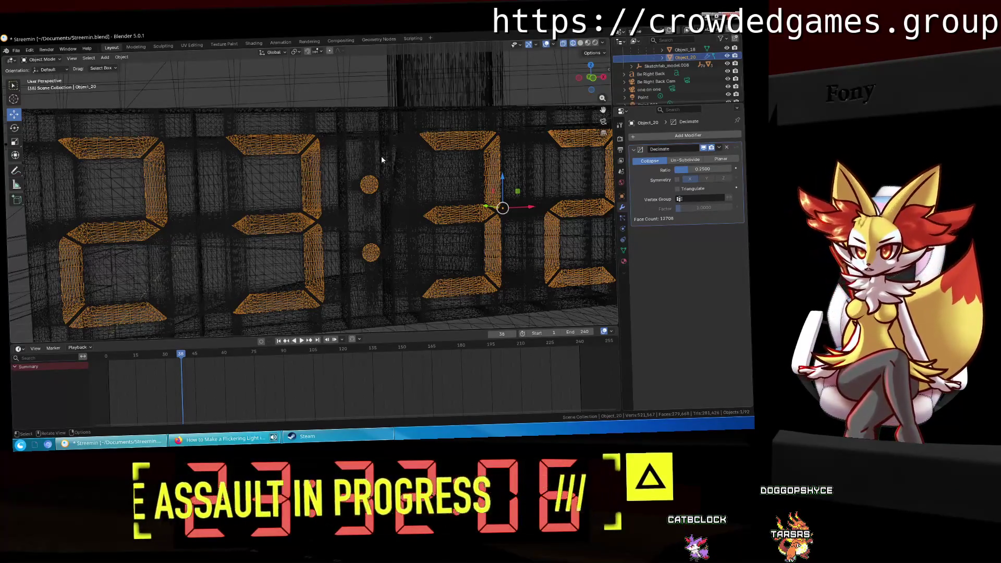
Step: Inspect the decimated digit mesh from several angles and select Object_18 to work on next
{"action": "middle_click_drag", "start_coordinate": [379, 159], "coordinate": [362, 158]}
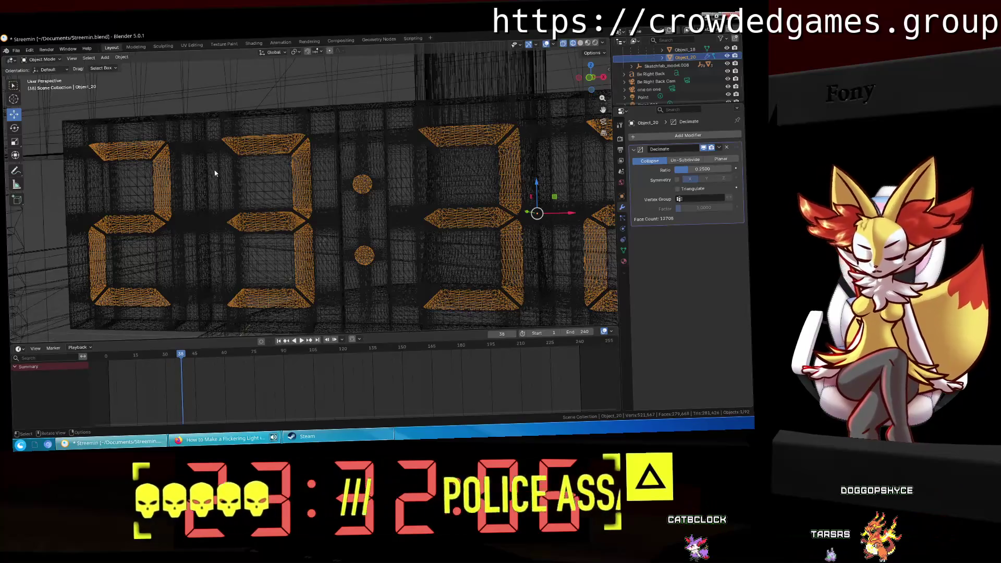
{"action": "scroll", "coordinate": [415, 152], "scroll_direction": "up", "scroll_amount": 3}
{"action": "scroll", "coordinate": [424, 167], "scroll_direction": "up", "scroll_amount": 3}
{"action": "scroll", "coordinate": [424, 167], "scroll_direction": "up", "scroll_amount": 3}
{"action": "scroll", "coordinate": [426, 167], "scroll_direction": "up", "scroll_amount": 3}
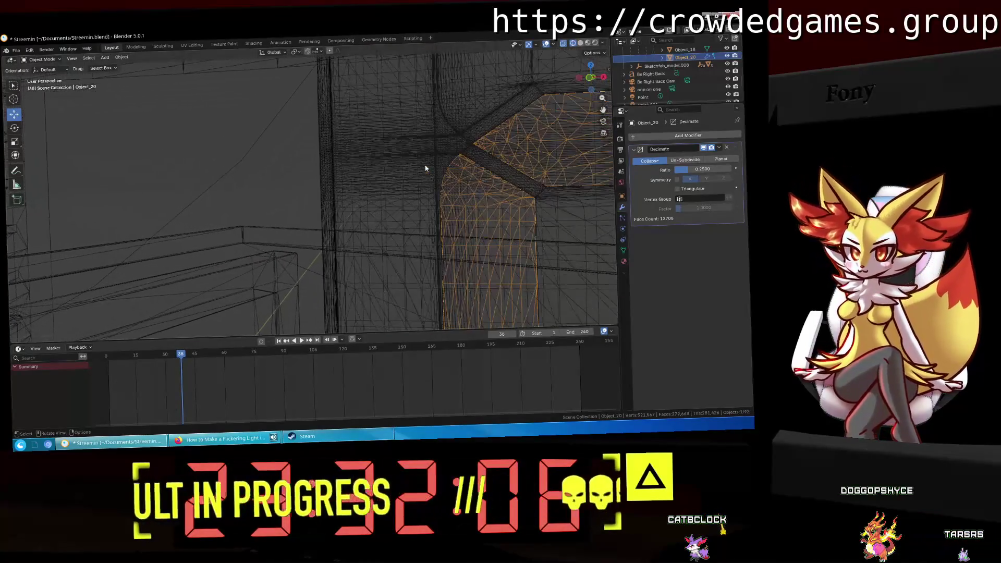
{"action": "mouse_move", "coordinate": [561, 180]}
{"action": "middle_mouse_down"}
{"action": "mouse_move", "coordinate": [474, 179]}
{"action": "mouse_move", "coordinate": [310, 201]}
{"action": "mouse_move", "coordinate": [360, 192]}
{"action": "middle_mouse_up"}
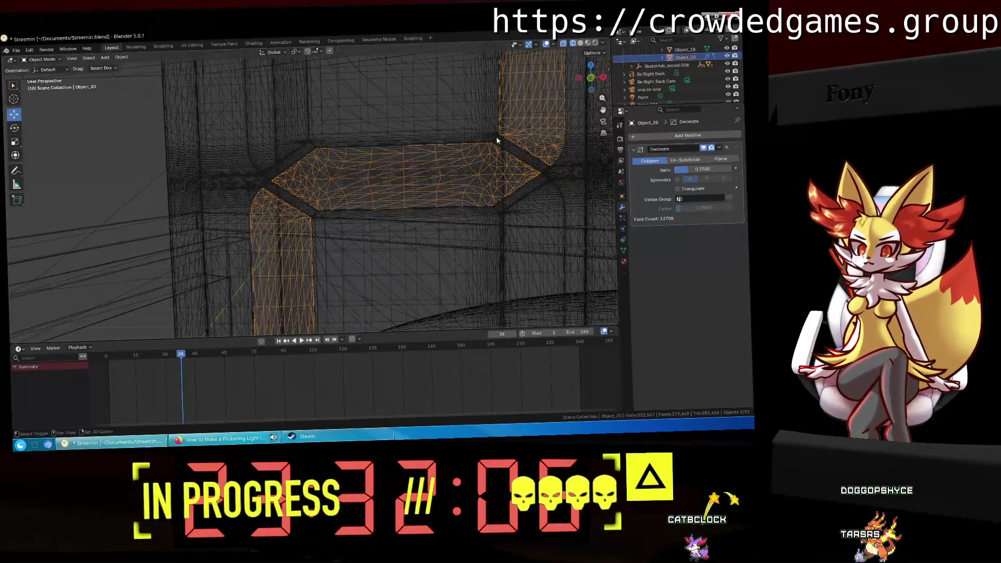
{"action": "middle_click_drag", "start_coordinate": [496, 140], "coordinate": [279, 236], "text": "shift"}
{"action": "mouse_move", "coordinate": [342, 190]}
{"action": "middle_mouse_down"}
{"action": "mouse_move", "coordinate": [357, 258]}
{"action": "mouse_move", "coordinate": [367, 227]}
{"action": "middle_mouse_up"}
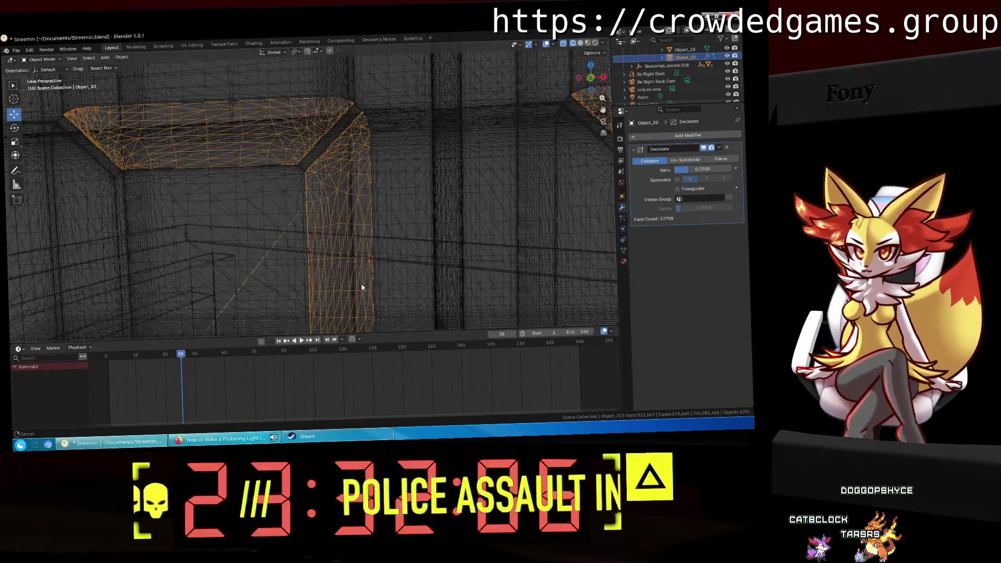
{"action": "mouse_move", "coordinate": [459, 239]}
{"action": "middle_mouse_down"}
{"action": "mouse_move", "coordinate": [190, 171]}
{"action": "mouse_move", "coordinate": [269, 168]}
{"action": "mouse_move", "coordinate": [351, 242]}
{"action": "middle_mouse_up"}
{"action": "scroll", "coordinate": [351, 242], "scroll_direction": "down", "scroll_amount": 3}
{"action": "scroll", "coordinate": [350, 242], "scroll_direction": "down", "scroll_amount": 2}
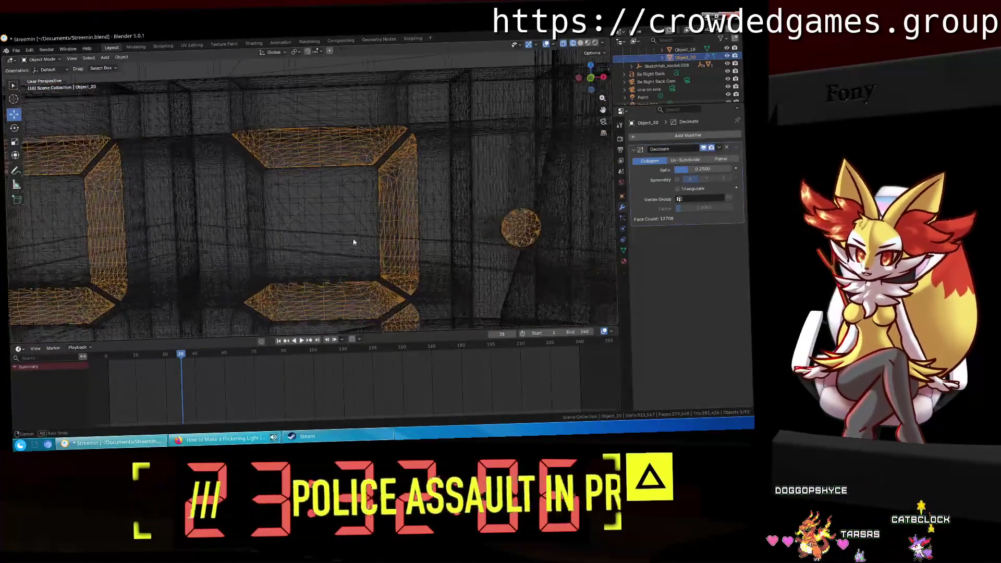
{"action": "scroll", "coordinate": [671, 91], "scroll_direction": "up", "scroll_amount": 2}
{"action": "left_click", "coordinate": [674, 64]}
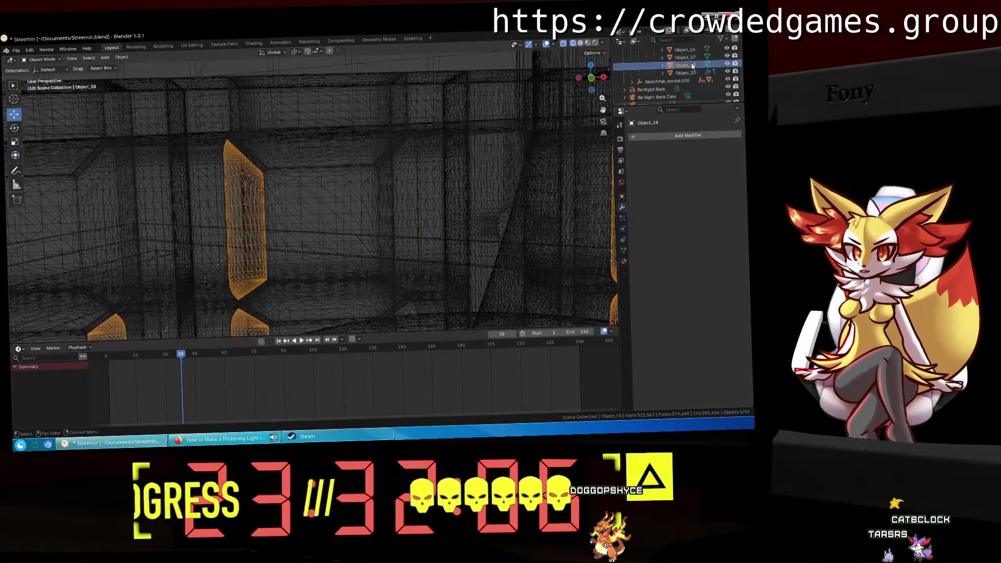
{"action": "scroll", "coordinate": [448, 165], "scroll_direction": "down", "scroll_amount": 3}
{"action": "scroll", "coordinate": [447, 165], "scroll_direction": "down", "scroll_amount": 2}
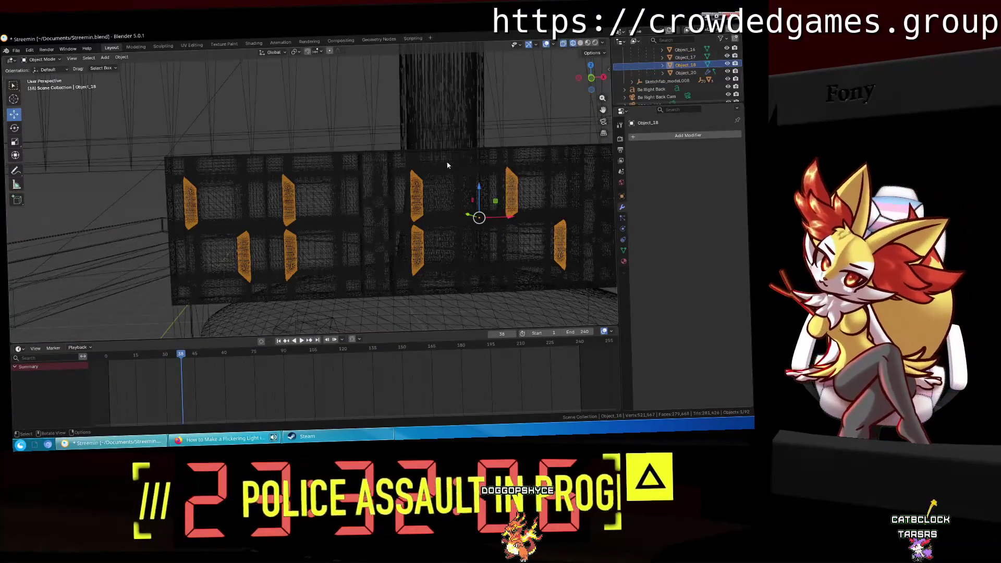
Step: In solid shading, give Object_18 its own Decimate modifier at a 0.25 ratio (3,444 faces)
{"action": "key", "text": "z"}
{"action": "left_click", "coordinate": [467, 169]}
{"action": "scroll", "coordinate": [496, 188], "scroll_direction": "up", "scroll_amount": 2}
{"action": "scroll", "coordinate": [286, 196], "scroll_direction": "up", "scroll_amount": 2}
{"action": "scroll", "coordinate": [458, 259], "scroll_direction": "up", "scroll_amount": 1}
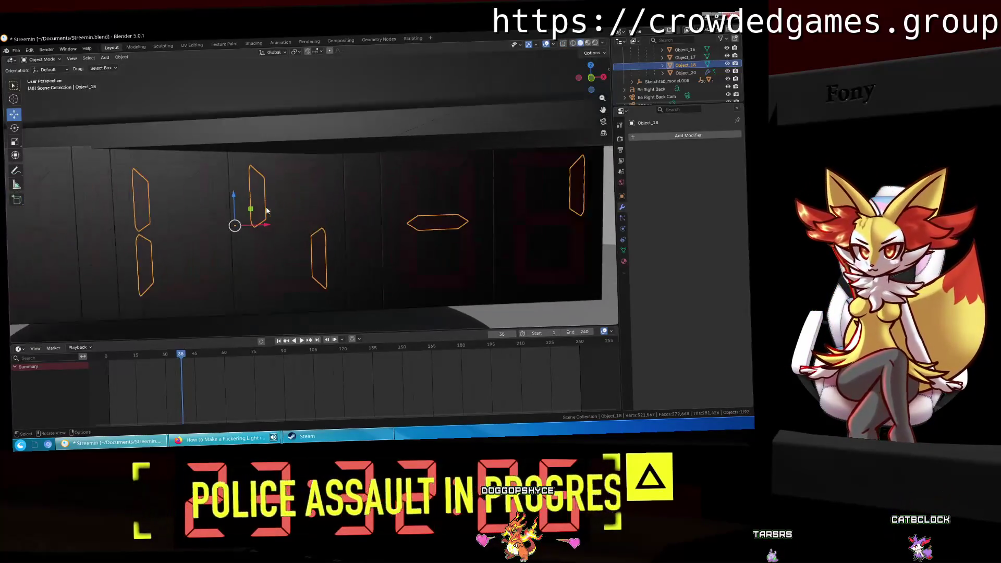
{"action": "scroll", "coordinate": [459, 259], "scroll_direction": "up", "scroll_amount": 1}
{"action": "scroll", "coordinate": [408, 263], "scroll_direction": "up", "scroll_amount": 1}
{"action": "mouse_move", "coordinate": [426, 257]}
{"action": "middle_mouse_down", "text": "shift"}
{"action": "mouse_move", "coordinate": [190, 268]}
{"action": "mouse_move", "coordinate": [397, 219]}
{"action": "middle_mouse_up", "text": "shift"}
{"action": "scroll", "coordinate": [386, 221], "scroll_direction": "down", "scroll_amount": 1}
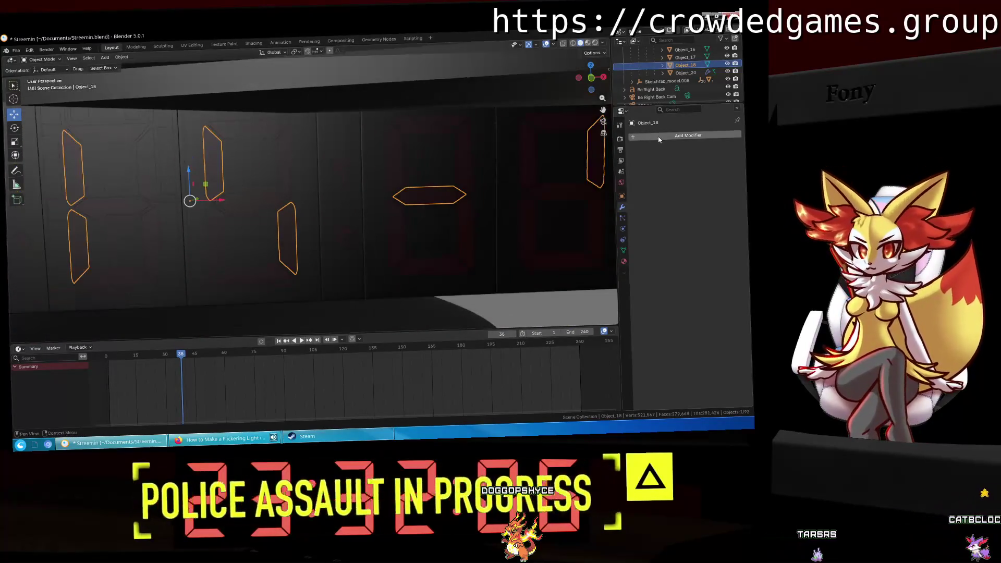
{"action": "left_click", "coordinate": [651, 137]}
{"action": "mouse_move", "coordinate": [624, 138]}
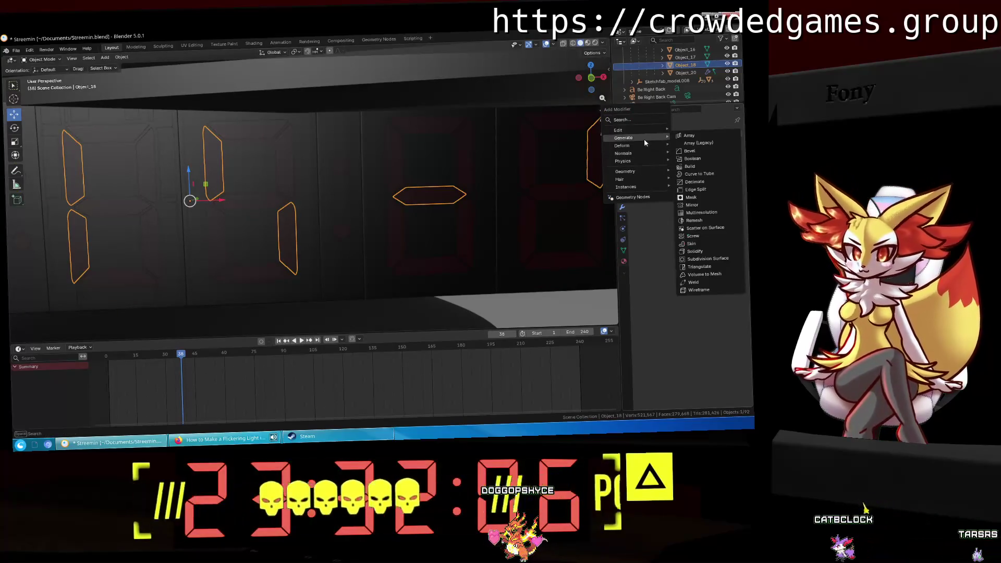
{"action": "left_click", "coordinate": [718, 181]}
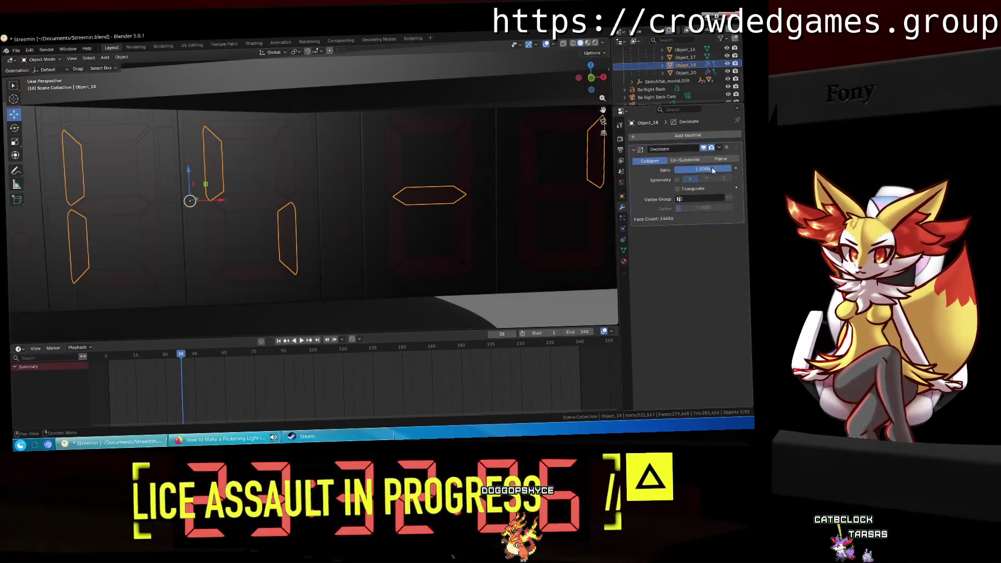
{"action": "type", "text": "0.25"}
{"action": "key", "text": "Return"}
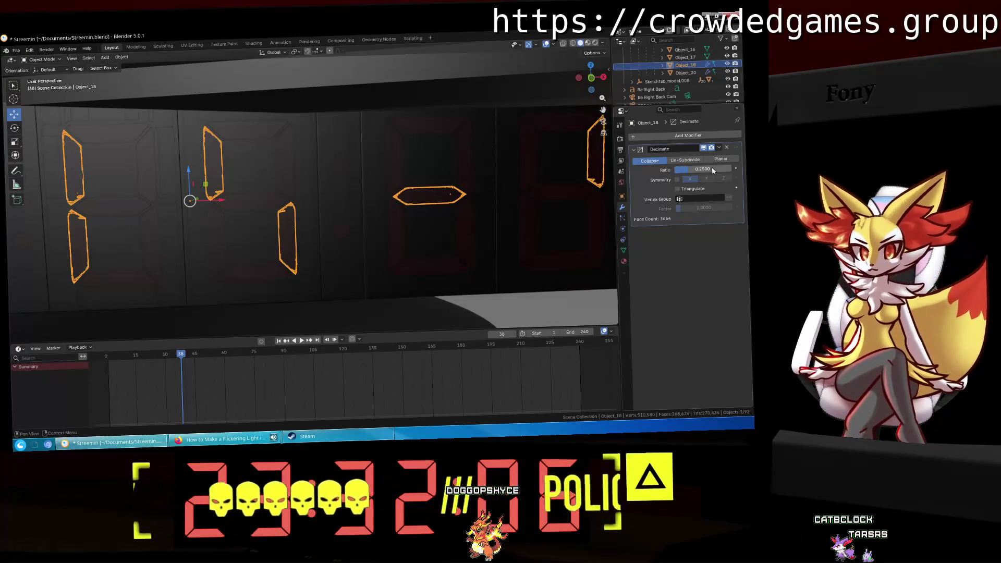
Step: Inspect the decimated segments in wireframe from several angles and select the Object_20 digits
{"action": "key", "text": "z"}
{"action": "left_click", "coordinate": [367, 193]}
{"action": "scroll", "coordinate": [338, 212], "scroll_direction": "up", "scroll_amount": 2}
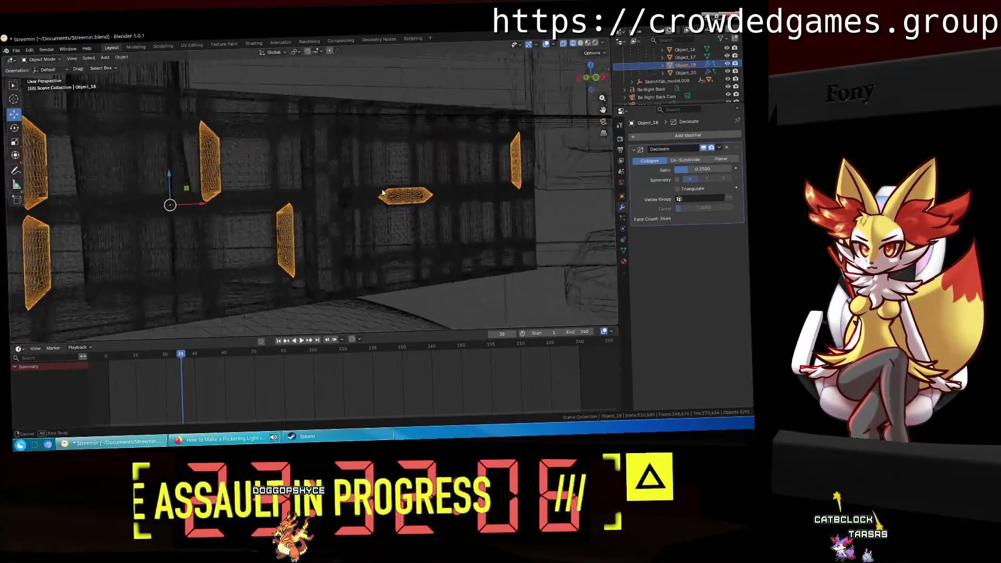
{"action": "scroll", "coordinate": [338, 212], "scroll_direction": "up", "scroll_amount": 2}
{"action": "scroll", "coordinate": [338, 211], "scroll_direction": "up", "scroll_amount": 2}
{"action": "middle_click_drag", "start_coordinate": [338, 212], "coordinate": [314, 209]}
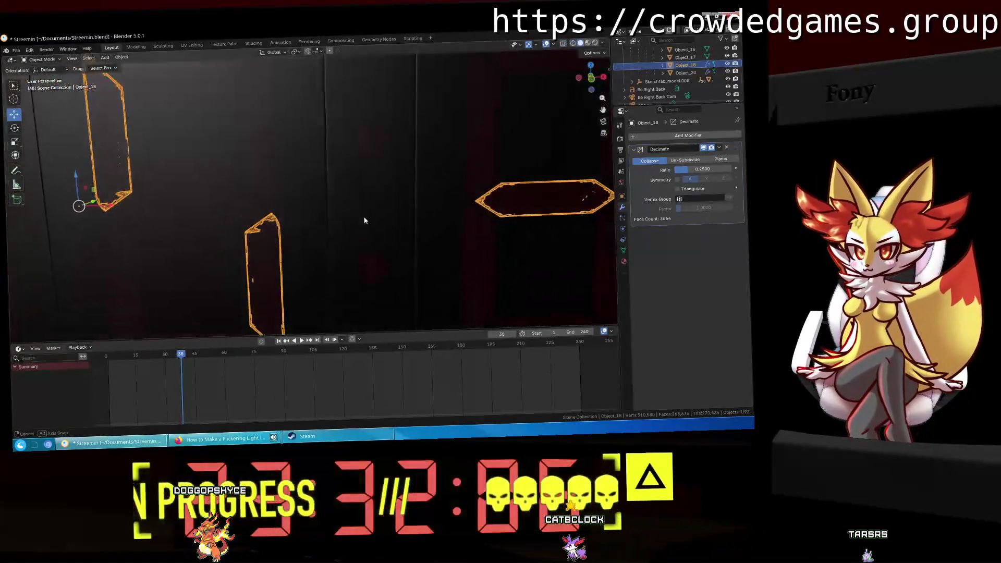
{"action": "mouse_move", "coordinate": [312, 210]}
{"action": "middle_mouse_down"}
{"action": "mouse_move", "coordinate": [384, 223]}
{"action": "mouse_move", "coordinate": [79, 275]}
{"action": "middle_mouse_up"}
{"action": "scroll", "coordinate": [480, 175], "scroll_direction": "up", "scroll_amount": 3}
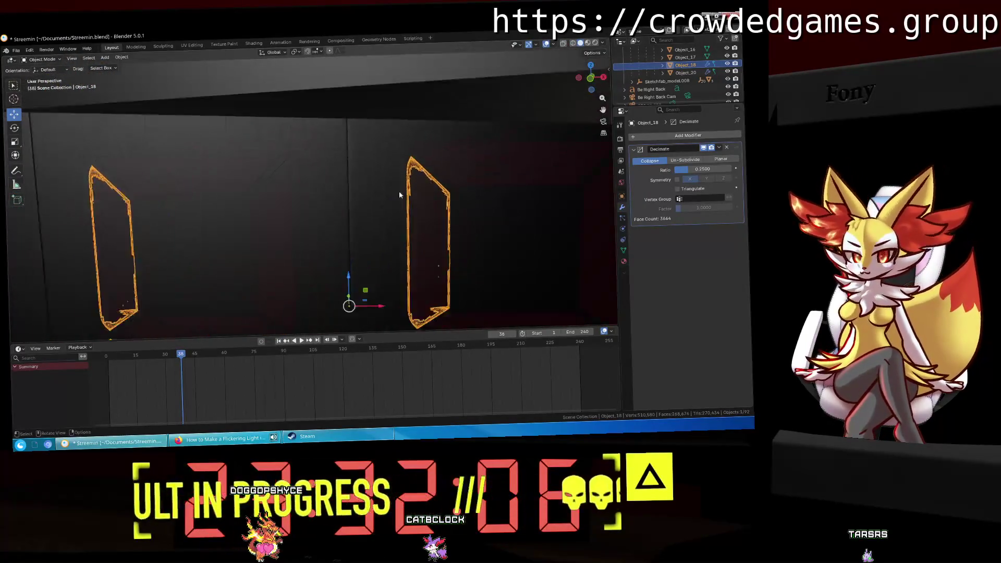
{"action": "scroll", "coordinate": [427, 167], "scroll_direction": "up", "scroll_amount": 3}
{"action": "scroll", "coordinate": [287, 204], "scroll_direction": "up", "scroll_amount": 2}
{"action": "middle_click_drag", "start_coordinate": [194, 210], "coordinate": [64, 216]}
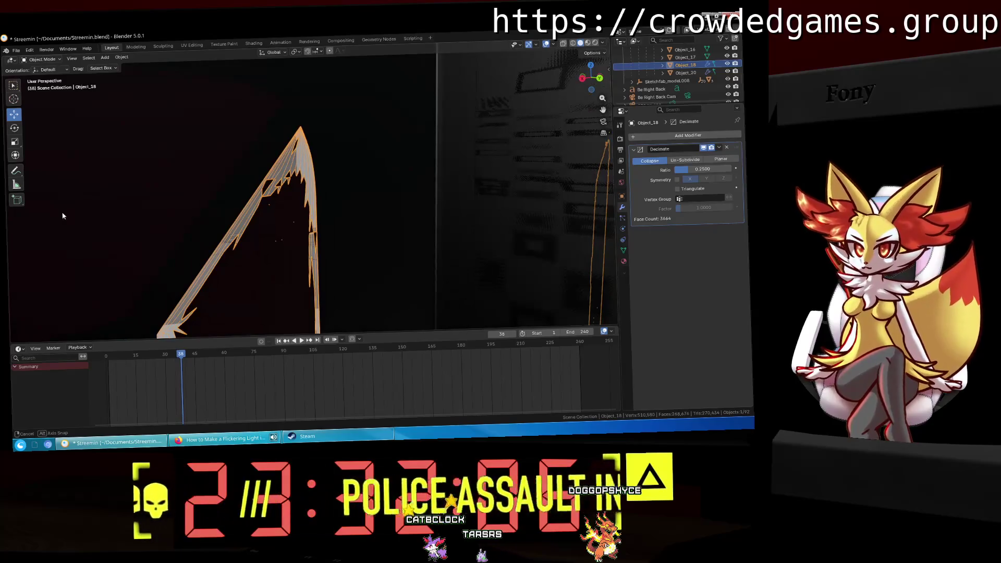
{"action": "middle_click_drag", "start_coordinate": [77, 190], "coordinate": [242, 208]}
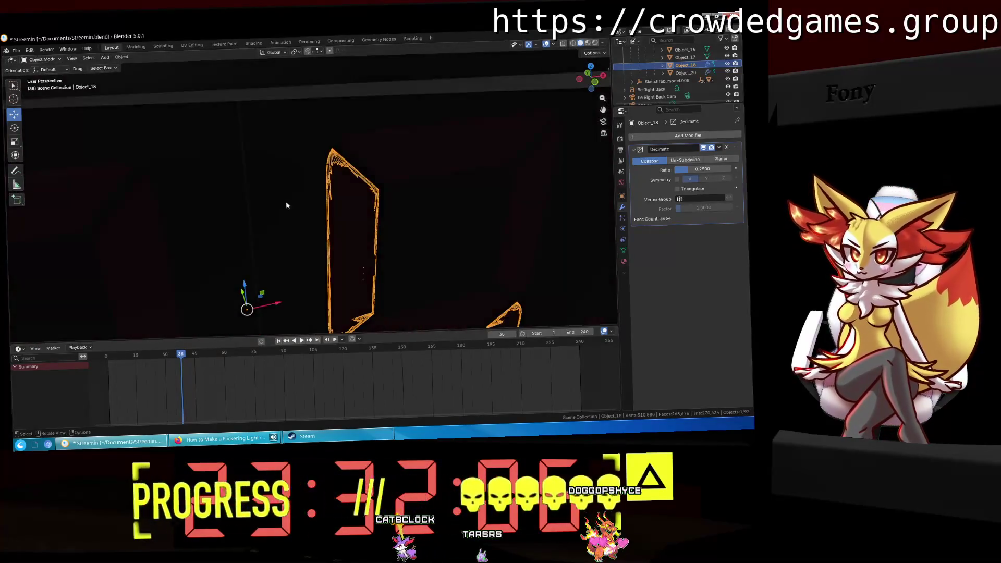
{"action": "scroll", "coordinate": [287, 206], "scroll_direction": "down", "scroll_amount": 3}
{"action": "middle_click_drag", "start_coordinate": [326, 222], "coordinate": [313, 235]}
{"action": "scroll", "coordinate": [313, 235], "scroll_direction": "up", "scroll_amount": 3}
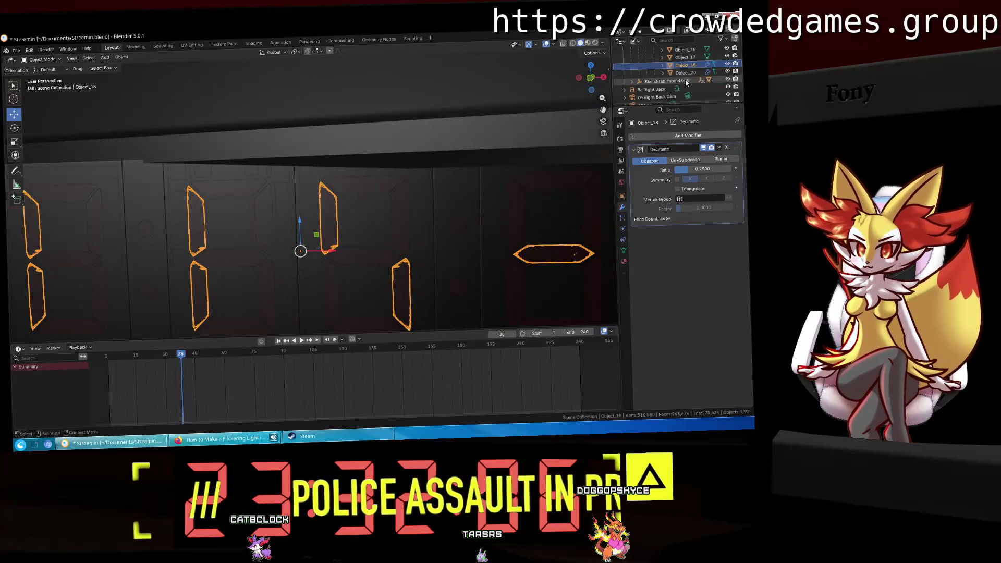
{"action": "left_click", "coordinate": [685, 72]}
{"action": "middle_click_drag", "start_coordinate": [235, 195], "coordinate": [174, 195]}
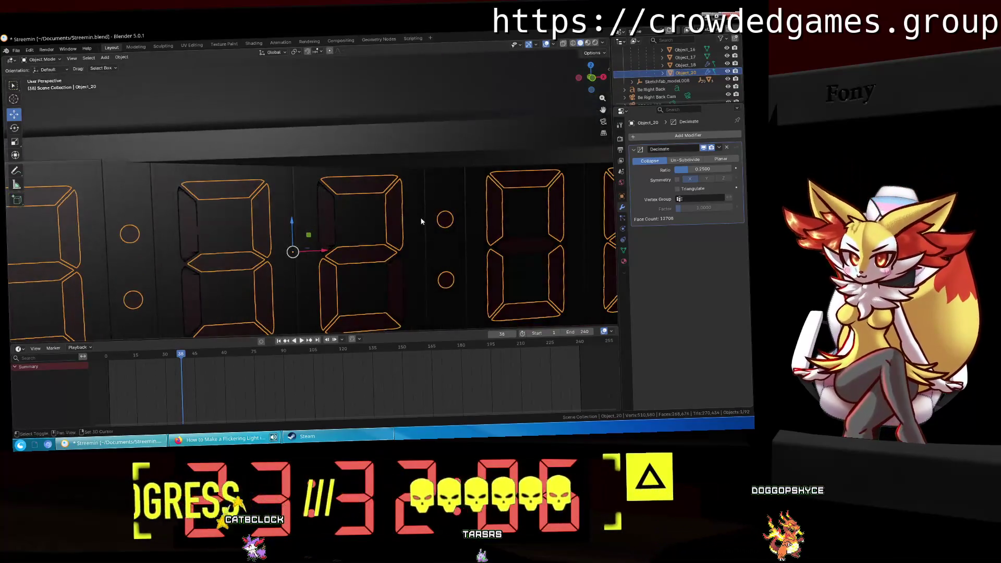
Step: Frame Object_17, delete it, then undo the deletion
{"action": "left_click", "coordinate": [686, 57]}
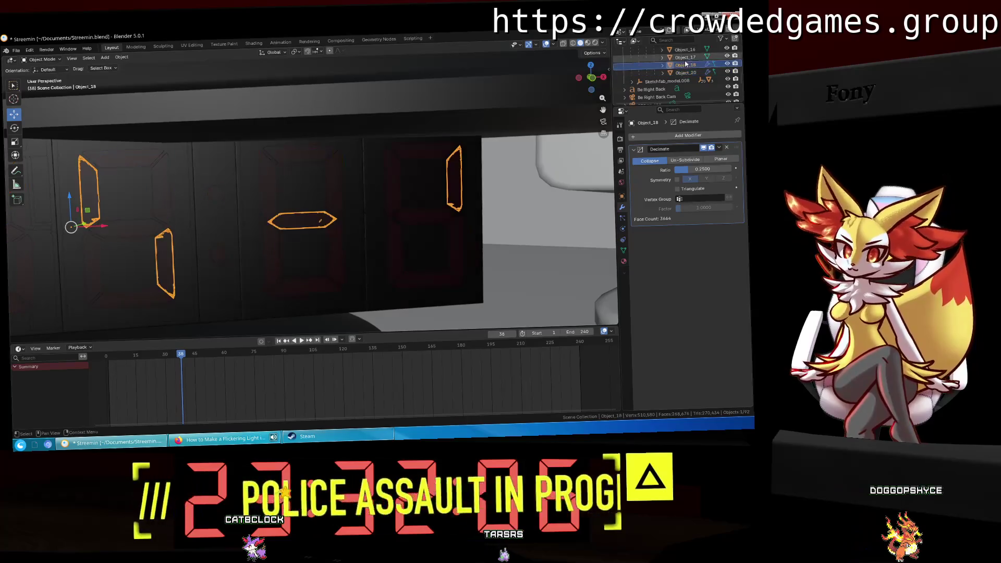
{"action": "key", "text": "KP_Decimal"}
{"action": "mouse_move", "coordinate": [472, 194]}
{"action": "middle_mouse_down"}
{"action": "mouse_move", "coordinate": [393, 197]}
{"action": "mouse_move", "coordinate": [476, 208]}
{"action": "mouse_move", "coordinate": [431, 206]}
{"action": "middle_mouse_up"}
{"action": "key", "text": "Delete"}
{"action": "key", "text": "ctrl+z"}
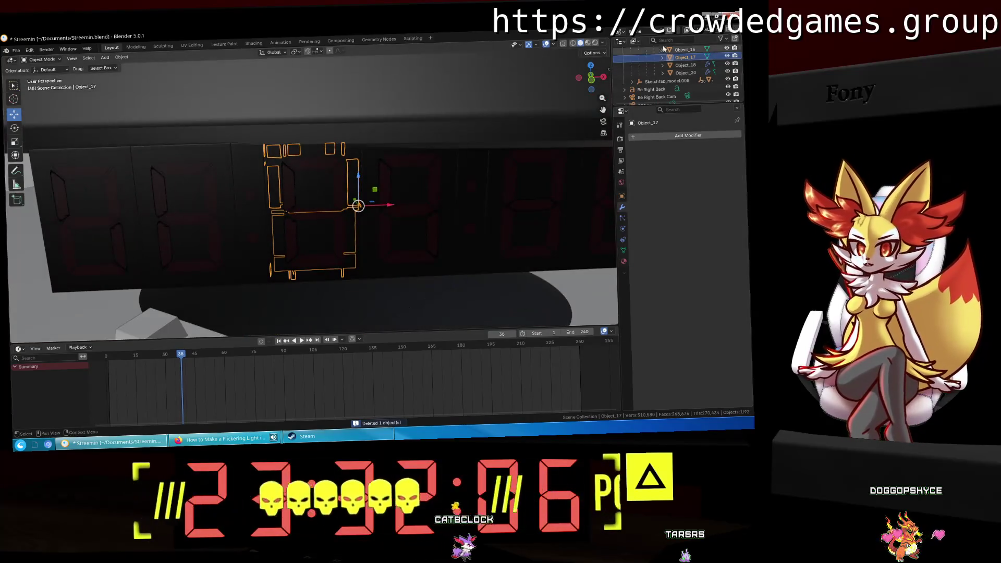
Step: Check Object_16 and neighbouring digits' modifier lists, select the backing Object_4.002, and save the scene
{"action": "left_click", "coordinate": [664, 49]}
{"action": "middle_click_drag", "start_coordinate": [467, 162], "coordinate": [438, 160]}
{"action": "scroll", "coordinate": [691, 81], "scroll_direction": "up", "scroll_amount": 2}
{"action": "scroll", "coordinate": [692, 81], "scroll_direction": "up", "scroll_amount": 2}
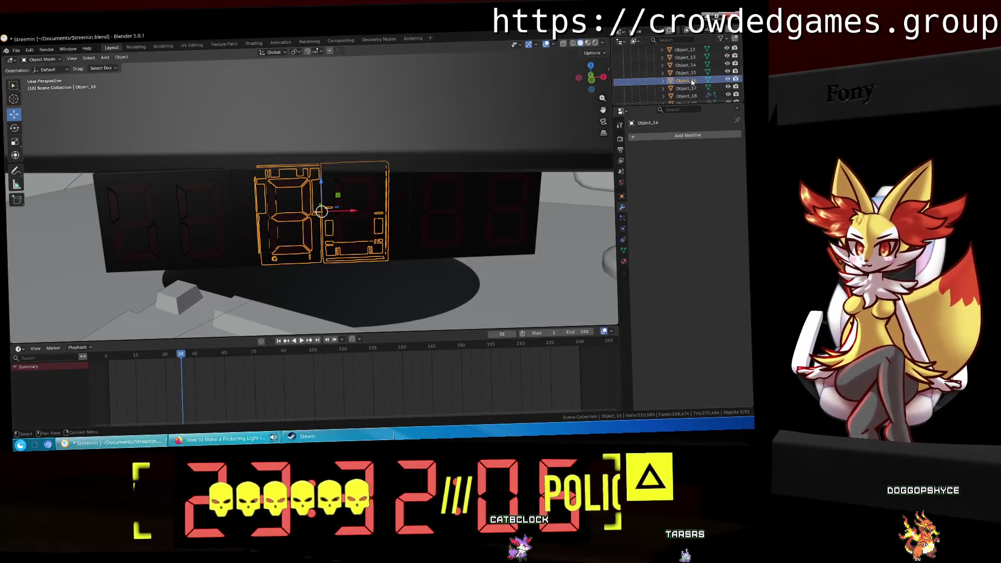
{"action": "key", "text": "Up"}
{"action": "key", "text": "Down"}
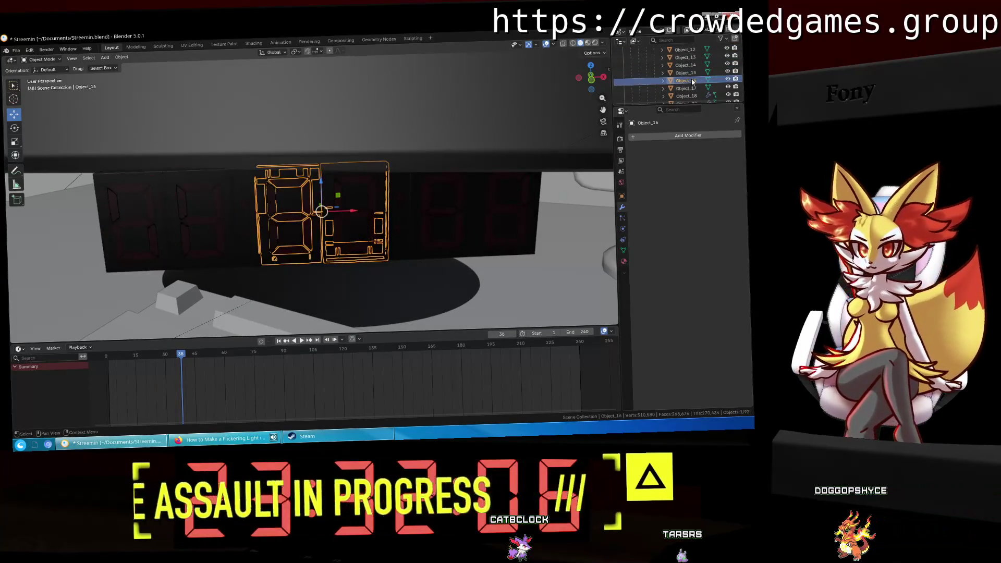
{"action": "key", "text": "Up"}
{"action": "key", "text": "Down"}
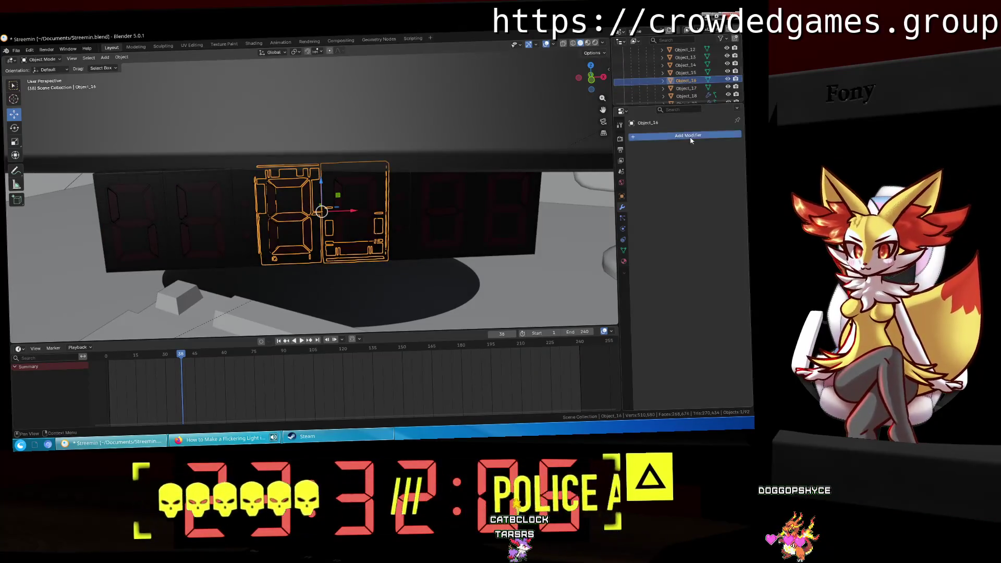
{"action": "left_click", "coordinate": [691, 136]}
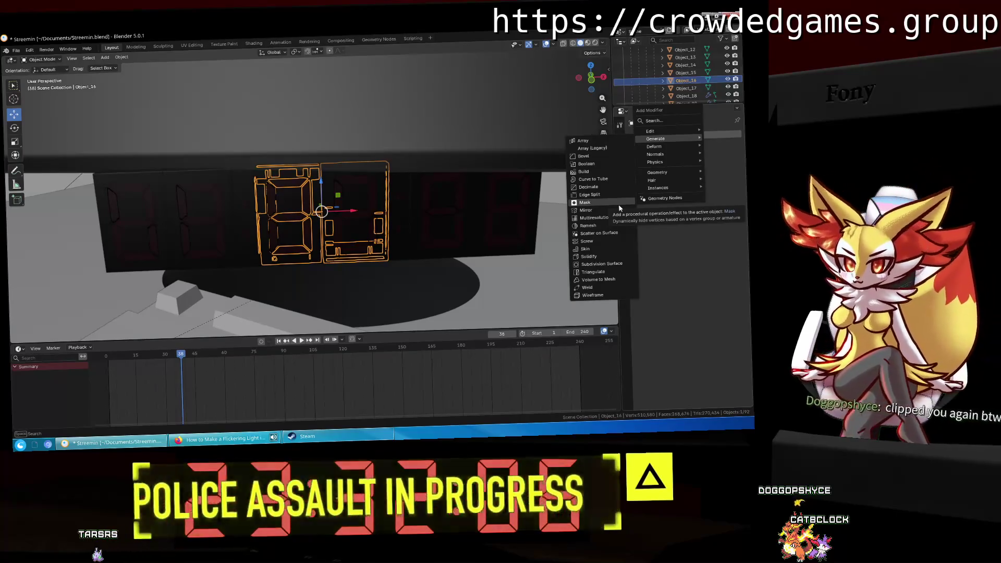
{"action": "left_click", "coordinate": [526, 217]}
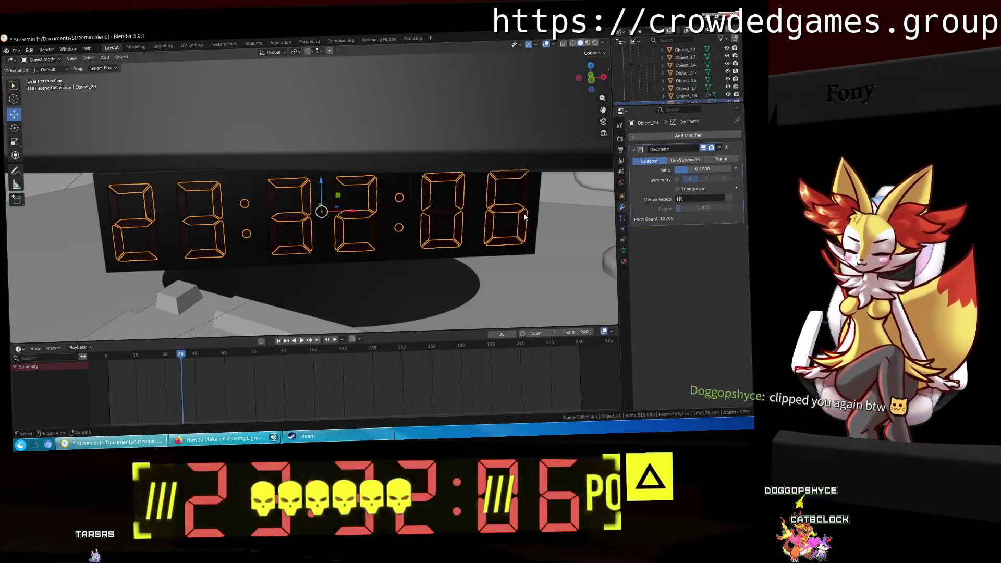
{"action": "left_click", "coordinate": [539, 220]}
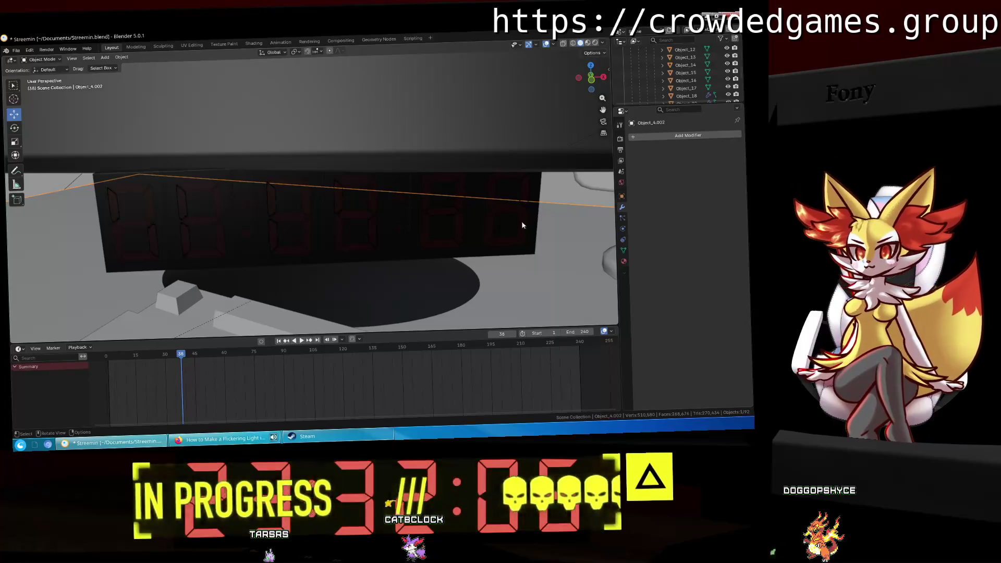
{"action": "scroll", "coordinate": [361, 165], "scroll_direction": "down", "scroll_amount": 3}
{"action": "key", "text": "ctrl+s"}
Step: Check Object_18's decimation and apply Object_20's Decimate modifier permanently
{"action": "left_click", "coordinate": [685, 96]}
{"action": "left_click", "coordinate": [719, 147]}
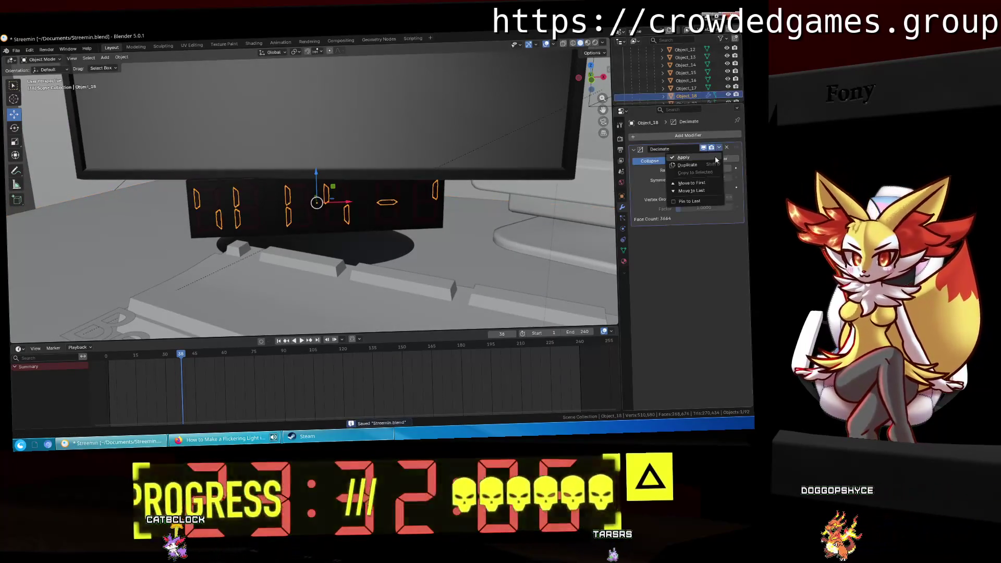
{"action": "left_click", "coordinate": [711, 159]}
{"action": "scroll", "coordinate": [686, 82], "scroll_direction": "down", "scroll_amount": 2}
{"action": "left_click", "coordinate": [686, 88]}
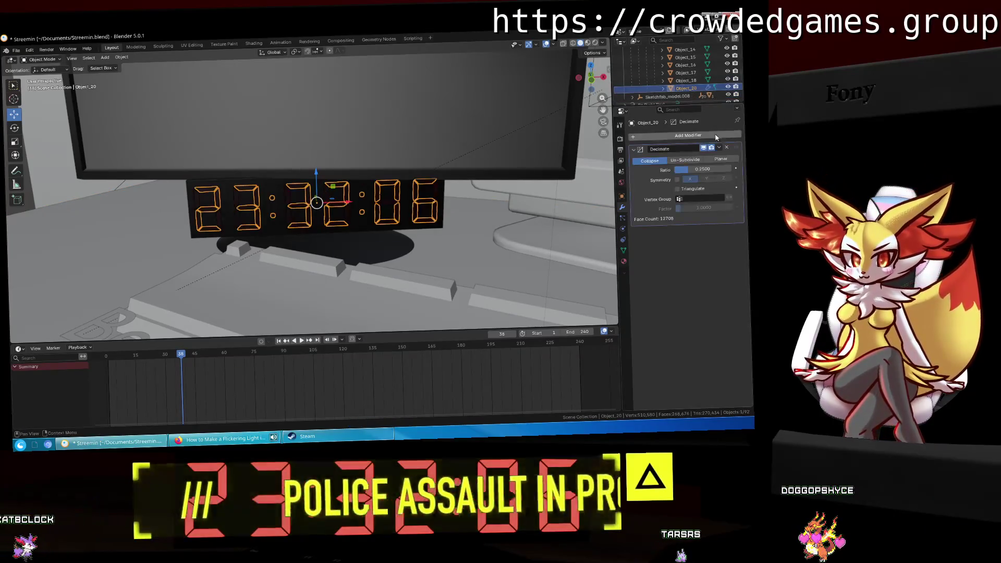
{"action": "left_click", "coordinate": [719, 147]}
{"action": "left_click", "coordinate": [683, 157]}
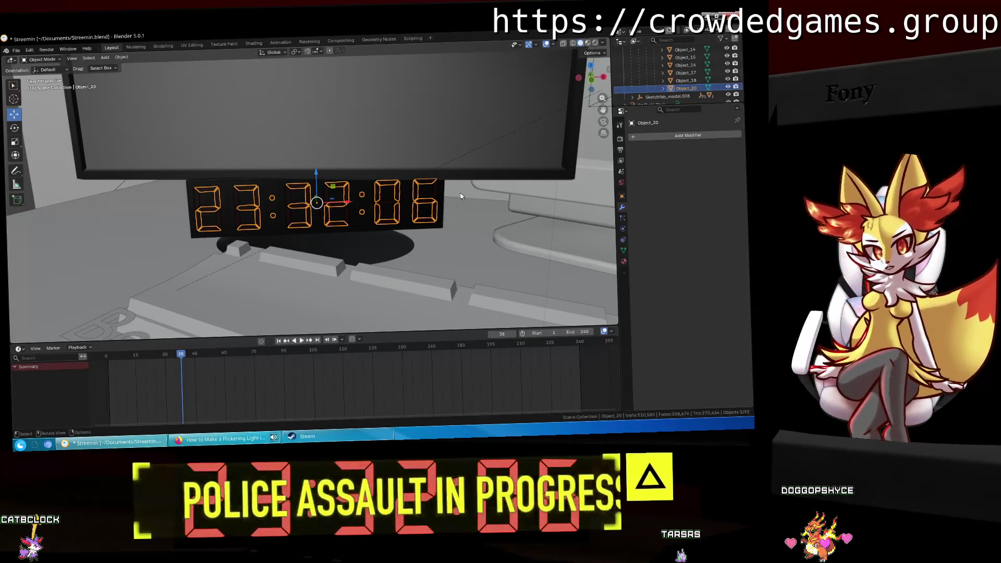
Step: Select Wall.001, save Streamin.blend, and bring up the application launcher
{"action": "left_click", "coordinate": [392, 199]}
{"action": "key", "text": "ctrl+s"}
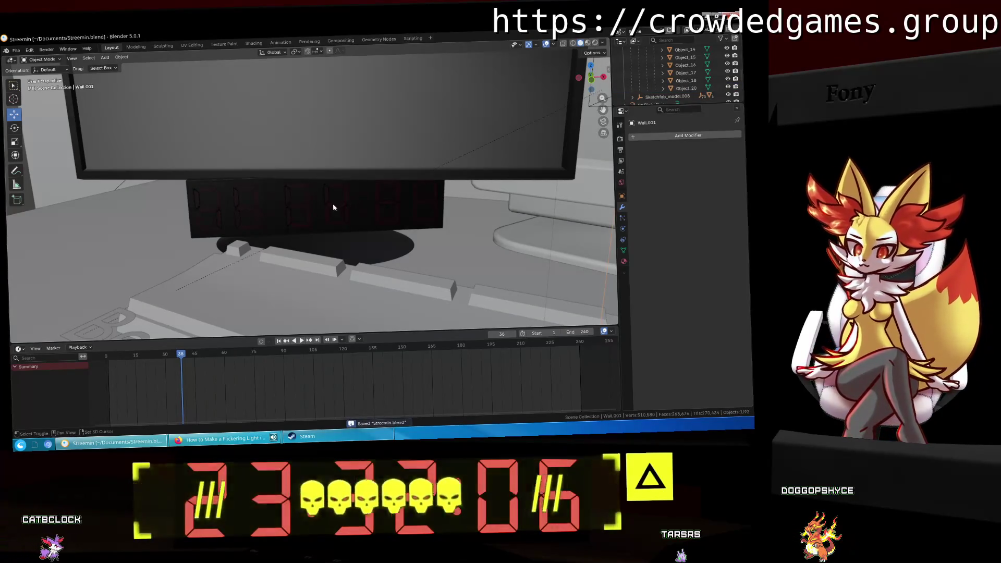
{"action": "scroll", "coordinate": [333, 202], "scroll_direction": "up", "scroll_amount": 3}
{"action": "left_click", "coordinate": [20, 444]}
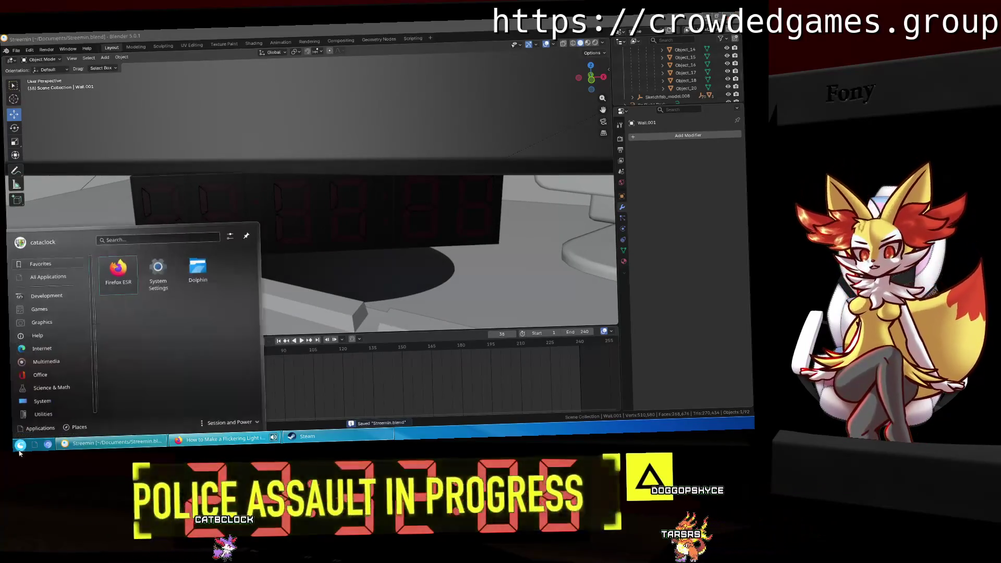
Step: In Dolphin's Documents folder, delete the Streemin.blend1–7 backup copies
{"action": "left_click", "coordinate": [200, 268]}
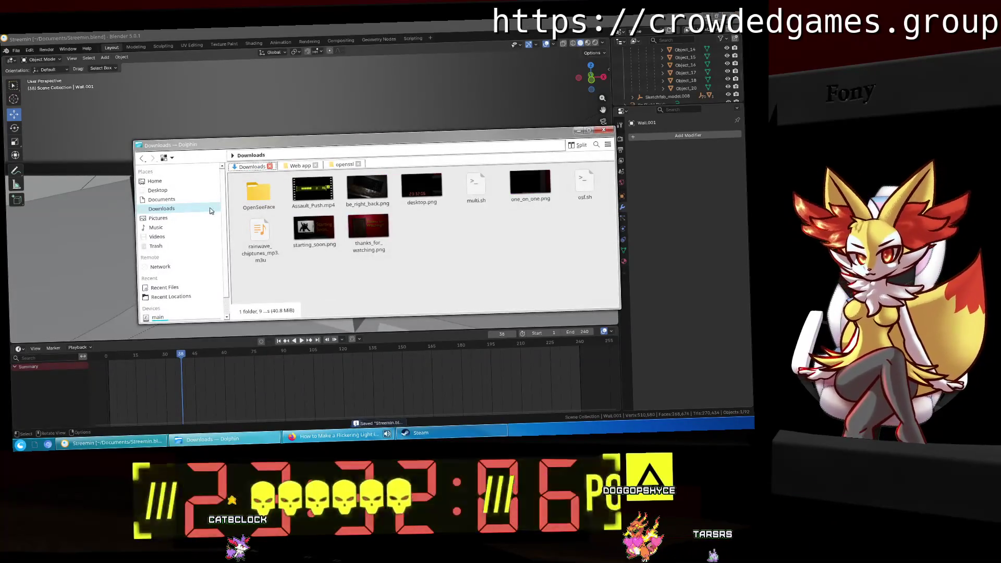
{"action": "left_click", "coordinate": [161, 199]}
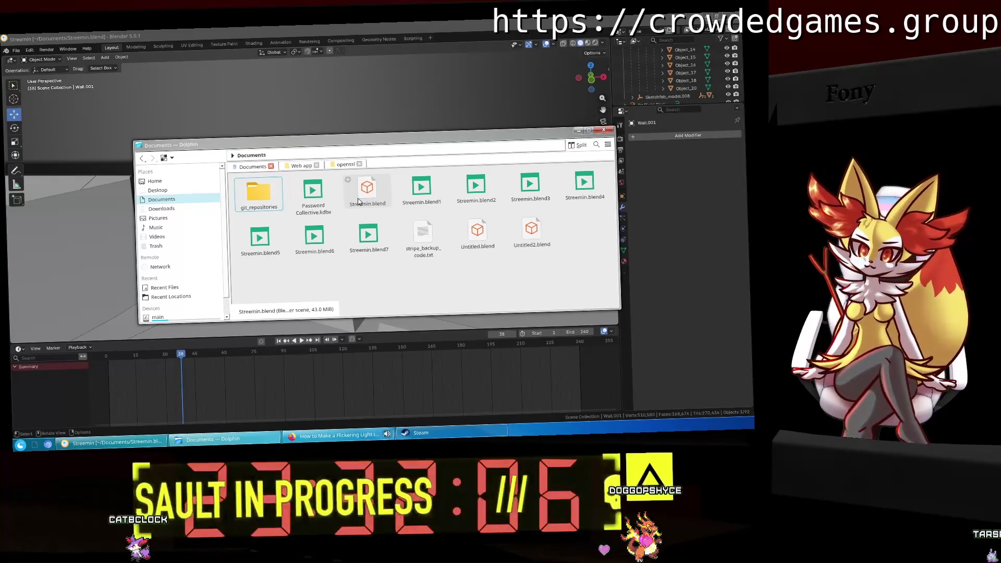
{"action": "left_click_drag", "start_coordinate": [369, 259], "coordinate": [242, 235]}
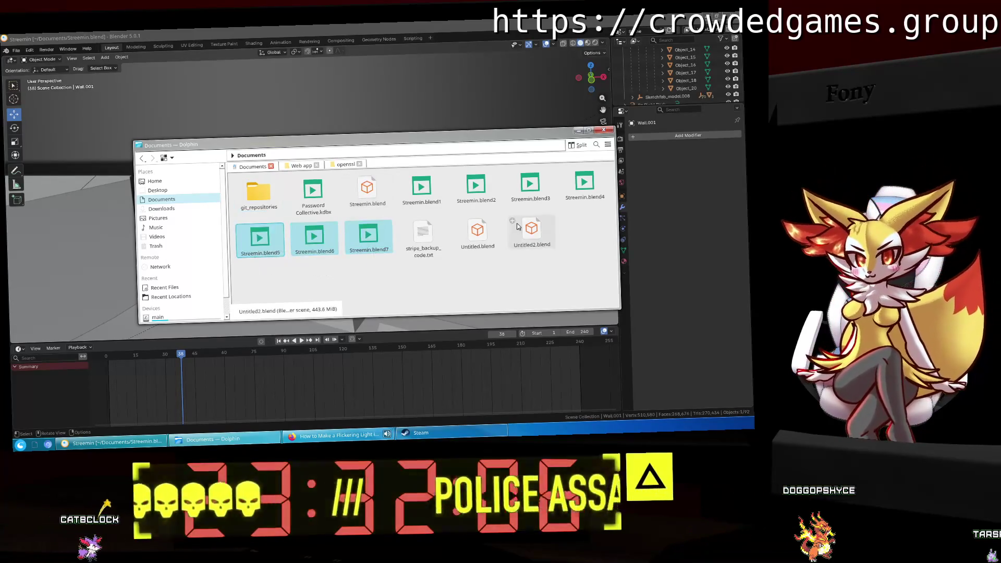
{"action": "mouse_move", "coordinate": [423, 208]}
{"action": "left_mouse_down", "text": "ctrl"}
{"action": "mouse_move", "coordinate": [567, 182]}
{"action": "mouse_move", "coordinate": [591, 219]}
{"action": "left_mouse_up", "text": "ctrl"}
{"action": "key", "text": "Delete"}
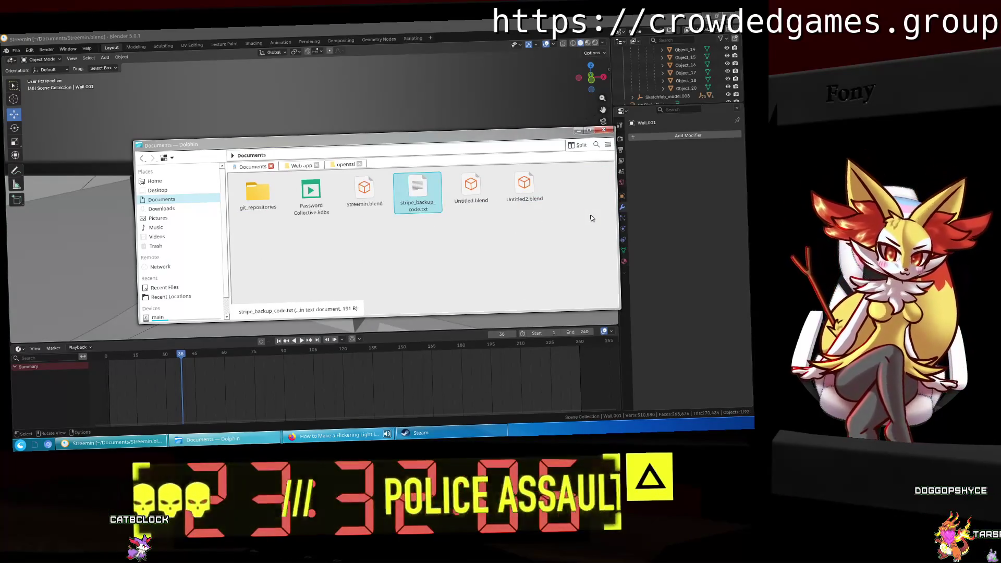
{"action": "left_click", "coordinate": [573, 251]}
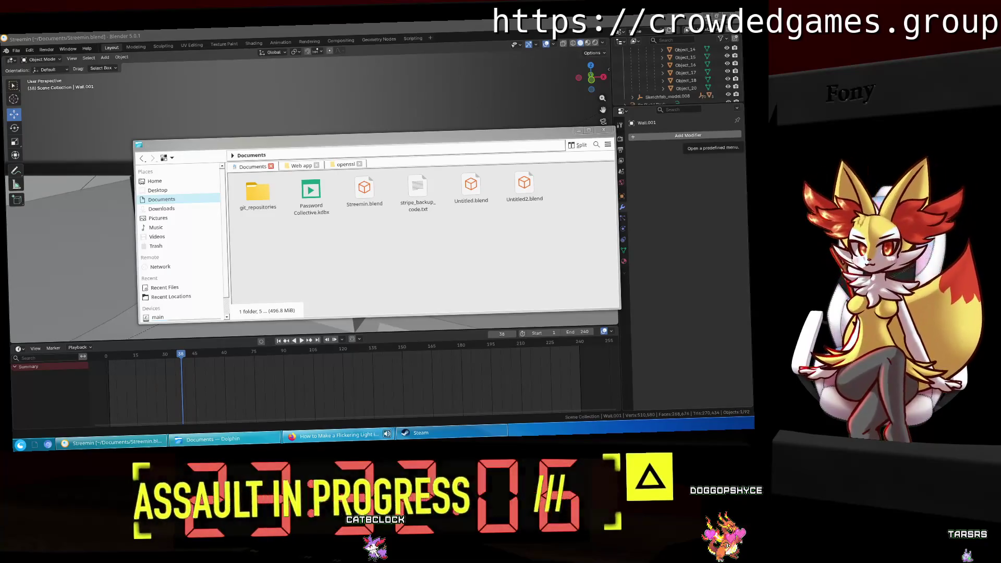
{"action": "left_click", "coordinate": [498, 185]}
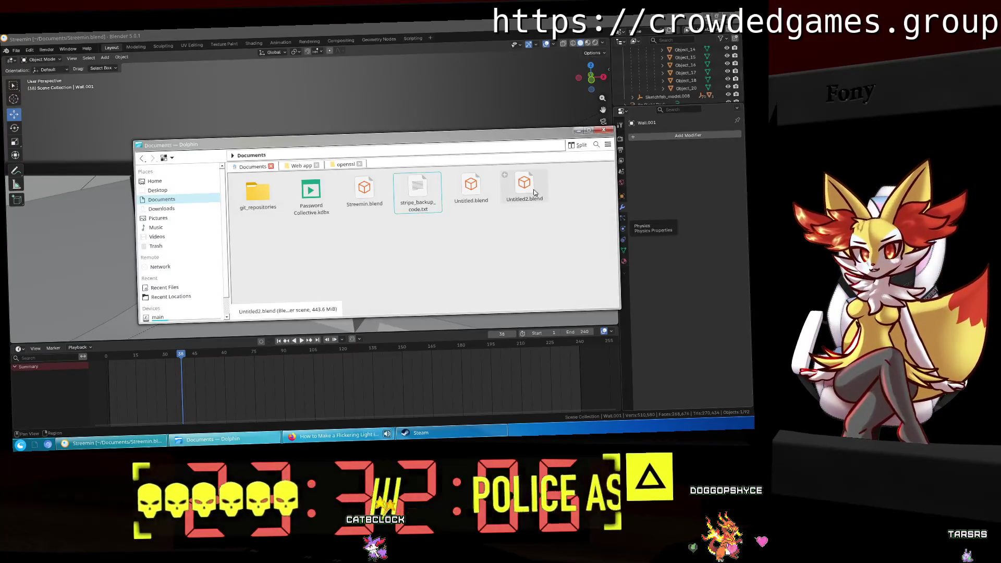
{"action": "left_click", "coordinate": [600, 130]}
Step: Select the Sketchfab_model object in the Outliner and frame the view on it over the desk
{"action": "mouse_move", "coordinate": [600, 130]}
{"action": "middle_mouse_down"}
{"action": "mouse_move", "coordinate": [471, 190]}
{"action": "mouse_move", "coordinate": [531, 169]}
{"action": "mouse_move", "coordinate": [481, 179]}
{"action": "middle_mouse_up"}
{"action": "mouse_move", "coordinate": [220, 130]}
{"action": "middle_mouse_down"}
{"action": "mouse_move", "coordinate": [241, 162]}
{"action": "mouse_move", "coordinate": [179, 165]}
{"action": "middle_mouse_up"}
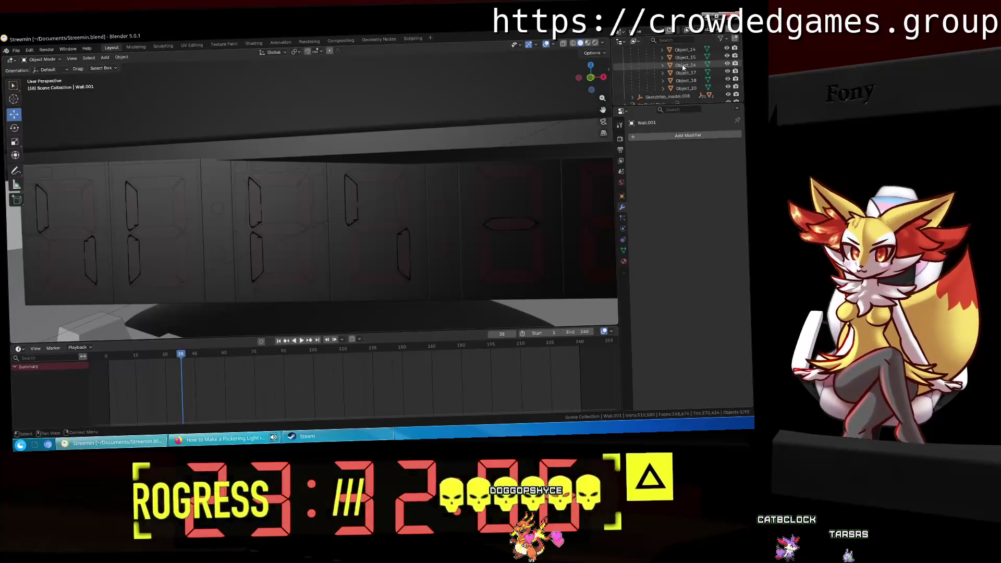
{"action": "scroll", "coordinate": [683, 68], "scroll_direction": "up", "scroll_amount": 3}
{"action": "scroll", "coordinate": [629, 66], "scroll_direction": "up", "scroll_amount": 3}
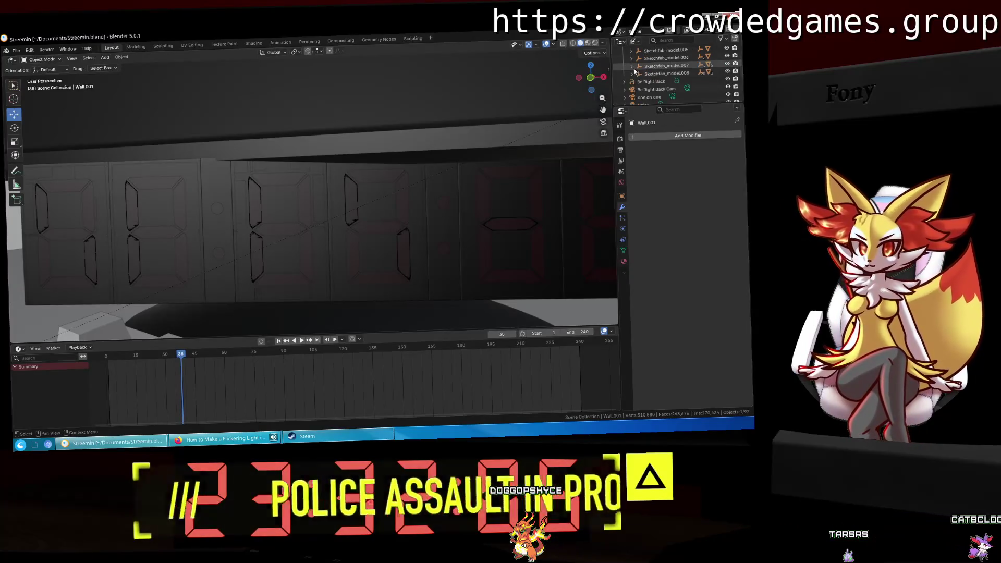
{"action": "left_click", "coordinate": [646, 65]}
{"action": "scroll", "coordinate": [649, 72], "scroll_direction": "up", "scroll_amount": 2}
{"action": "scroll", "coordinate": [651, 70], "scroll_direction": "up", "scroll_amount": 2}
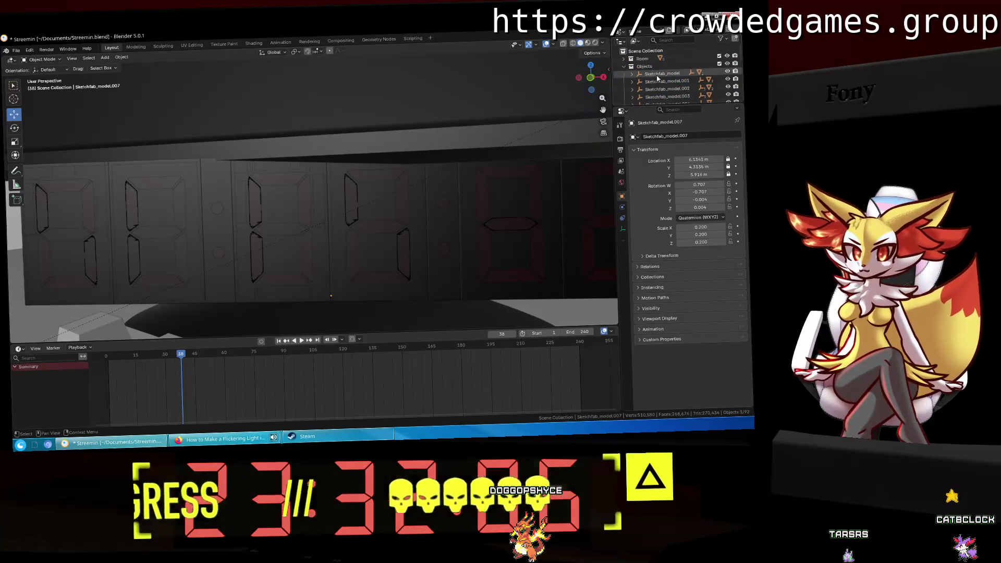
{"action": "left_click", "coordinate": [659, 73]}
{"action": "key", "text": "KP_Decimal"}
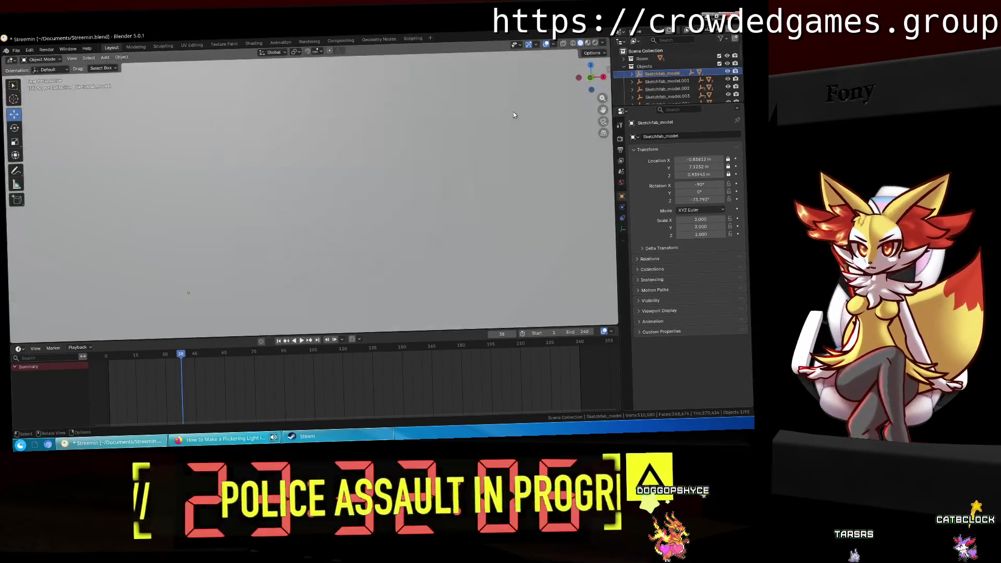
{"action": "mouse_move", "coordinate": [512, 110]}
{"action": "middle_mouse_down"}
{"action": "mouse_move", "coordinate": [356, 167]}
{"action": "mouse_move", "coordinate": [478, 165]}
{"action": "middle_mouse_up"}
Step: Rename the imported models to CRT TV, Server 01 and Server 02 in the Outliner
{"action": "double_click", "coordinate": [665, 72]}
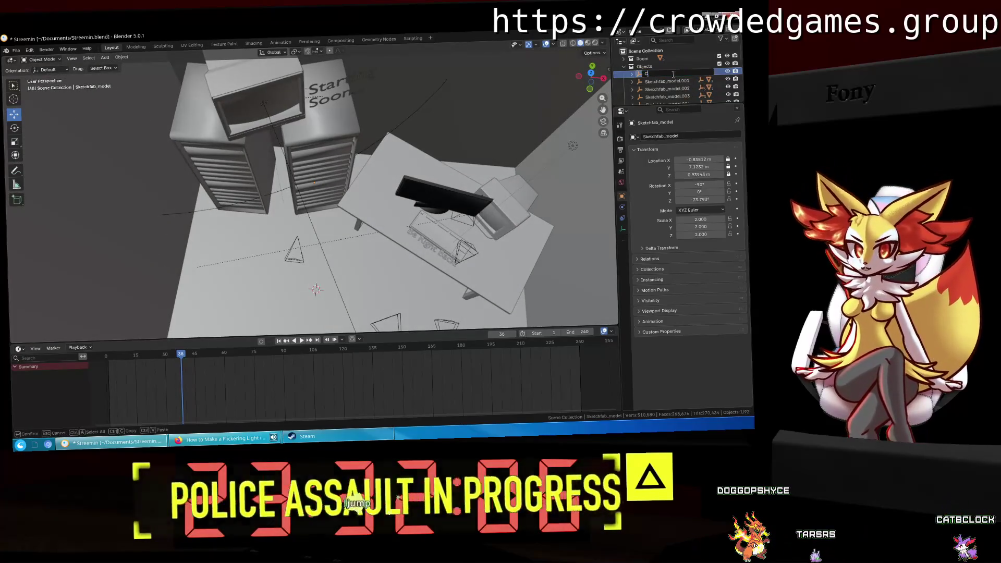
{"action": "key", "text": "Return"}
{"action": "left_click", "coordinate": [659, 81]}
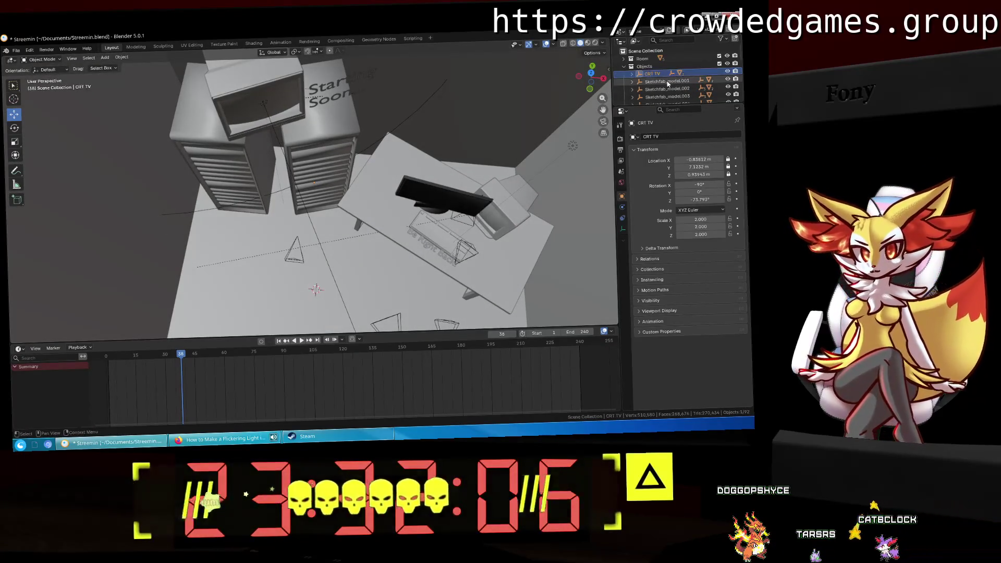
{"action": "scroll", "coordinate": [661, 86], "scroll_direction": "down", "scroll_amount": 1}
{"action": "double_click", "coordinate": [665, 70]}
{"action": "type", "text": "Server"}
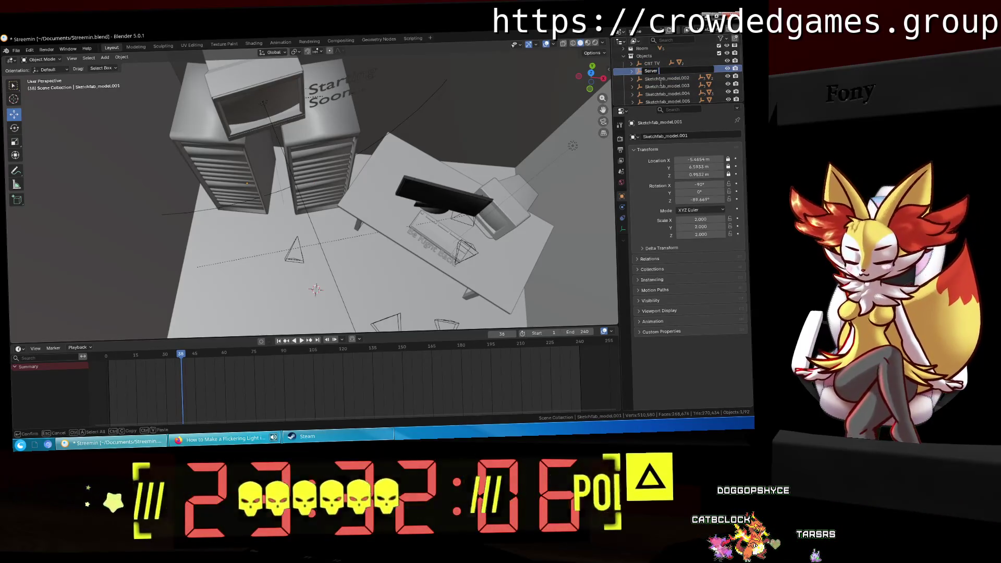
{"action": "scroll", "coordinate": [662, 87], "scroll_direction": "down", "scroll_amount": 1}
{"action": "double_click", "coordinate": [663, 71]}
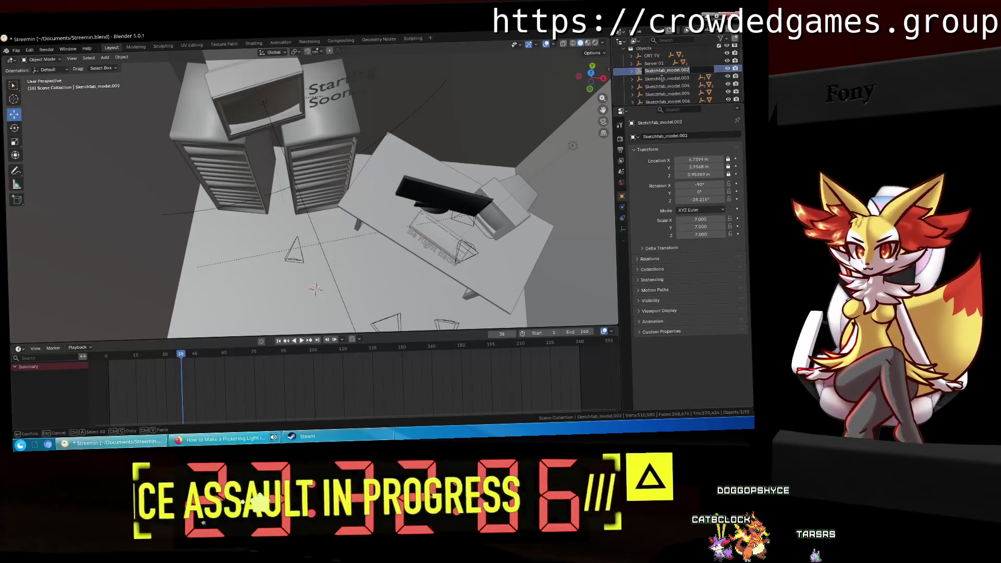
{"action": "type", "text": "Server02"}
{"action": "key", "text": "Return"}
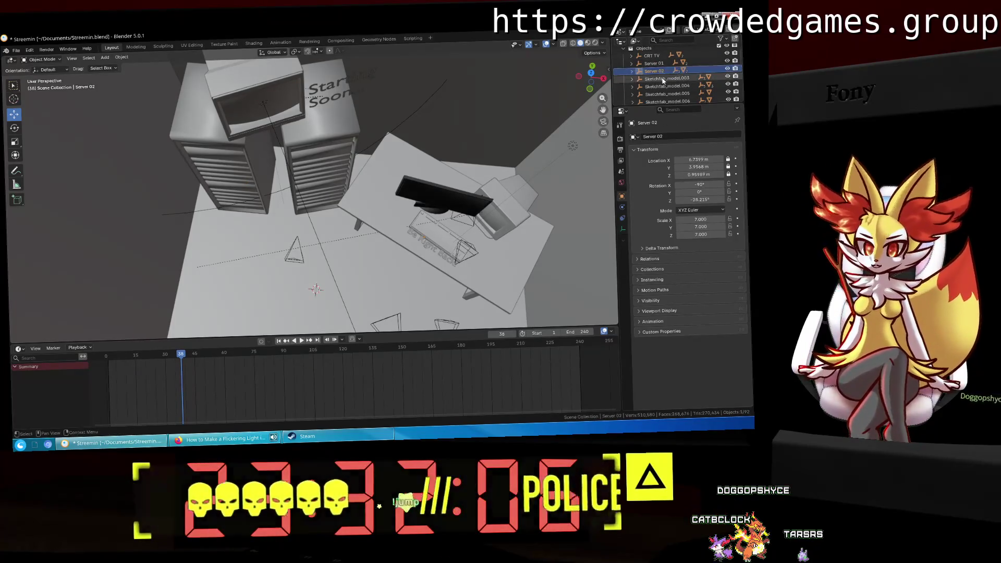
Step: Expand Sketchfab_model.003 through computer.fbx and RootNode and select the Cube inside
{"action": "left_click", "coordinate": [664, 78]}
{"action": "mouse_move", "coordinate": [481, 136]}
{"action": "middle_mouse_down"}
{"action": "mouse_move", "coordinate": [408, 231]}
{"action": "mouse_move", "coordinate": [438, 125]}
{"action": "middle_mouse_up"}
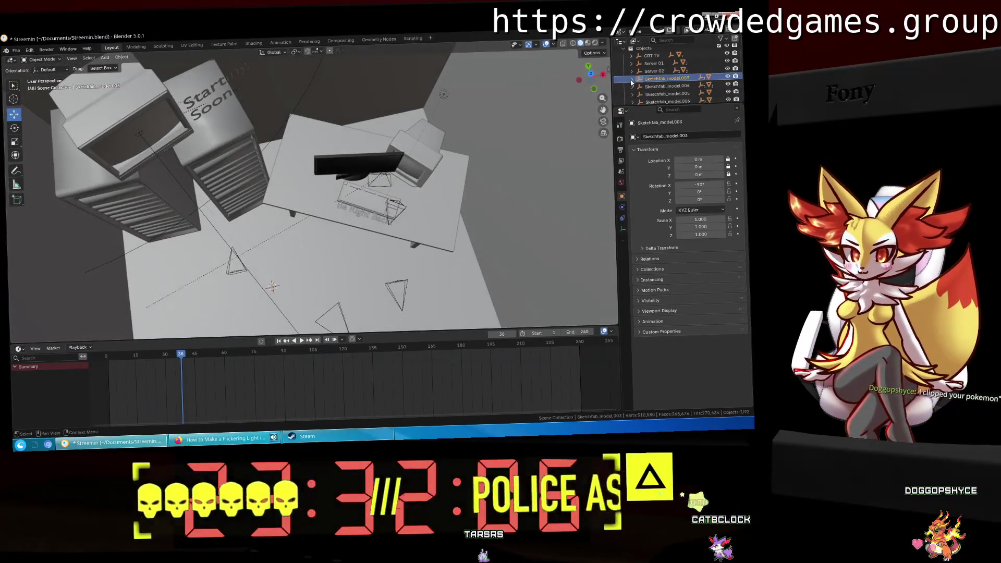
{"action": "left_click", "coordinate": [639, 79]}
{"action": "left_click", "coordinate": [665, 85]}
{"action": "middle_click_drag", "start_coordinate": [438, 117], "coordinate": [441, 186]}
{"action": "left_click", "coordinate": [651, 93]}
{"action": "scroll", "coordinate": [665, 79], "scroll_direction": "down", "scroll_amount": 2}
{"action": "left_click", "coordinate": [670, 70]}
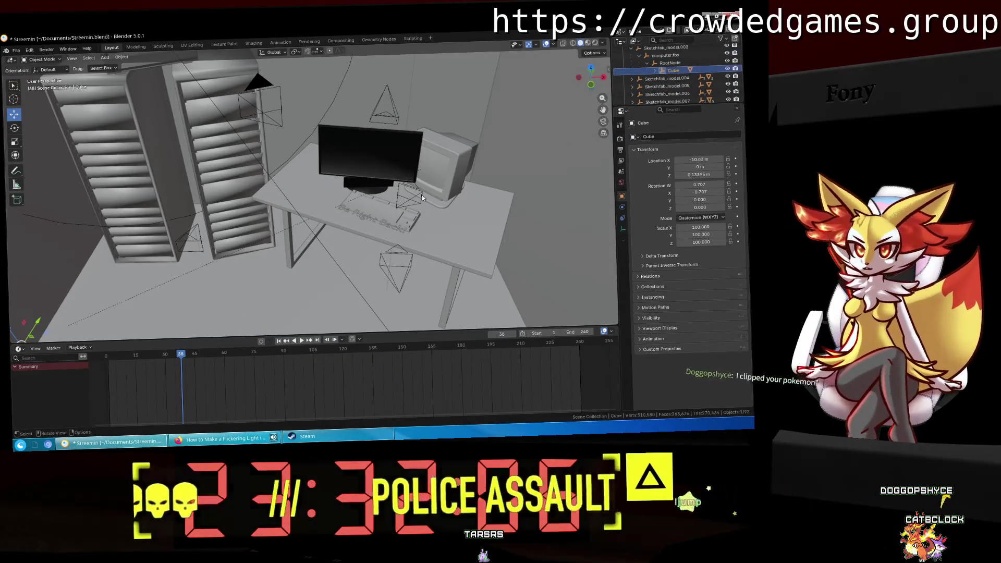
Step: Move the Cube slightly and orbit to a top-down view, selecting computer.fbx
{"action": "middle_click_drag", "start_coordinate": [422, 198], "coordinate": [474, 160]}
{"action": "key", "text": "g"}
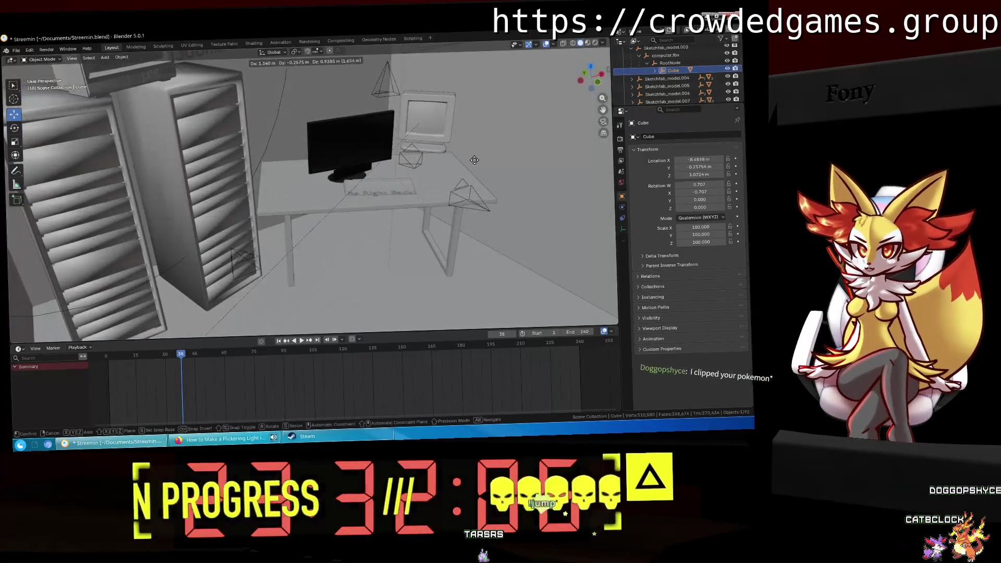
{"action": "left_click", "coordinate": [474, 159]}
{"action": "mouse_move", "coordinate": [476, 160]}
{"action": "middle_mouse_down"}
{"action": "mouse_move", "coordinate": [223, 211]}
{"action": "mouse_move", "coordinate": [499, 167]}
{"action": "mouse_move", "coordinate": [396, 178]}
{"action": "mouse_move", "coordinate": [435, 133]}
{"action": "mouse_move", "coordinate": [405, 154]}
{"action": "middle_mouse_up"}
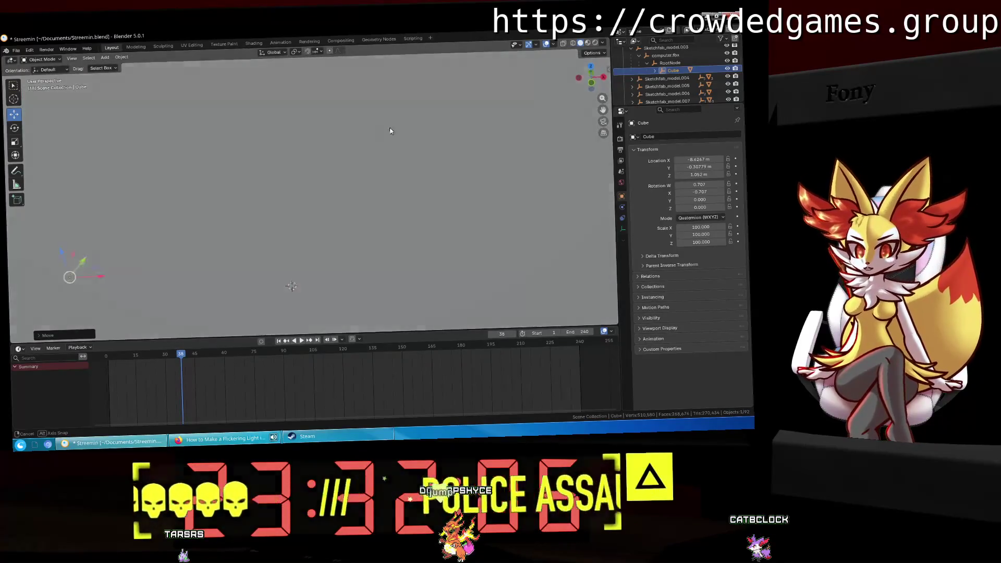
{"action": "mouse_move", "coordinate": [404, 154]}
{"action": "middle_mouse_down"}
{"action": "mouse_move", "coordinate": [393, 141]}
{"action": "mouse_move", "coordinate": [374, 157]}
{"action": "mouse_move", "coordinate": [390, 155]}
{"action": "middle_mouse_up"}
{"action": "left_click", "coordinate": [389, 155]}
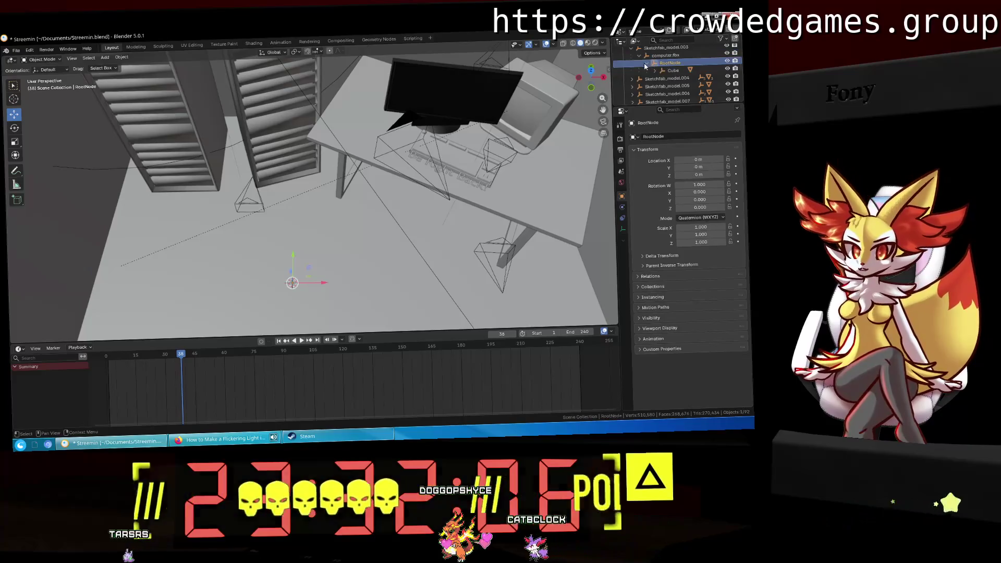
Step: Rename Sketchfab_model.003 to CRT Monitor and bring up the Object menu for Set Origin
{"action": "left_click", "coordinate": [663, 62]}
{"action": "scroll", "coordinate": [661, 79], "scroll_direction": "up", "scroll_amount": 3}
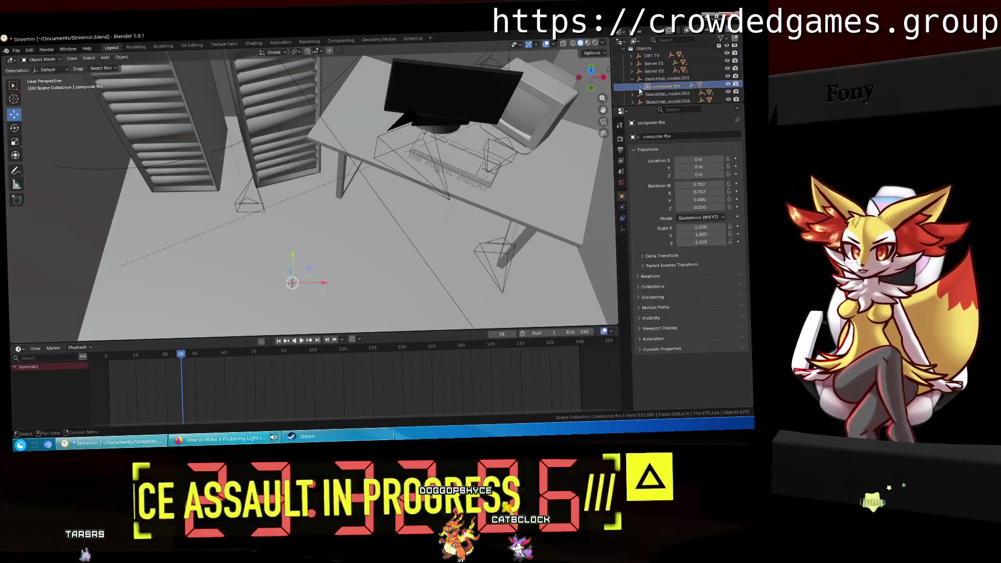
{"action": "left_click", "coordinate": [660, 77]}
{"action": "scroll", "coordinate": [654, 80], "scroll_direction": "down", "scroll_amount": 1}
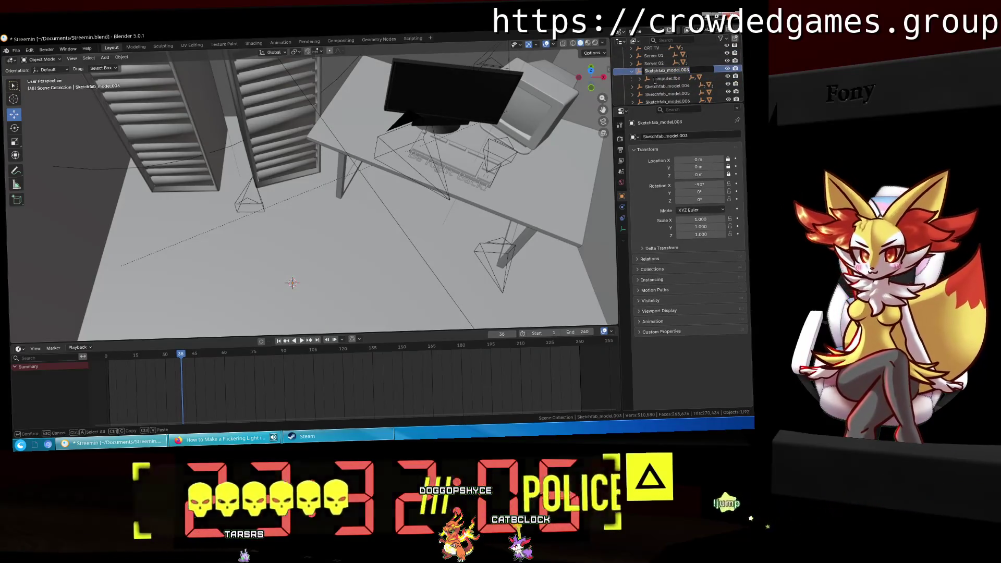
{"action": "type", "text": "CRT Monitor"}
{"action": "key", "text": "Return"}
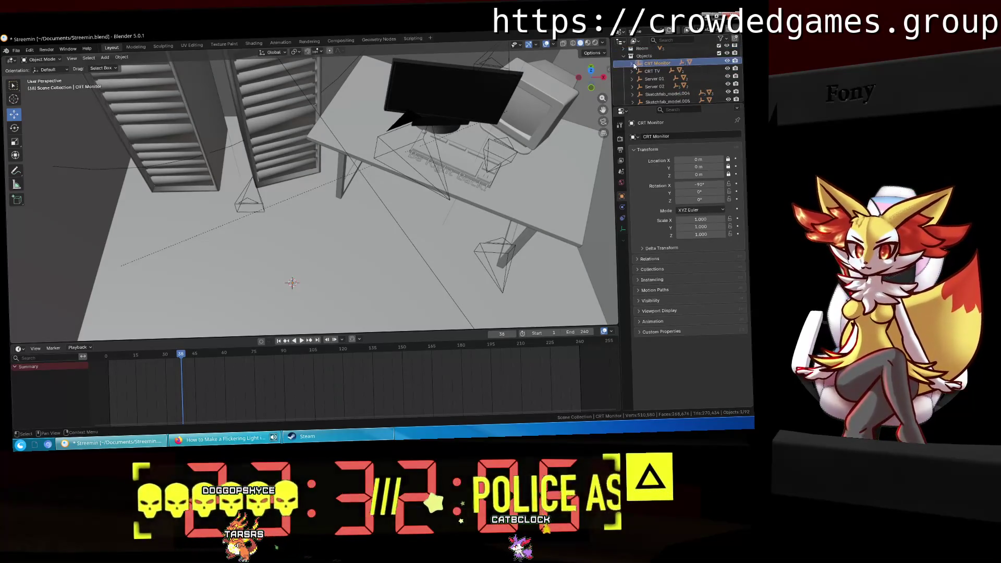
{"action": "right_click", "coordinate": [646, 68]}
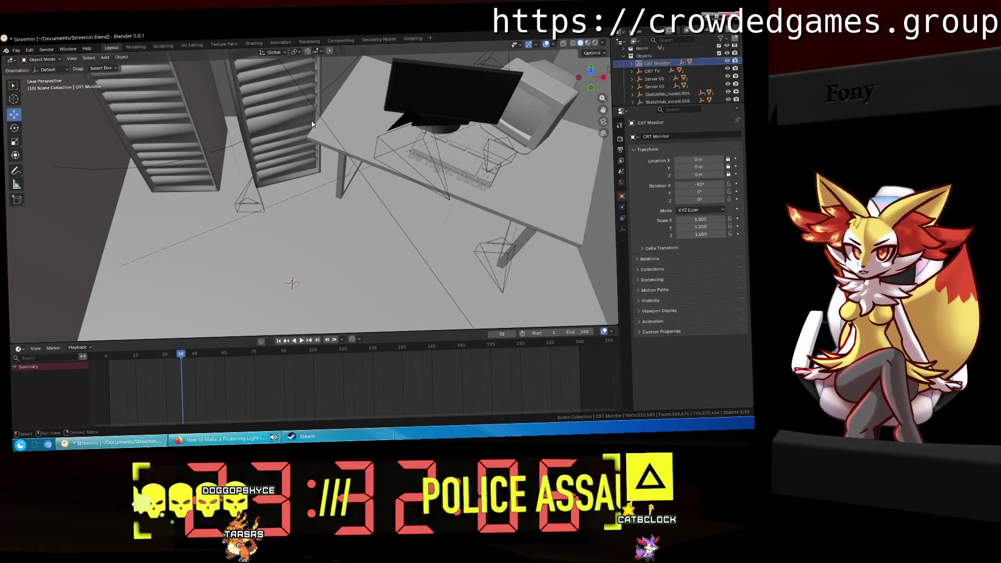
{"action": "left_click", "coordinate": [117, 59]}
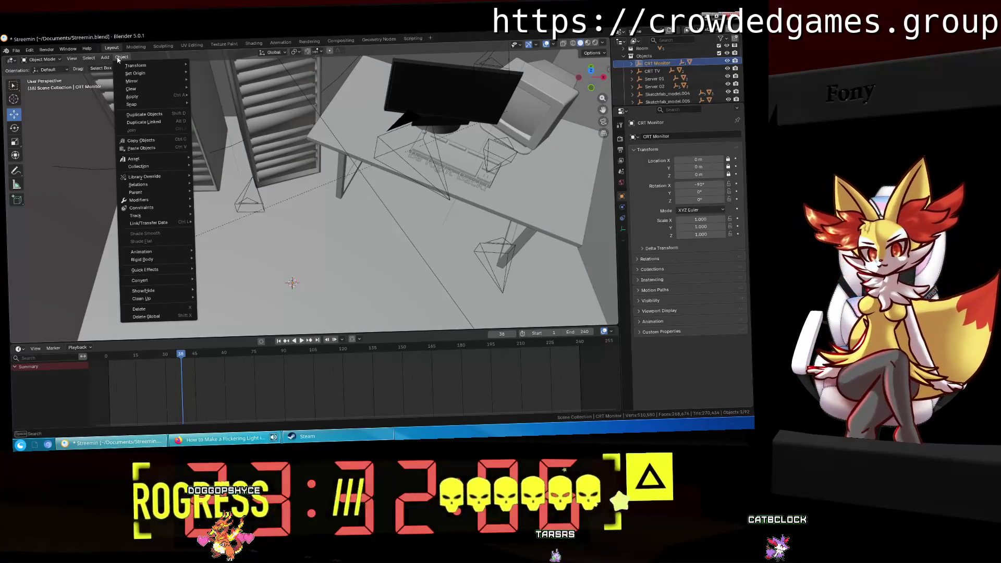
{"action": "mouse_move", "coordinate": [139, 72]}
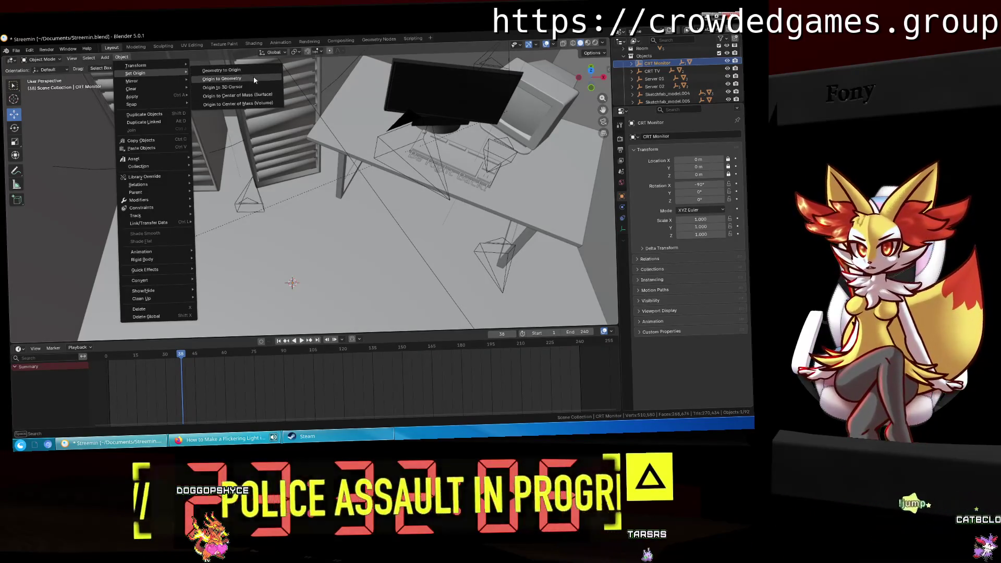
Step: Set the CRT Monitor's origin to its geometry and move it on the desk
{"action": "left_click", "coordinate": [253, 78]}
{"action": "mouse_move", "coordinate": [253, 81]}
{"action": "middle_mouse_down"}
{"action": "mouse_move", "coordinate": [187, 75]}
{"action": "mouse_move", "coordinate": [239, 65]}
{"action": "mouse_move", "coordinate": [241, 76]}
{"action": "middle_mouse_up"}
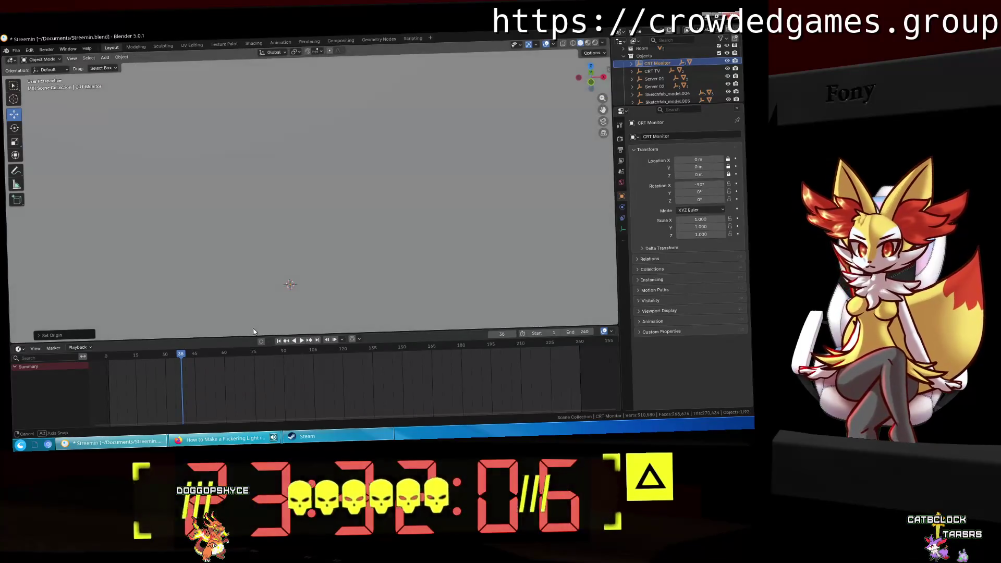
{"action": "key", "text": "g"}
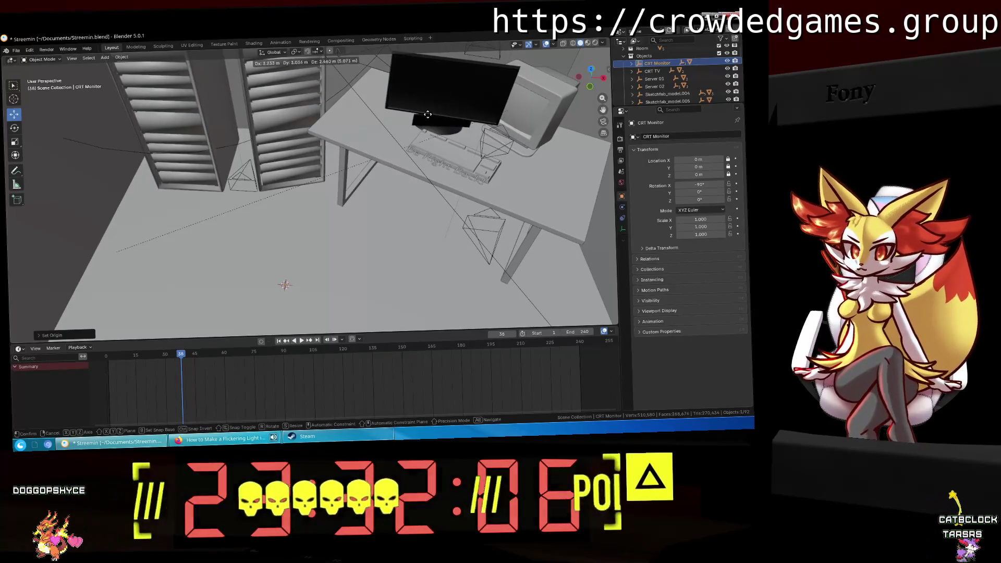
{"action": "left_click", "coordinate": [263, 271]}
Step: Drill into computer.fbx and RootNode, cancel a test move, and set the nested Cube's origin
{"action": "left_click", "coordinate": [640, 62]}
{"action": "left_click", "coordinate": [657, 71]}
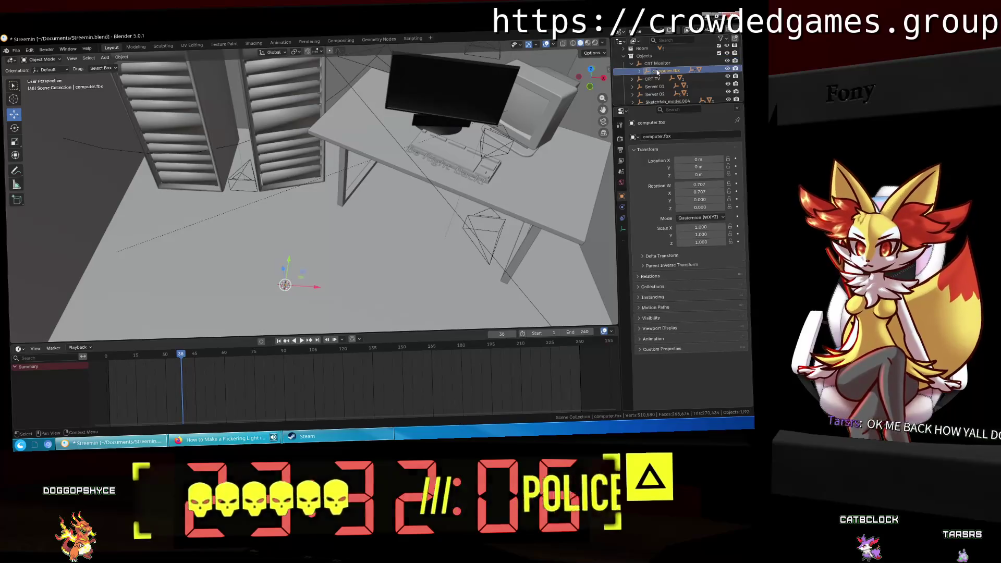
{"action": "left_click", "coordinate": [648, 71]}
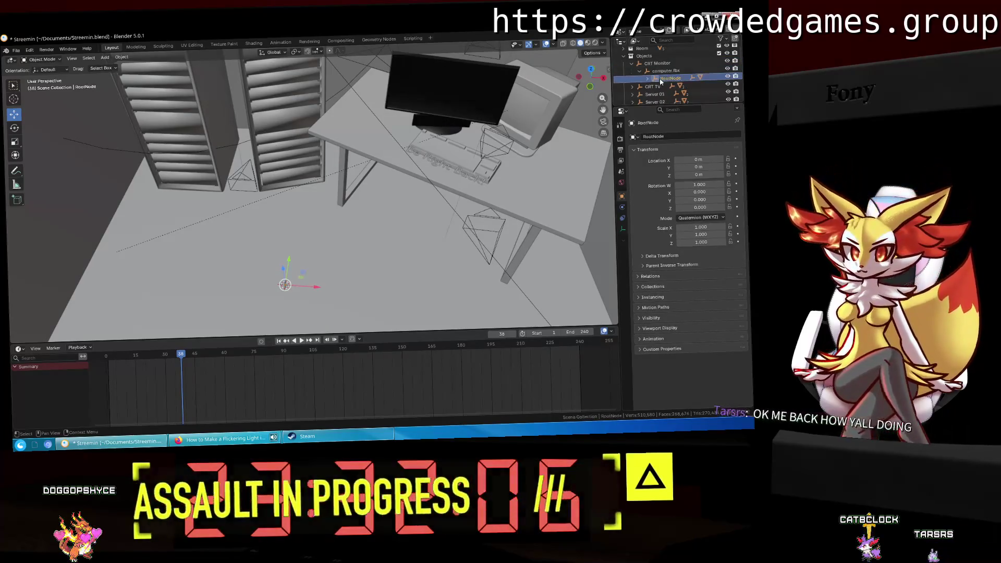
{"action": "key", "text": "g"}
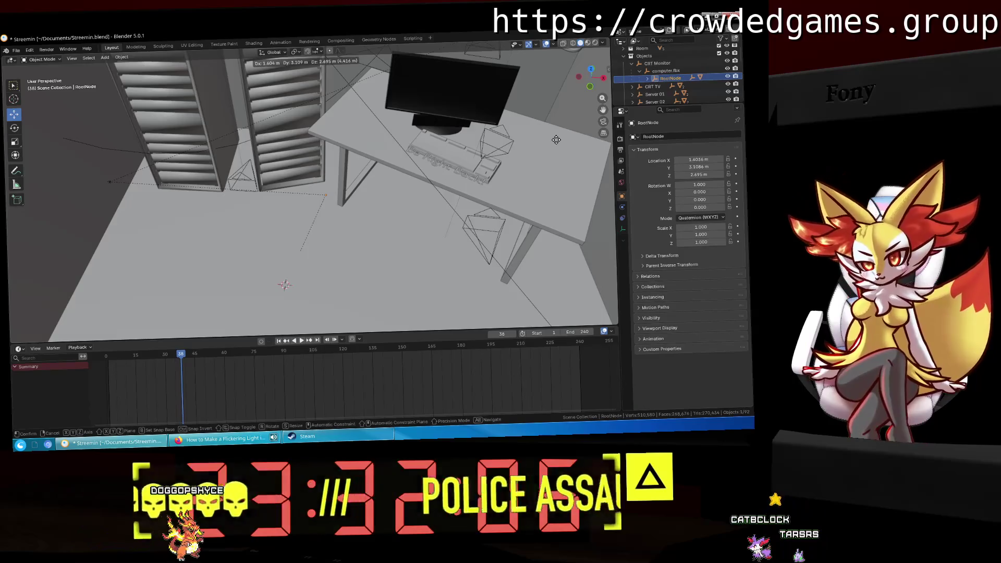
{"action": "key", "text": "Escape"}
{"action": "left_click", "coordinate": [649, 79]}
{"action": "left_click", "coordinate": [673, 86]}
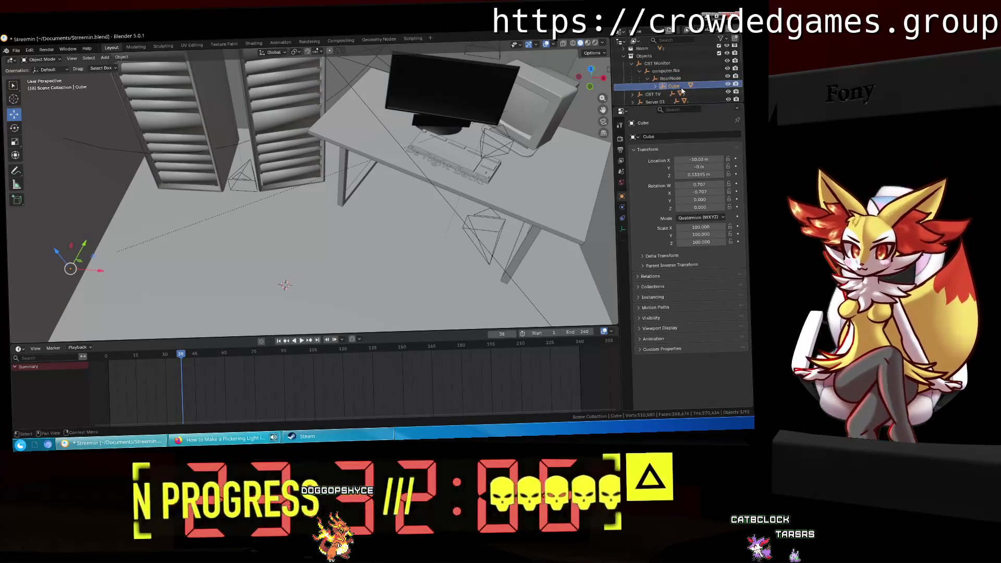
{"action": "left_click", "coordinate": [104, 56]}
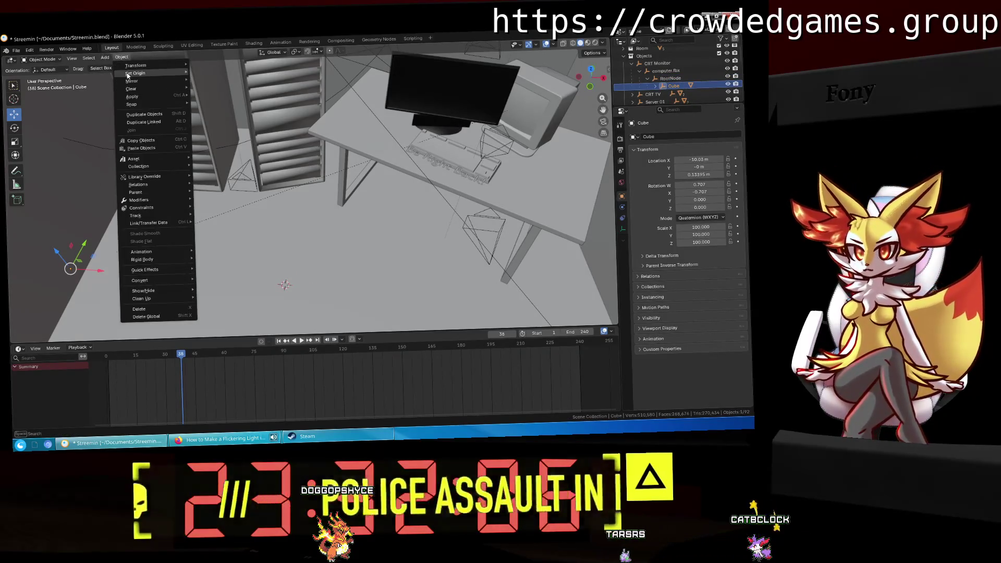
{"action": "mouse_move", "coordinate": [137, 73]}
{"action": "left_click", "coordinate": [259, 78]}
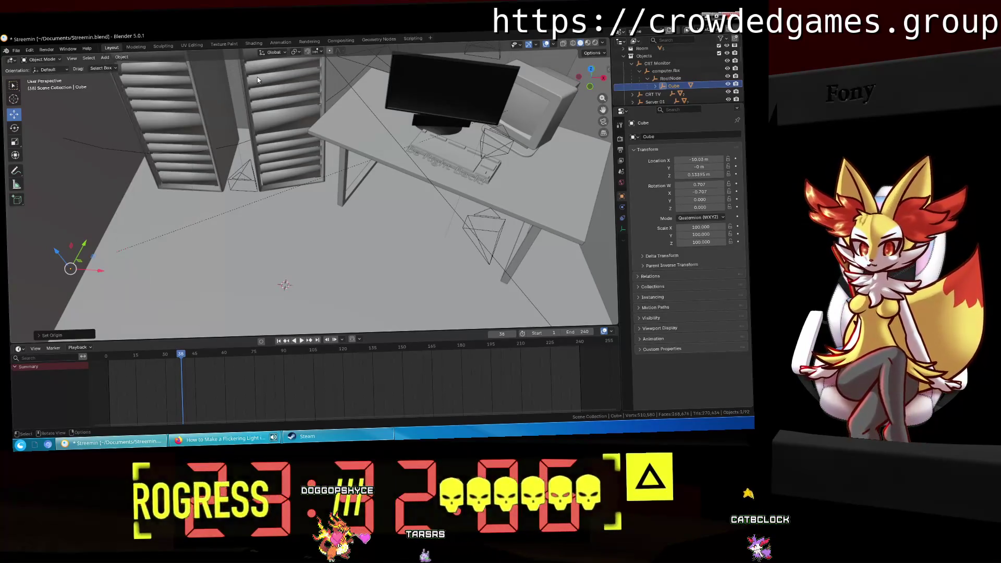
Step: Expand the Cube to select its Cube_Material_0 mesh, comparing it against Server 01
{"action": "left_click", "coordinate": [654, 86]}
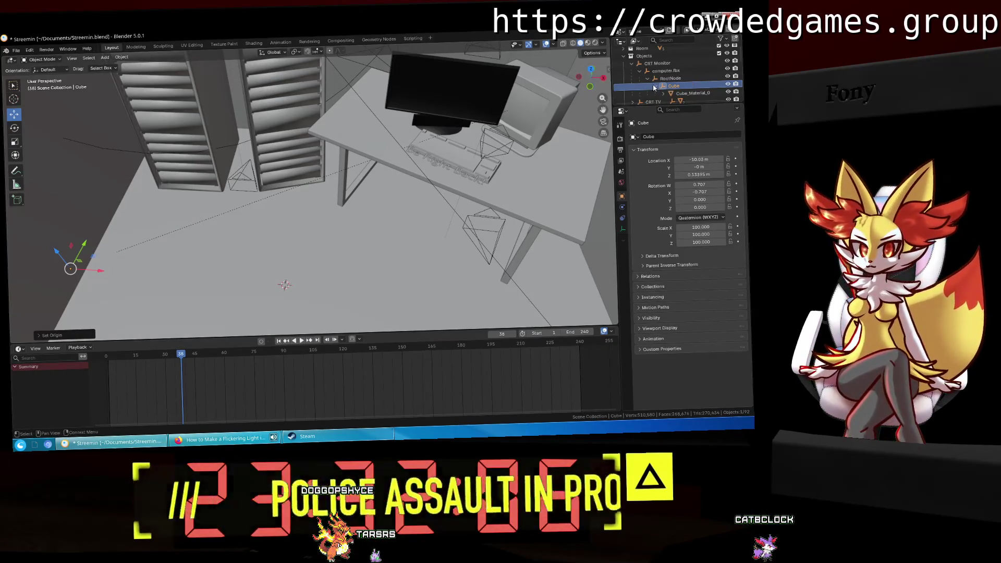
{"action": "left_click", "coordinate": [684, 94]}
{"action": "scroll", "coordinate": [691, 89], "scroll_direction": "down", "scroll_amount": 1}
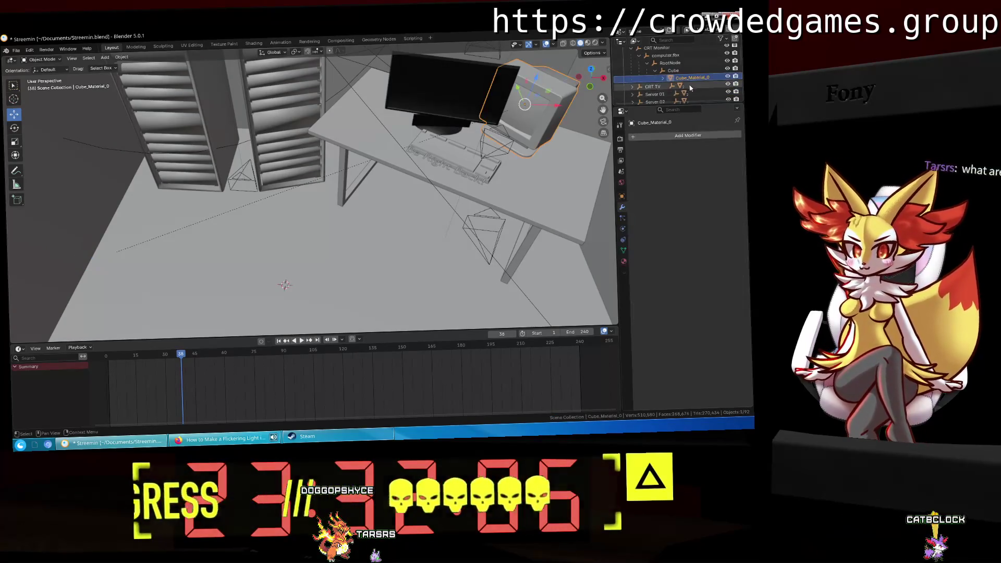
{"action": "left_click", "coordinate": [654, 94]}
{"action": "scroll", "coordinate": [691, 85], "scroll_direction": "down", "scroll_amount": 2}
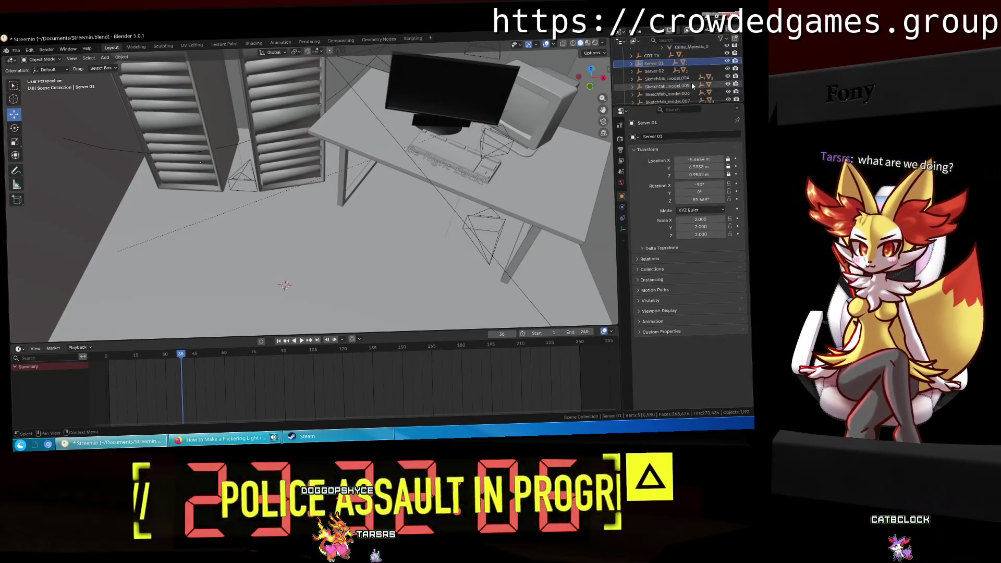
{"action": "scroll", "coordinate": [672, 75], "scroll_direction": "up", "scroll_amount": 2}
{"action": "left_click", "coordinate": [663, 64]}
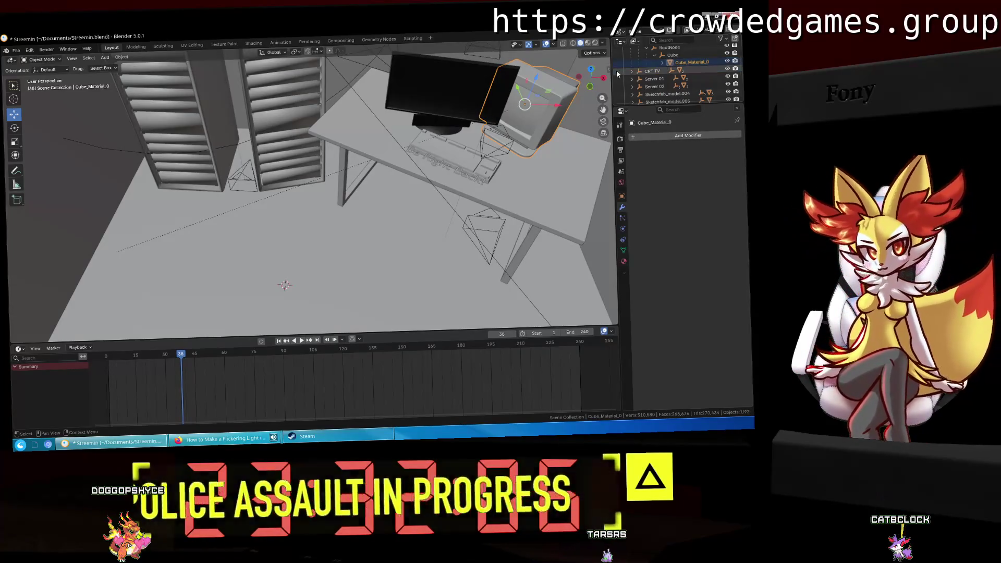
{"action": "scroll", "coordinate": [659, 74], "scroll_direction": "up", "scroll_amount": 4}
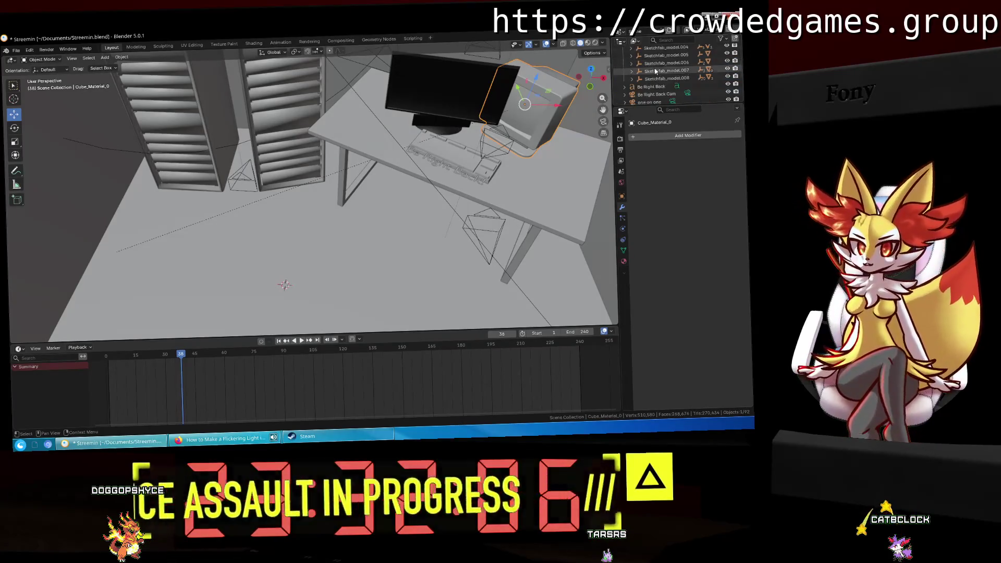
Step: Expand Sketchfab_model.004 through mat.001 and GLTF_SceneRootNode.001 to its innermost mesh
{"action": "left_click", "coordinate": [673, 62]}
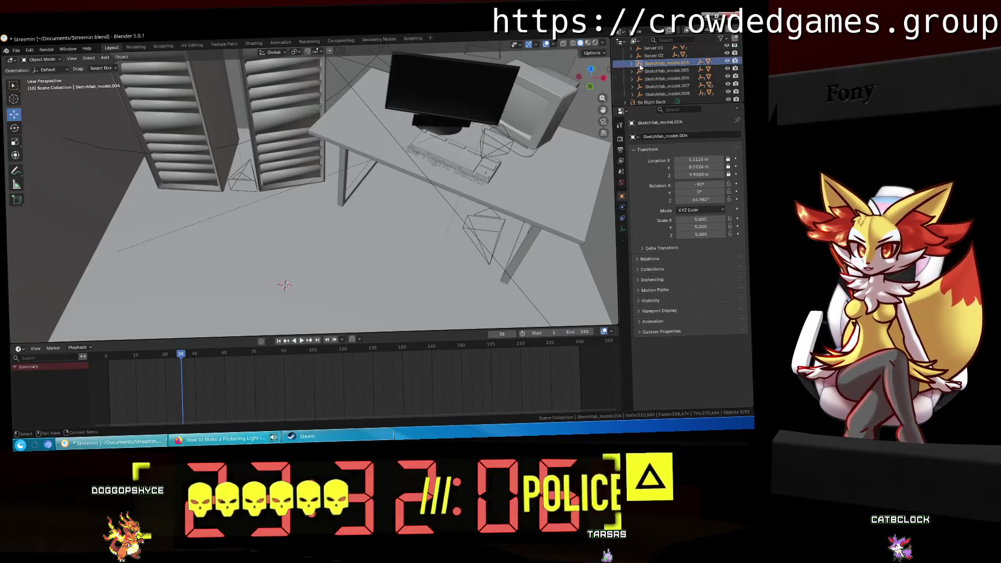
{"action": "left_click", "coordinate": [637, 64]}
{"action": "left_click", "coordinate": [647, 70]}
{"action": "left_click", "coordinate": [661, 78]}
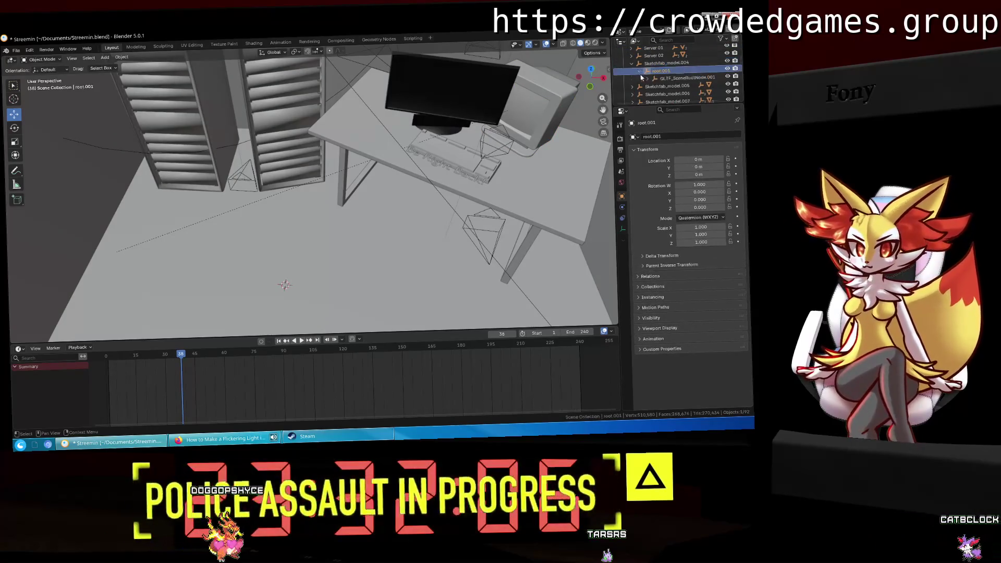
{"action": "left_click", "coordinate": [673, 84]}
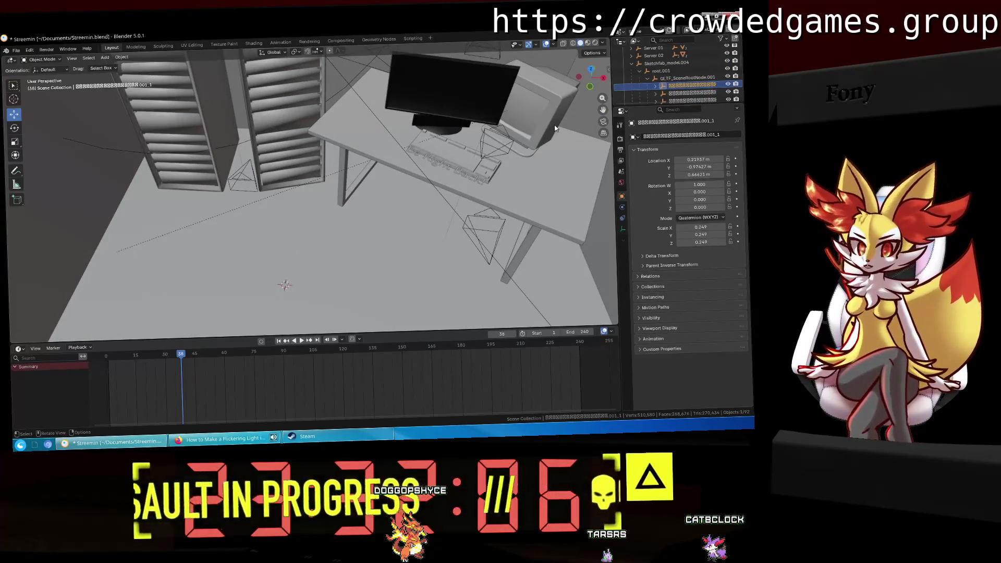
Step: Expand ServerV3, check Server 01, then select GLTF_SceneRootNode inside Server 02 while viewing the desk
{"action": "mouse_move", "coordinate": [538, 128]}
{"action": "middle_mouse_down"}
{"action": "mouse_move", "coordinate": [522, 122]}
{"action": "mouse_move", "coordinate": [470, 148]}
{"action": "mouse_move", "coordinate": [501, 125]}
{"action": "middle_mouse_up"}
{"action": "scroll", "coordinate": [476, 122], "scroll_direction": "down", "scroll_amount": 5}
{"action": "scroll", "coordinate": [646, 99], "scroll_direction": "up", "scroll_amount": 3}
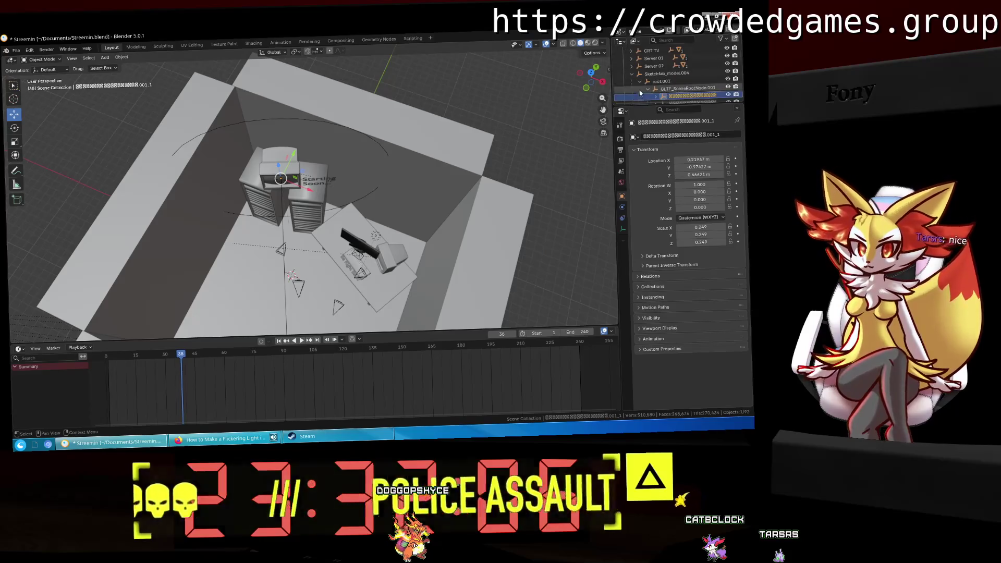
{"action": "left_click", "coordinate": [647, 58]}
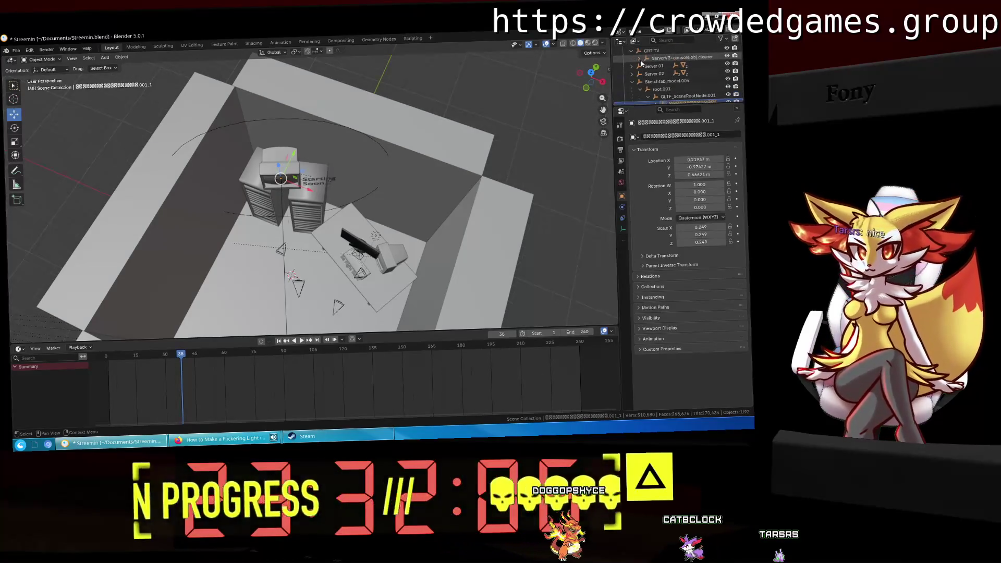
{"action": "left_click", "coordinate": [643, 66]}
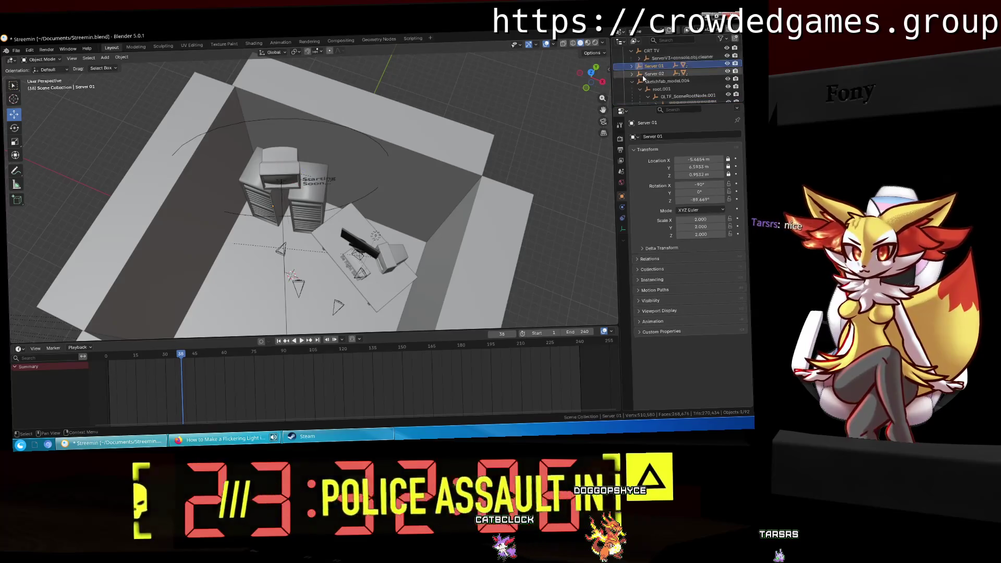
{"action": "left_click", "coordinate": [639, 74]}
{"action": "left_click", "coordinate": [655, 90]}
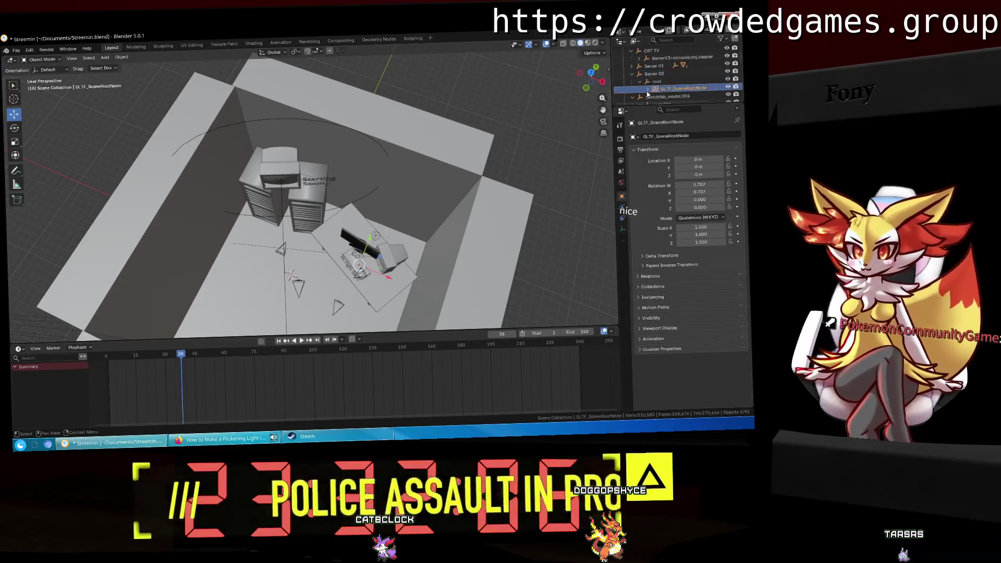
{"action": "scroll", "coordinate": [518, 178], "scroll_direction": "up", "scroll_amount": 5}
{"action": "middle_click_drag", "start_coordinate": [579, 140], "coordinate": [452, 130]}
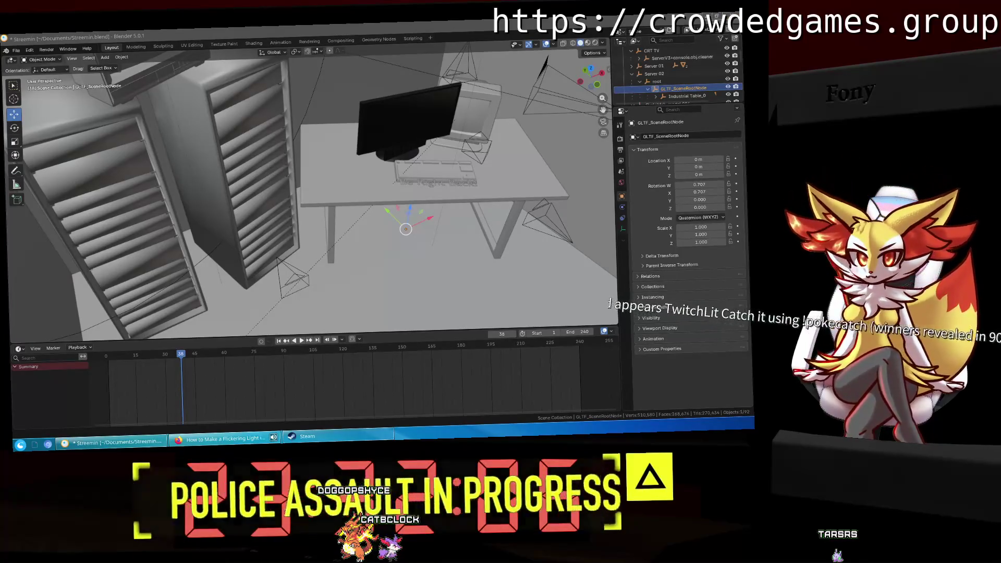
Step: Rename Sketchfab_model.004 to CRT TV and confirm the Server 02 name in the Outliner
{"action": "left_click", "coordinate": [645, 95]}
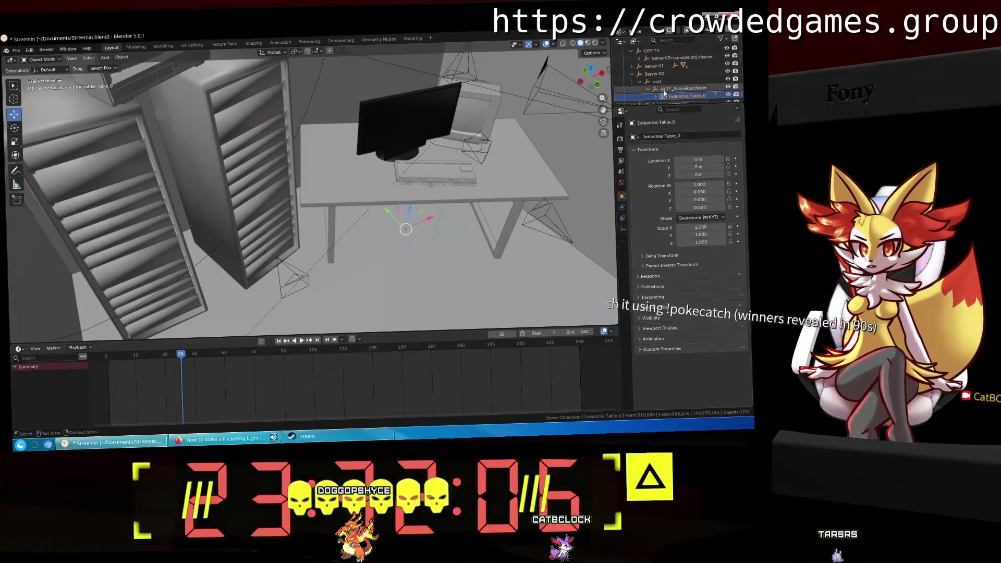
{"action": "left_click", "coordinate": [652, 72]}
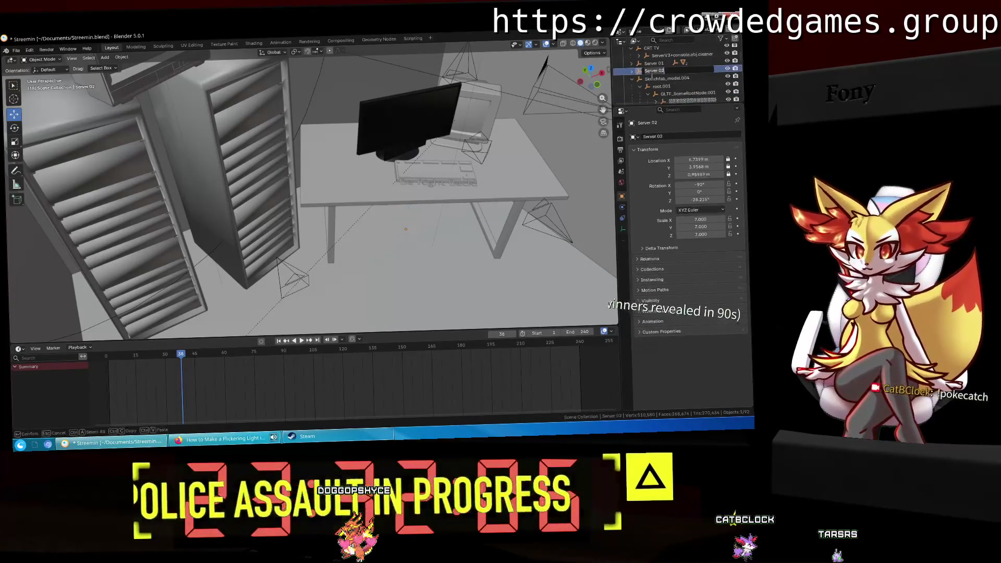
{"action": "left_click", "coordinate": [653, 72]}
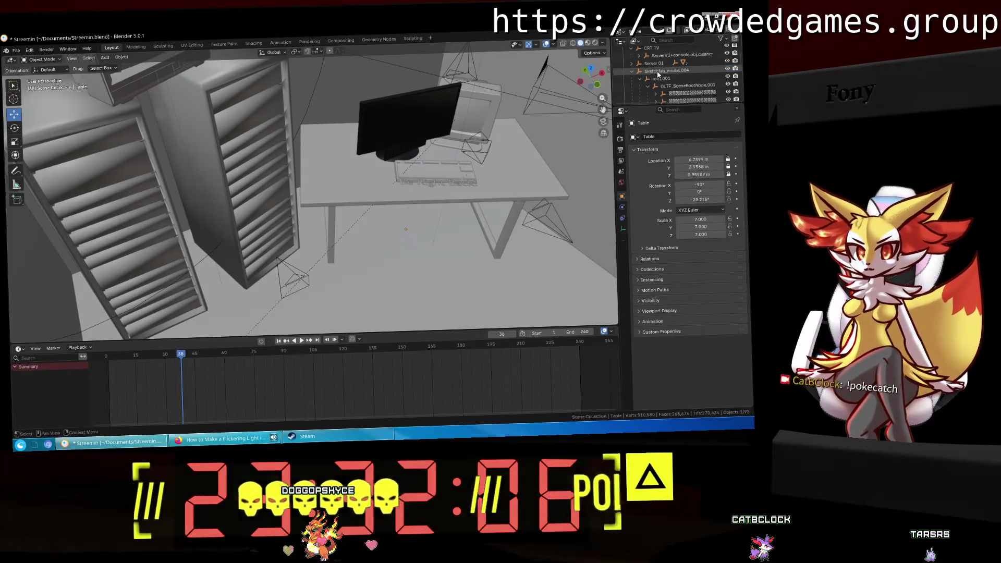
{"action": "double_click", "coordinate": [665, 71]}
{"action": "type", "text": "T T"}
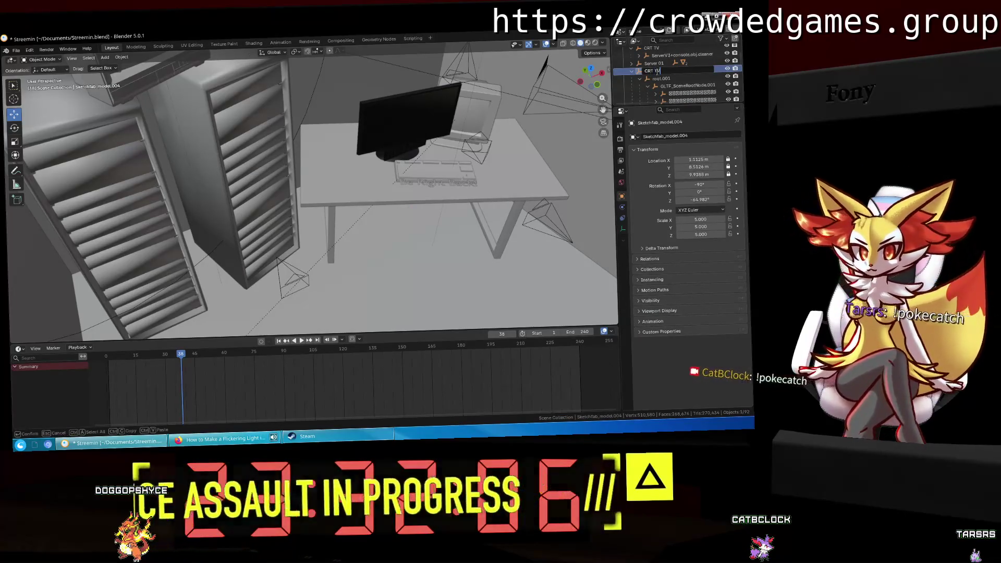
{"action": "key", "text": "Return"}
{"action": "type", "text": "Sc"}
{"action": "type", "text": " 02"}
{"action": "key", "text": "Return"}
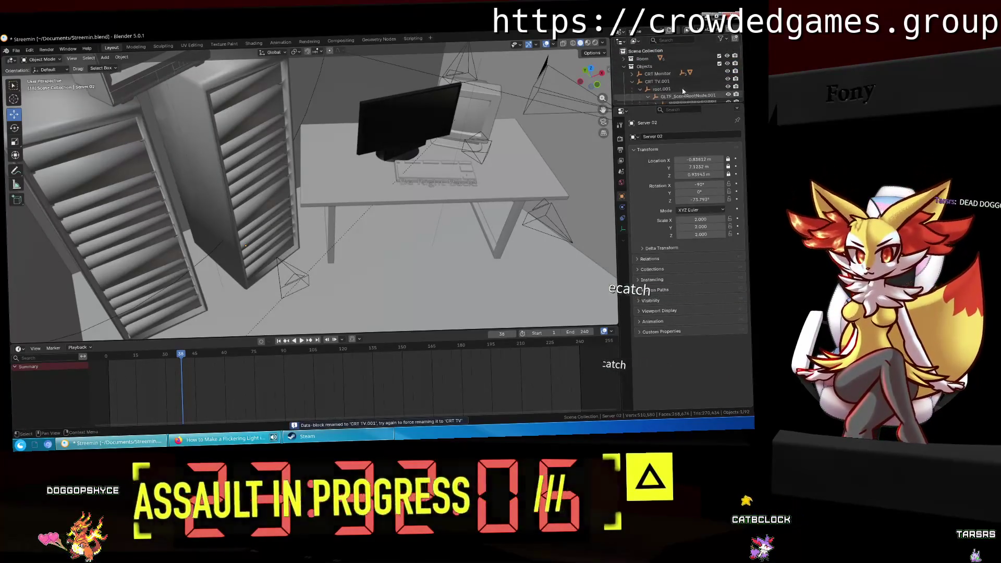
Step: Fold the CRT TV hierarchy and select Sketchfab_model.005 for the next rename
{"action": "left_click", "coordinate": [674, 71]}
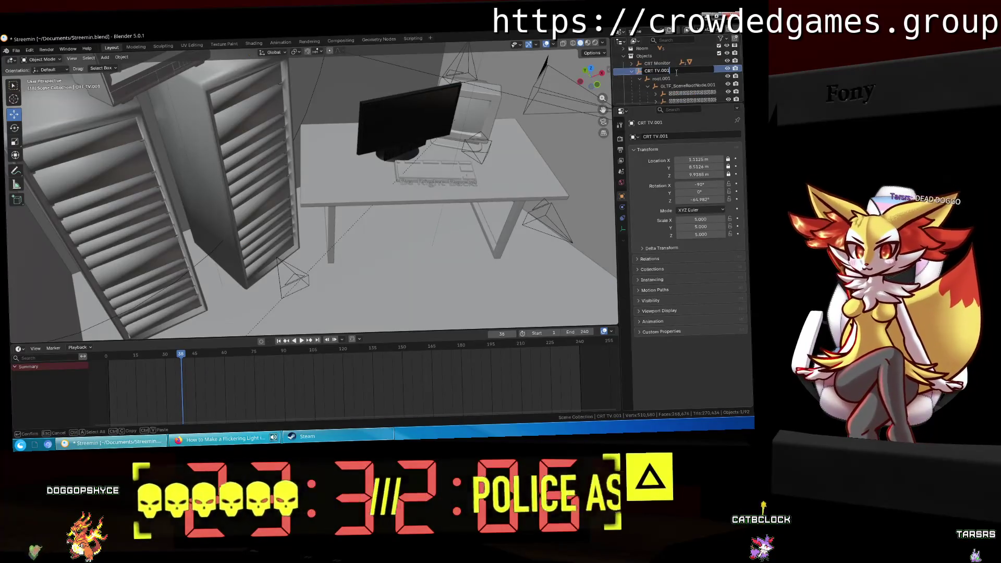
{"action": "left_click", "coordinate": [635, 72]}
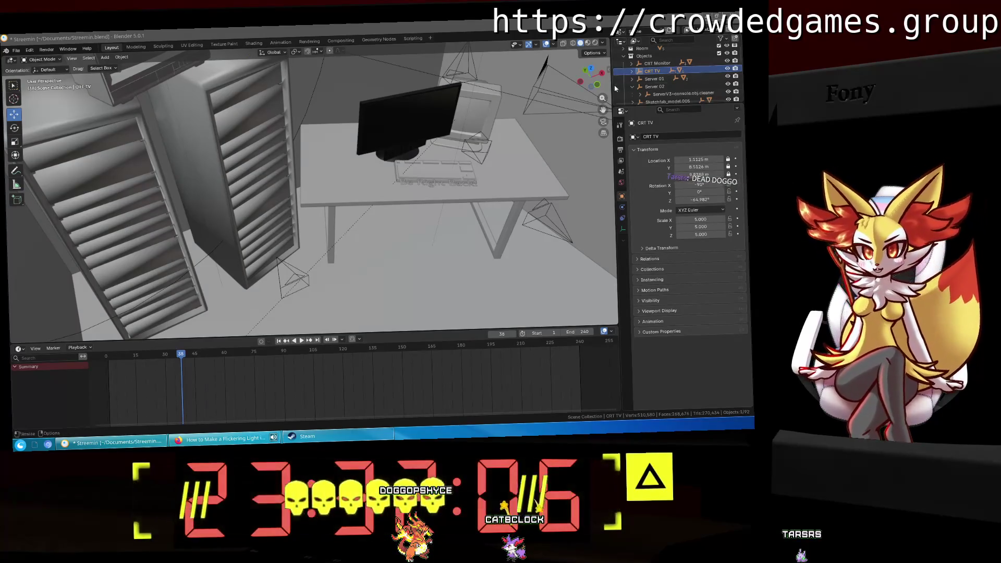
{"action": "left_click", "coordinate": [657, 101]}
{"action": "scroll", "coordinate": [673, 86], "scroll_direction": "down", "scroll_amount": 3}
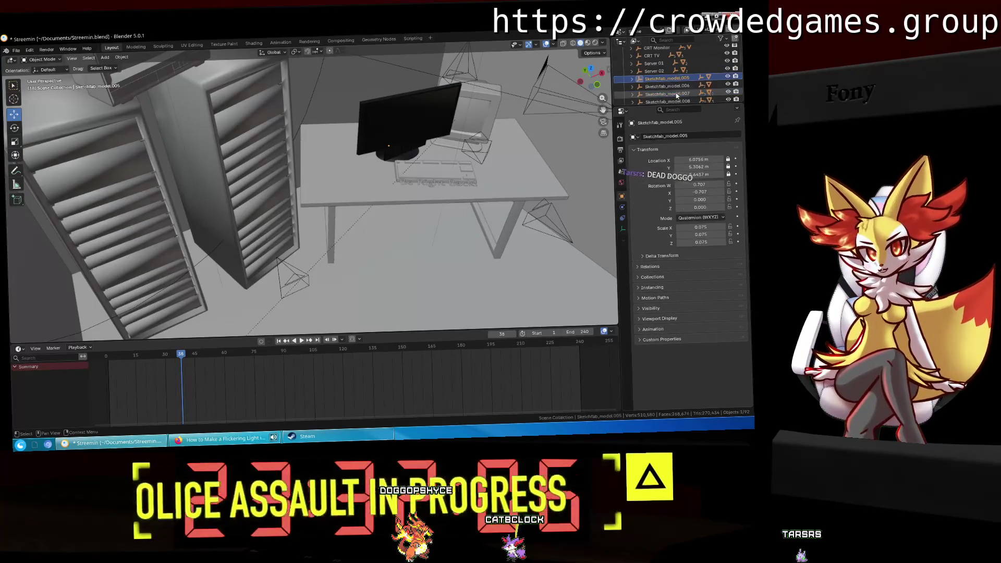
{"action": "scroll", "coordinate": [680, 78], "scroll_direction": "up", "scroll_amount": 3}
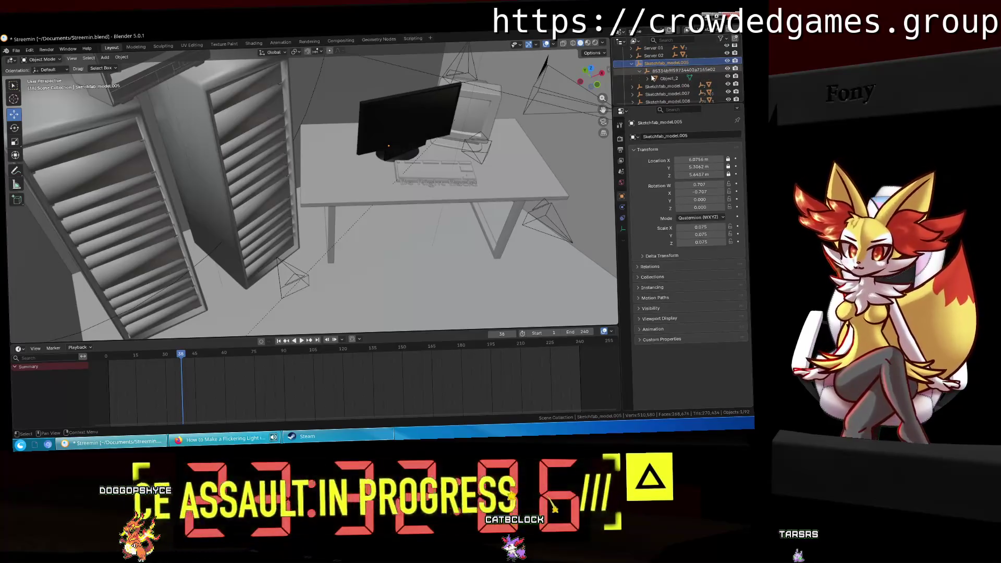
Step: Rename Sketchfab_model.005 to LED Monitor and select the Collada group under Sketchfab_model.006
{"action": "left_click", "coordinate": [648, 70]}
{"action": "left_click", "coordinate": [668, 78]}
{"action": "middle_click_drag", "start_coordinate": [538, 124], "coordinate": [579, 102]}
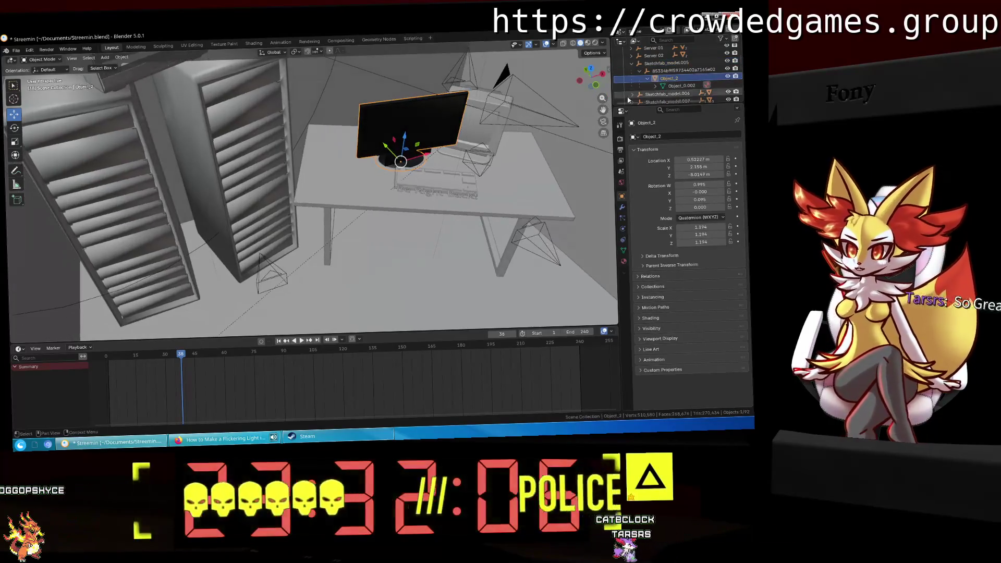
{"action": "left_click", "coordinate": [638, 62]}
{"action": "type", "text": "LED Monit"}
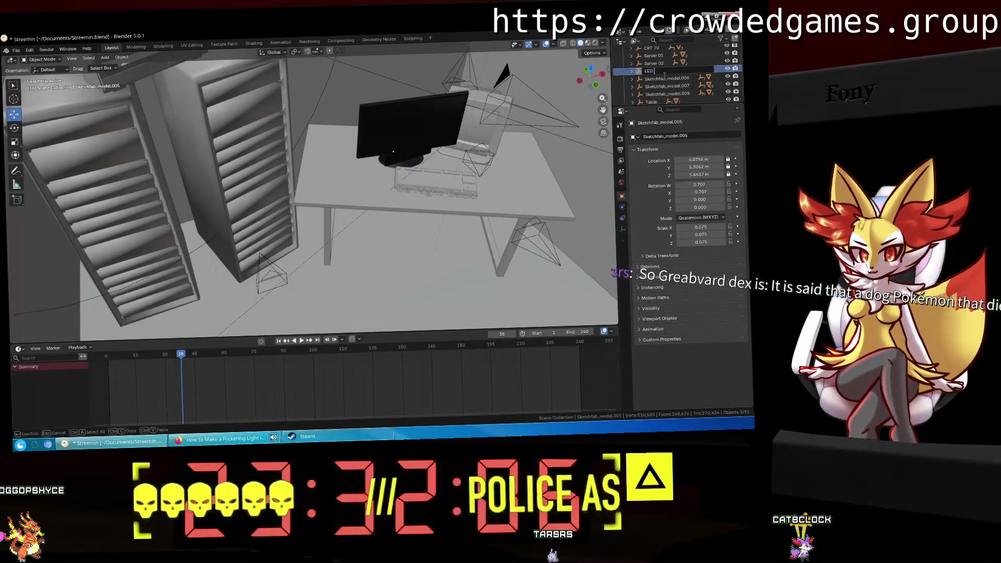
{"action": "type", "text": "or"}
{"action": "key", "text": "Return"}
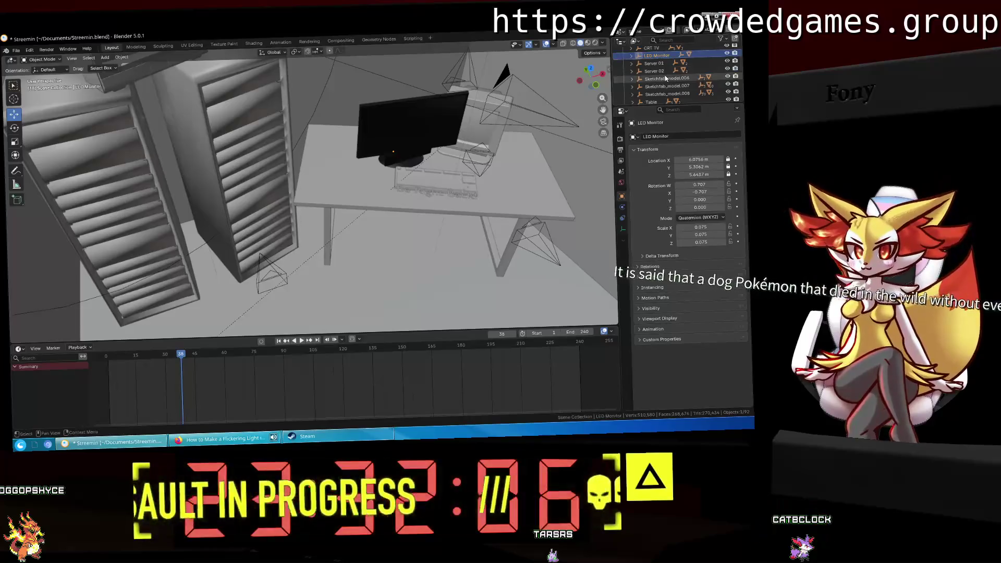
{"action": "left_click", "coordinate": [666, 78]}
{"action": "left_click", "coordinate": [666, 85]}
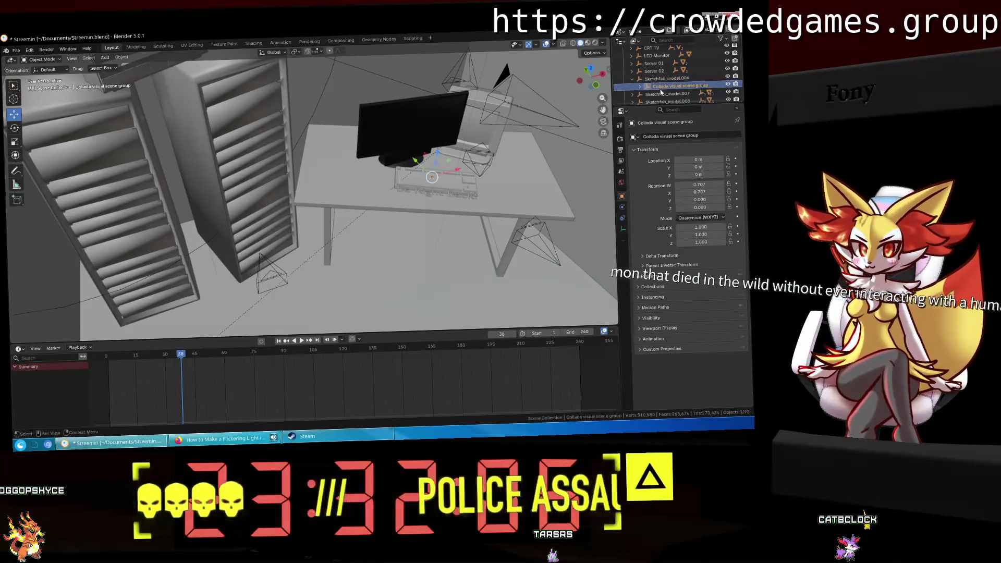
{"action": "scroll", "coordinate": [470, 134], "scroll_direction": "up", "scroll_amount": 4}
{"action": "scroll", "coordinate": [469, 133], "scroll_direction": "up", "scroll_amount": 3}
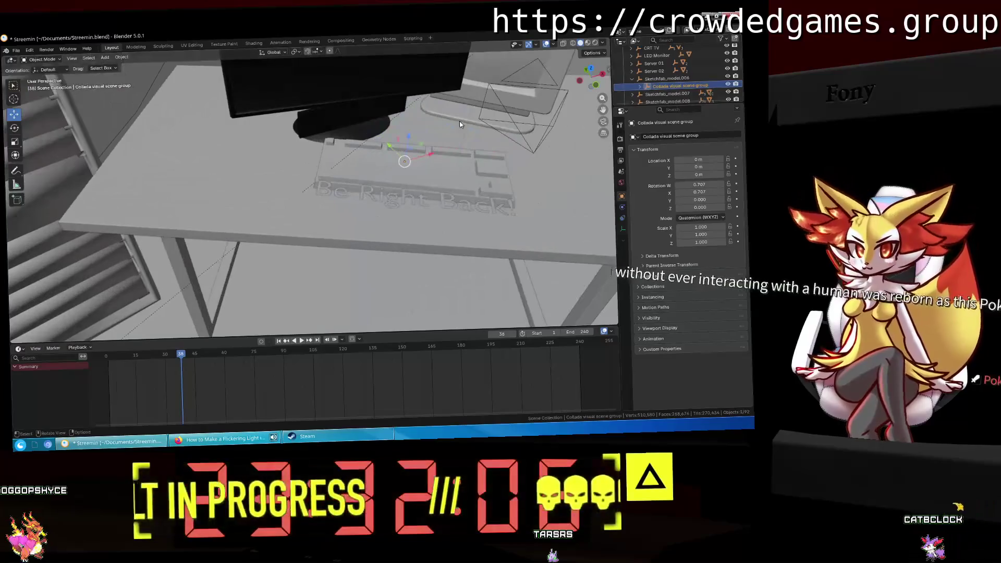
Step: Rename Sketchfab_model.006, containing Keyboard_01, to Keyboard
{"action": "left_click", "coordinate": [644, 85]}
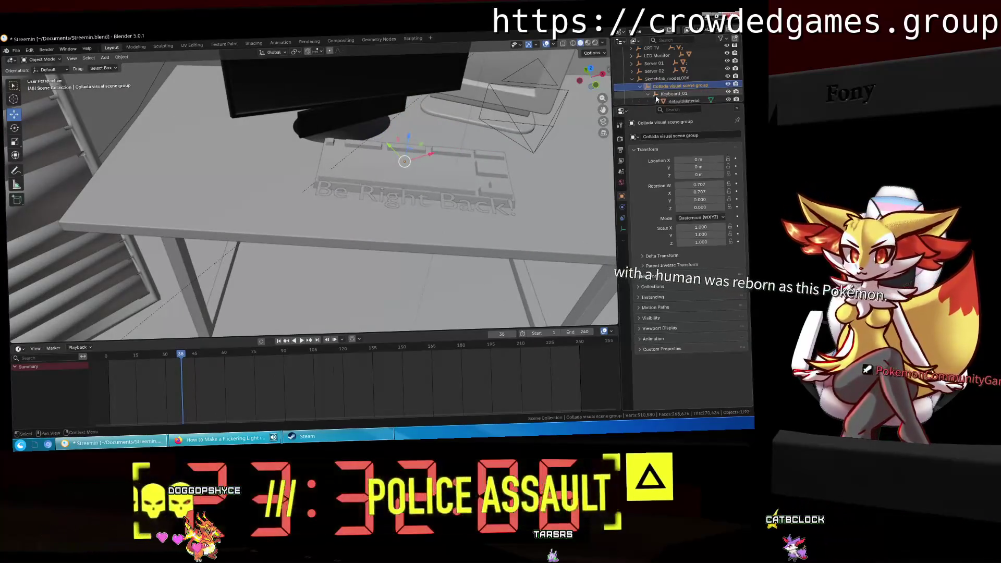
{"action": "left_click", "coordinate": [661, 78]}
{"action": "scroll", "coordinate": [663, 80], "scroll_direction": "down", "scroll_amount": 1}
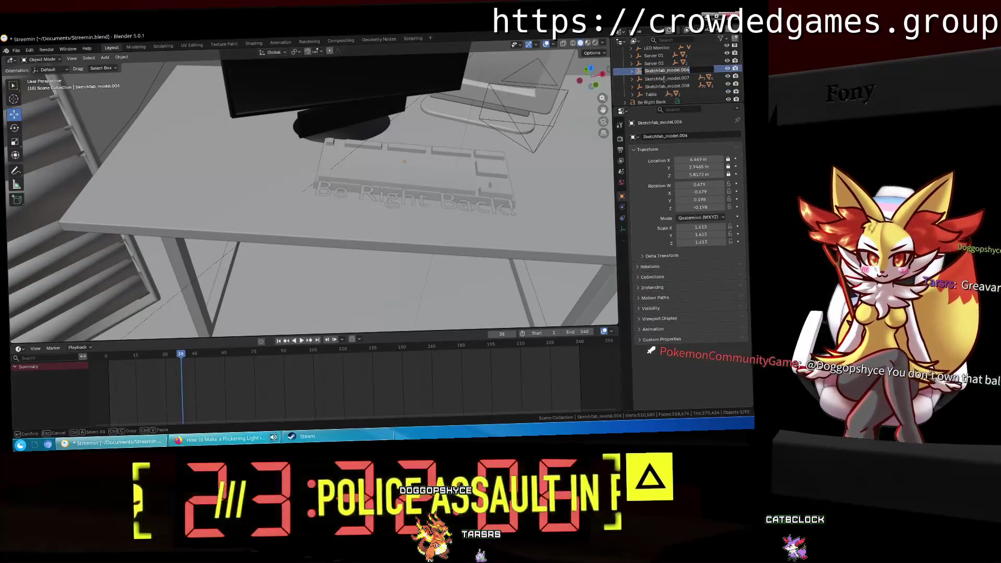
{"action": "key", "text": "F2"}
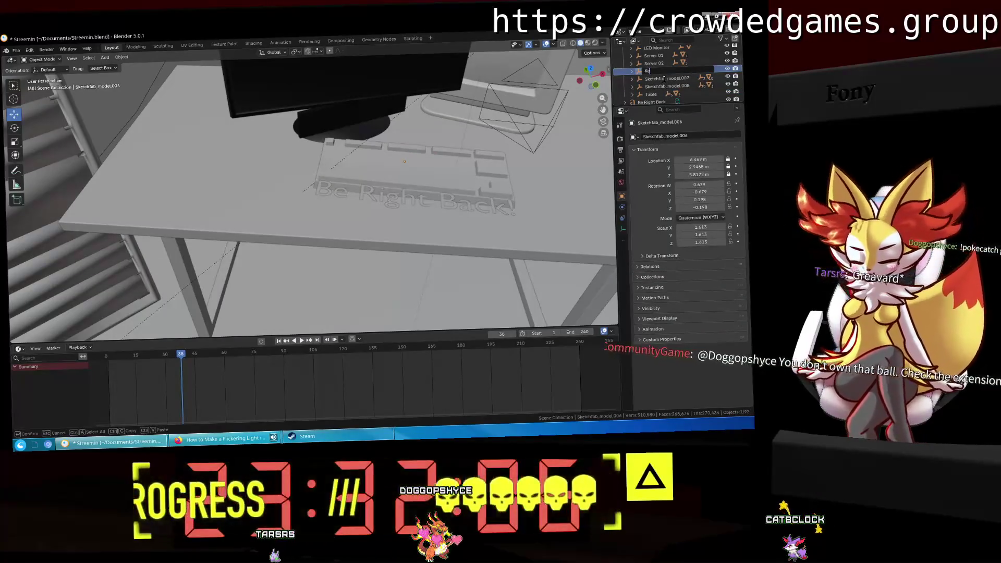
{"action": "type", "text": "Keyboard"}
{"action": "key", "text": "Return"}
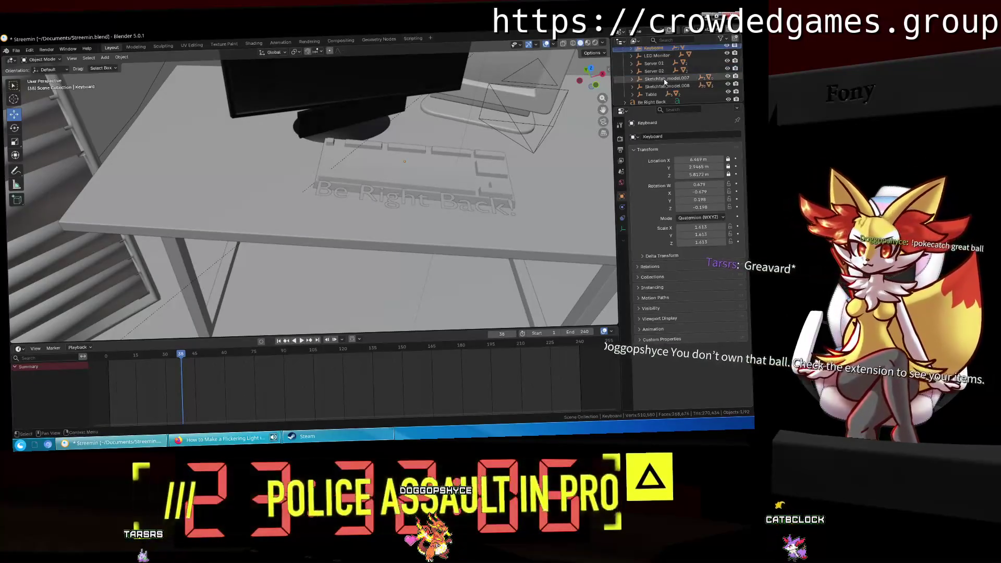
Step: Rename Sketchfab_model.007 to Clock TO BE REMOVED after checking its root.002 contents
{"action": "left_click", "coordinate": [634, 79]}
{"action": "left_click", "coordinate": [634, 80]}
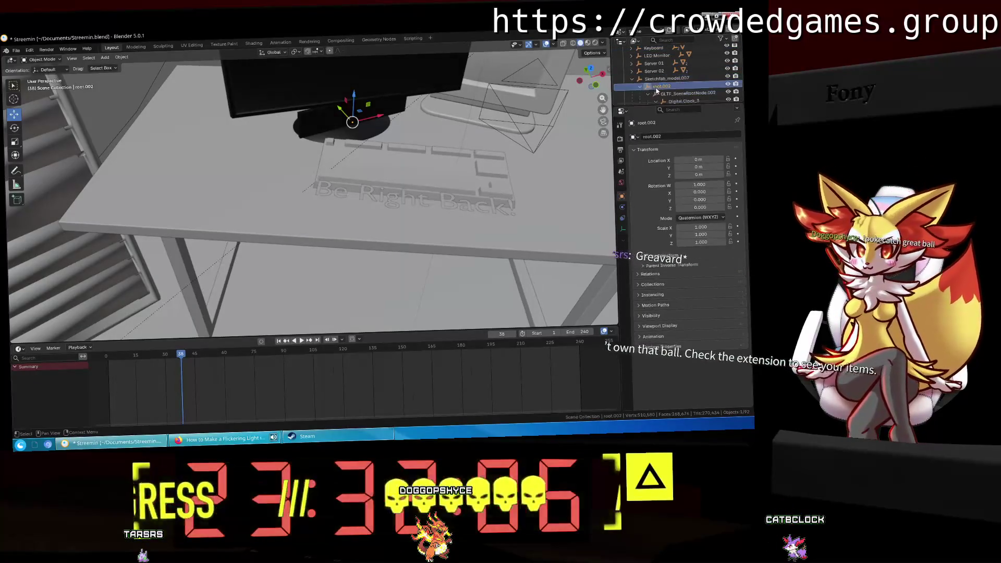
{"action": "left_click", "coordinate": [644, 86]}
{"action": "double_click", "coordinate": [652, 70]}
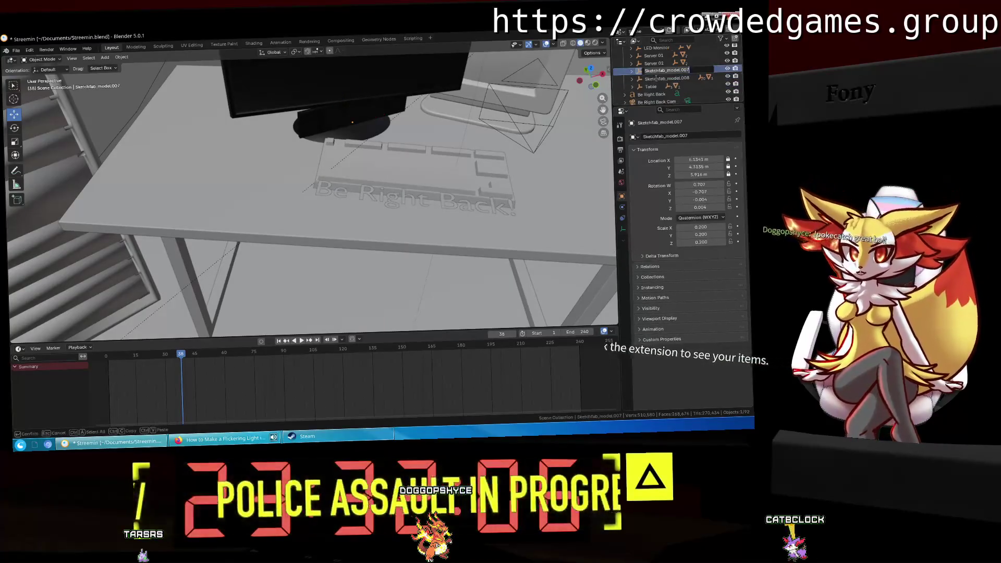
{"action": "type", "text": "Clock TO BE REMO"}
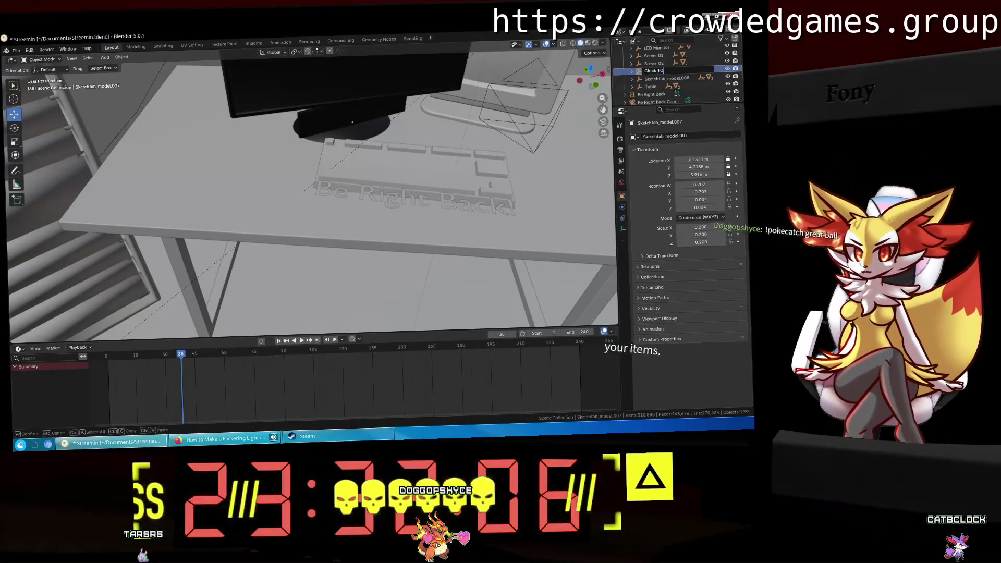
{"action": "type", "text": "VED"}
{"action": "key", "text": "Return"}
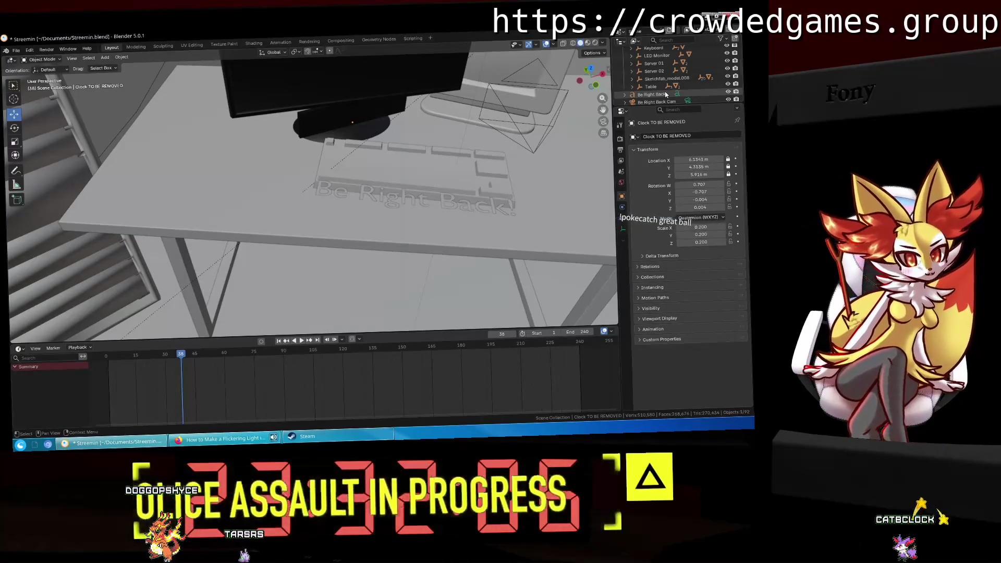
Step: Frame Sketchfab_model.008, the streaming room, and inspect its door objects down to Wooden Door_001.001
{"action": "left_click", "coordinate": [665, 79]}
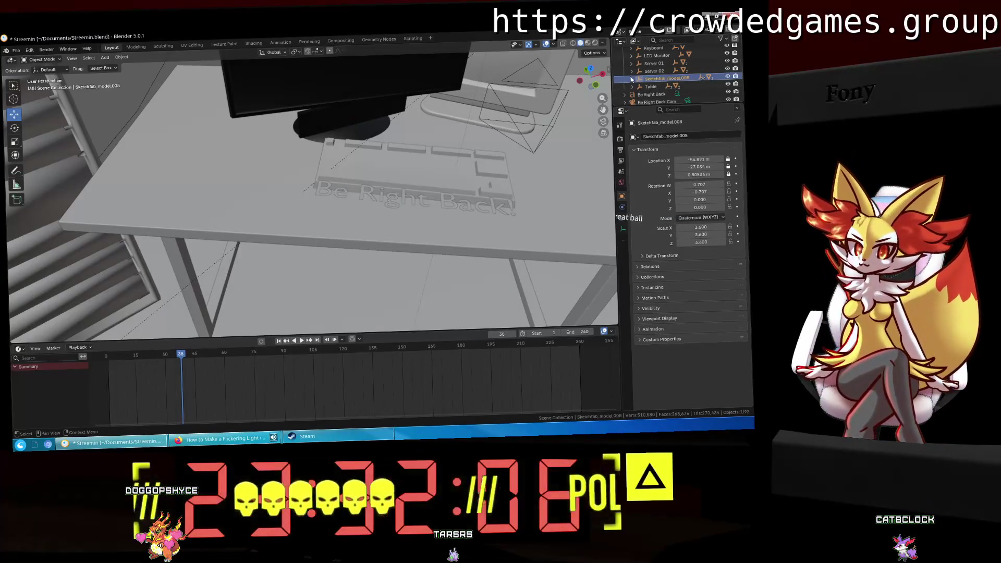
{"action": "left_click", "coordinate": [632, 80]}
{"action": "scroll", "coordinate": [655, 93], "scroll_direction": "down", "scroll_amount": 1}
{"action": "scroll", "coordinate": [655, 92], "scroll_direction": "down", "scroll_amount": 2}
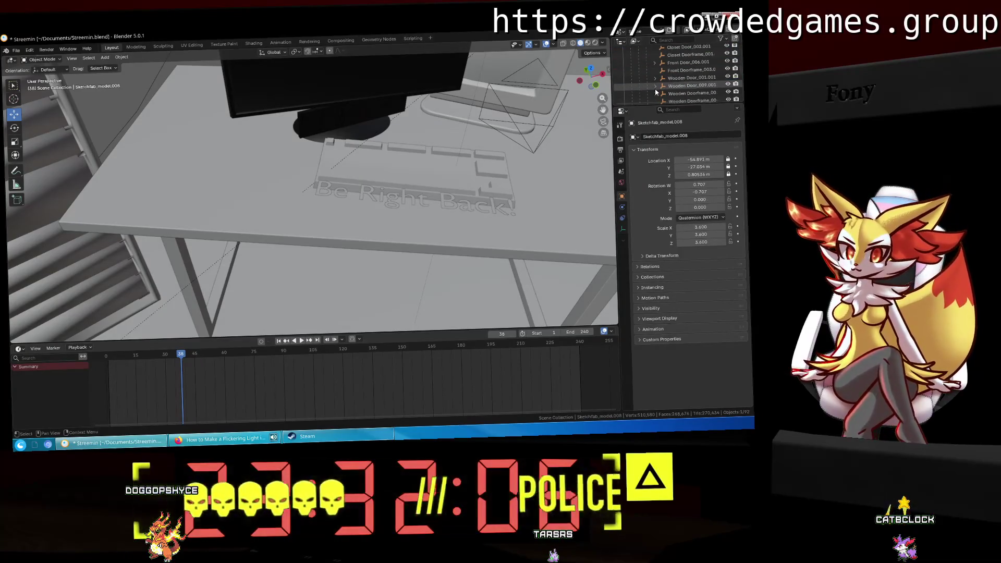
{"action": "key", "text": "KP_Decimal"}
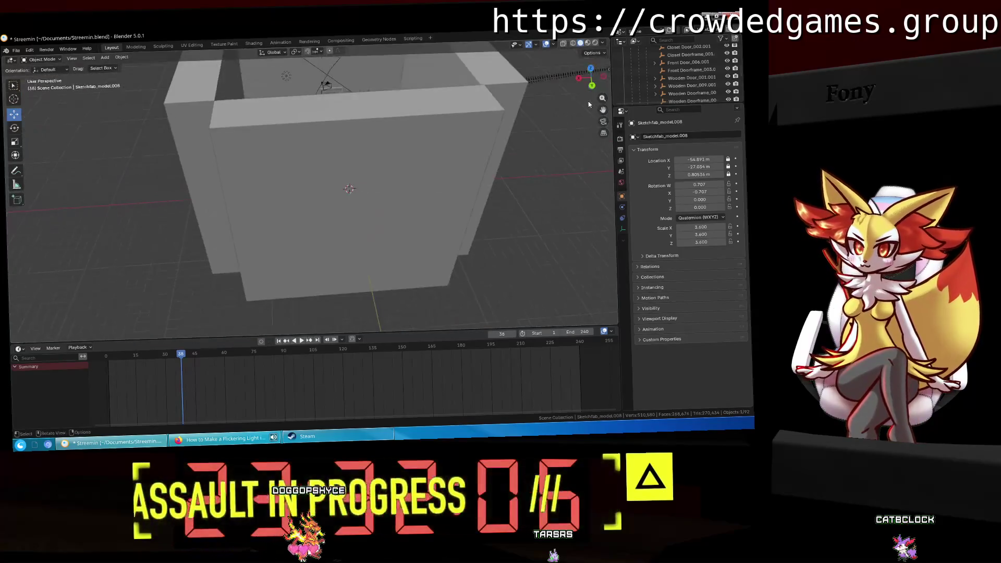
{"action": "middle_click_drag", "start_coordinate": [478, 92], "coordinate": [352, 219]}
{"action": "scroll", "coordinate": [352, 219], "scroll_direction": "up", "scroll_amount": 5}
{"action": "scroll", "coordinate": [302, 209], "scroll_direction": "up", "scroll_amount": 2}
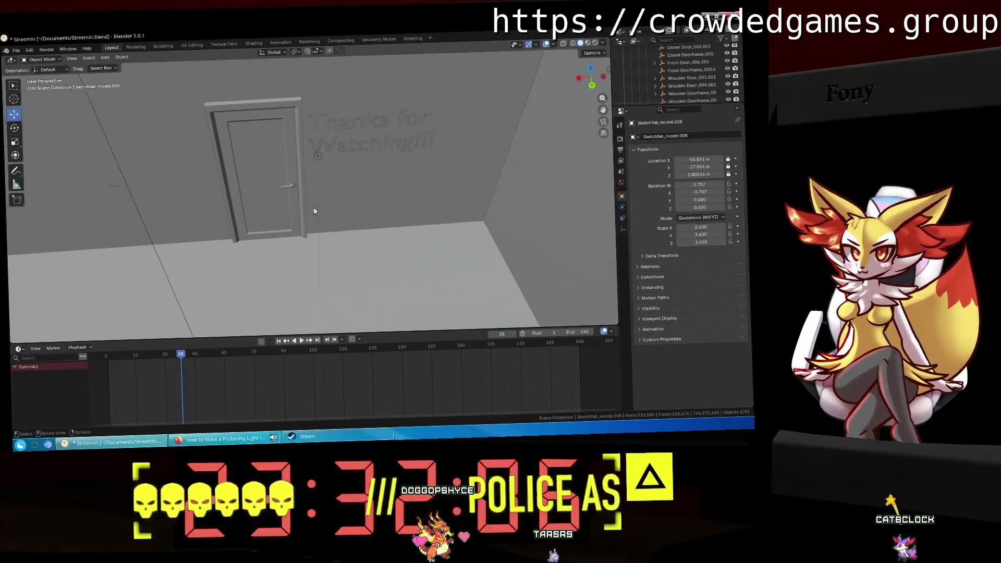
{"action": "left_click", "coordinate": [693, 92]}
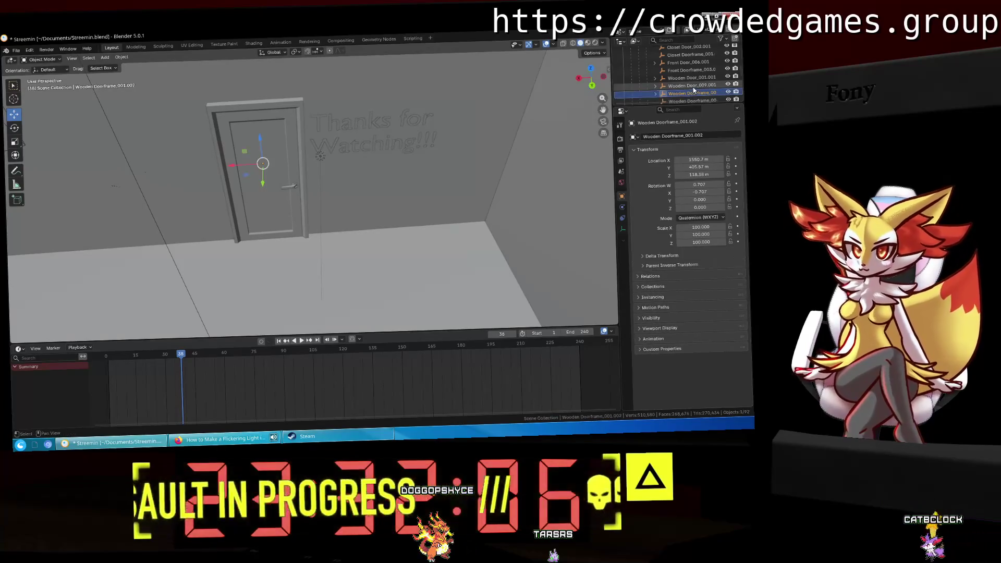
{"action": "left_click", "coordinate": [694, 85]}
{"action": "left_click", "coordinate": [705, 78]}
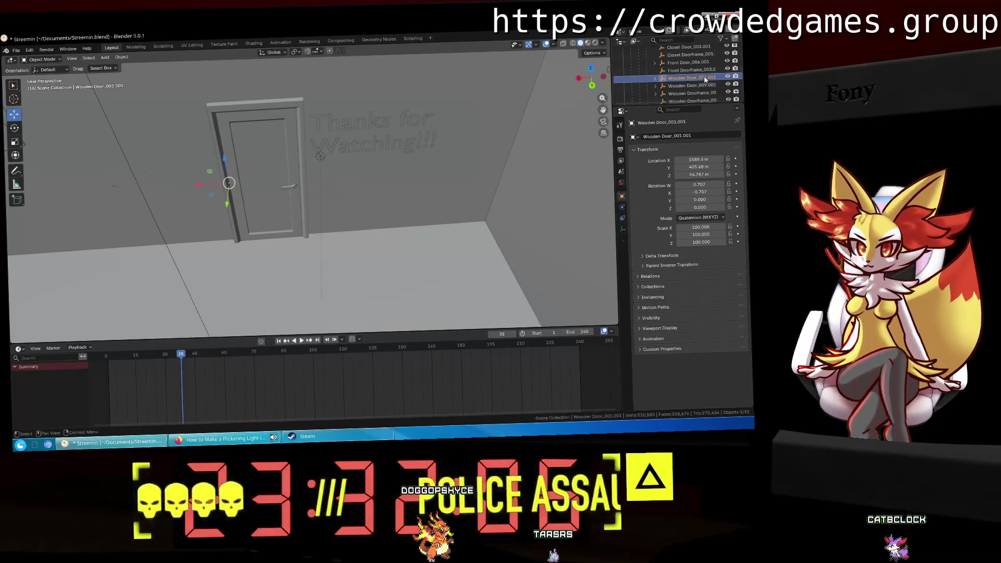
{"action": "scroll", "coordinate": [705, 79], "scroll_direction": "up", "scroll_amount": 2}
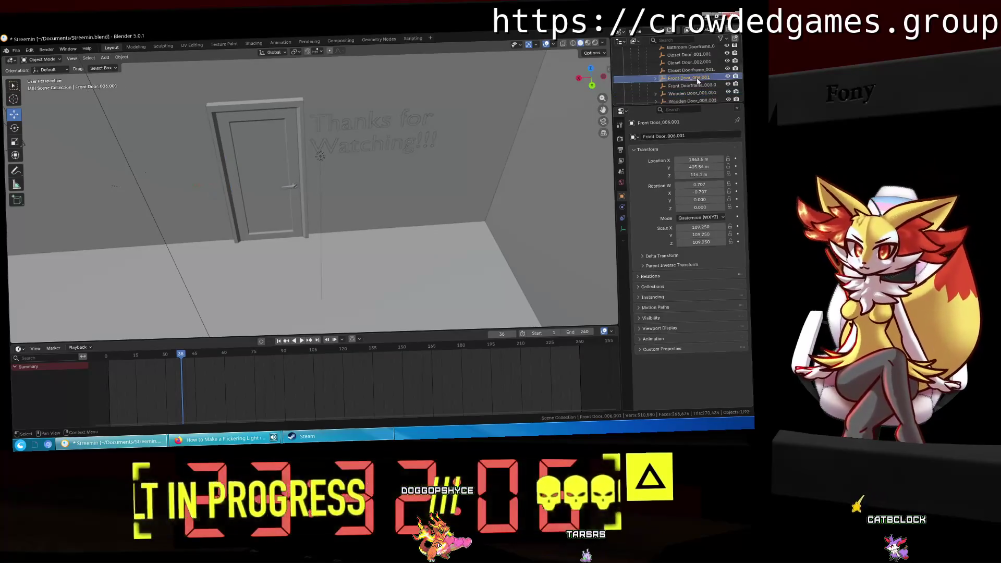
{"action": "middle_click_drag", "start_coordinate": [352, 196], "coordinate": [303, 155]}
{"action": "left_click", "coordinate": [303, 156]}
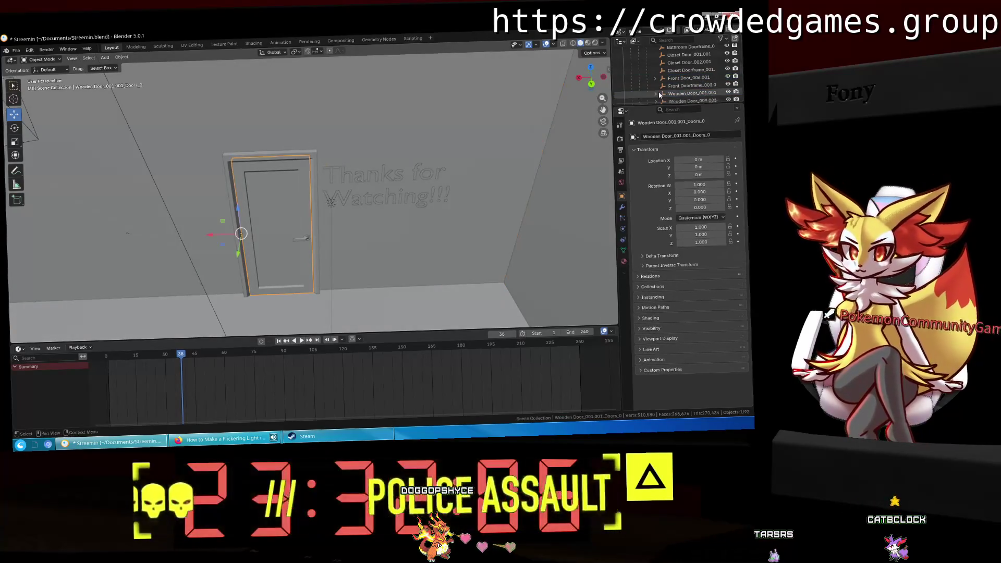
{"action": "scroll", "coordinate": [663, 93], "scroll_direction": "down", "scroll_amount": 3}
{"action": "left_click", "coordinate": [666, 78]}
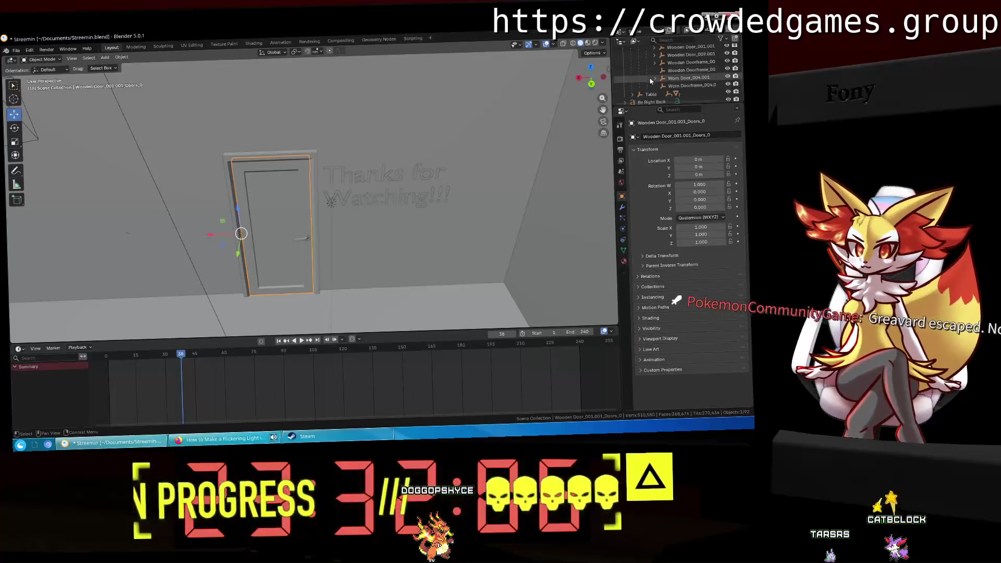
{"action": "left_click", "coordinate": [669, 85]}
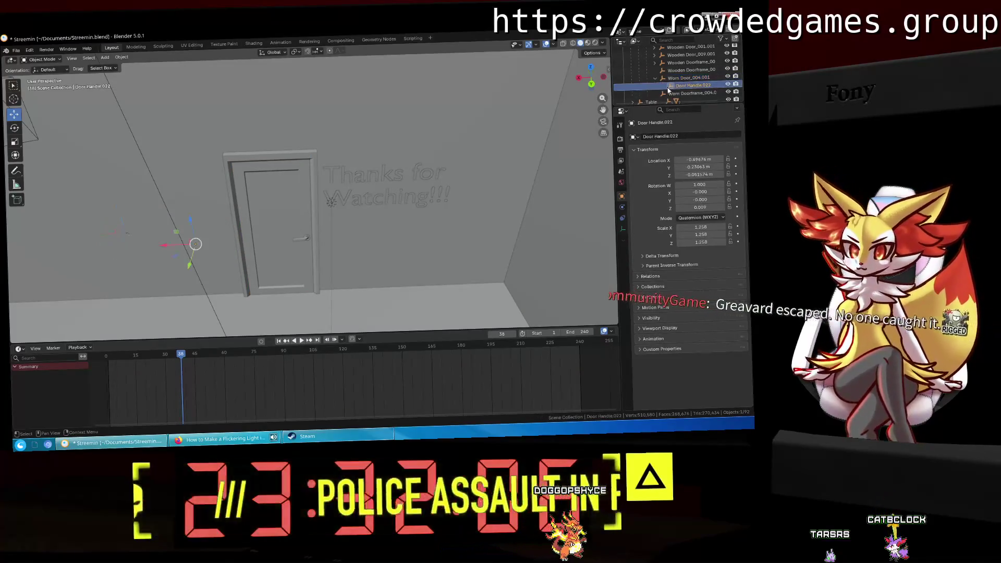
{"action": "left_click", "coordinate": [656, 78]}
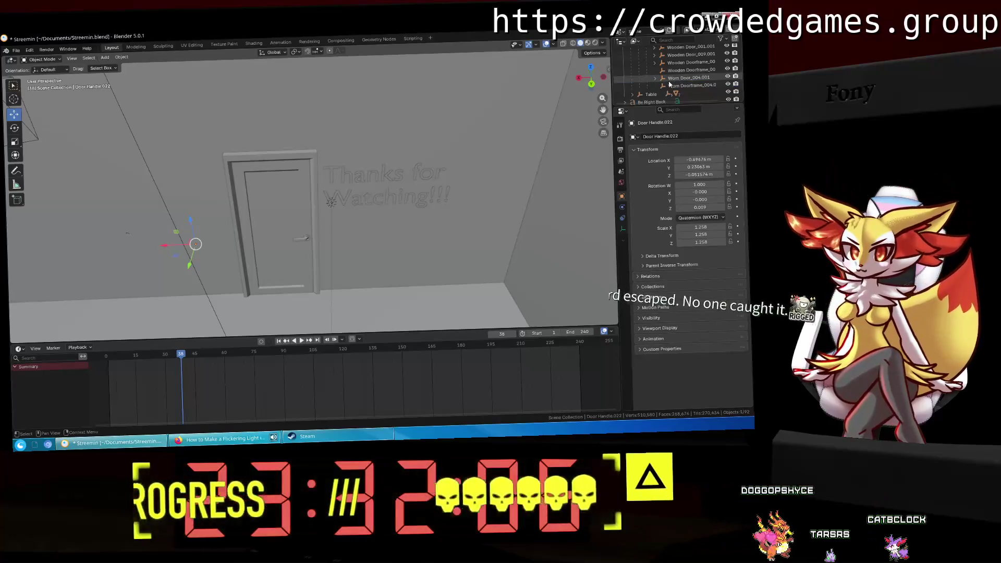
{"action": "left_click_drag", "start_coordinate": [602, 110], "coordinate": [608, 112]}
{"action": "mouse_move", "coordinate": [342, 168]}
{"action": "middle_mouse_down"}
{"action": "mouse_move", "coordinate": [389, 173]}
{"action": "mouse_move", "coordinate": [434, 208]}
{"action": "middle_mouse_up"}
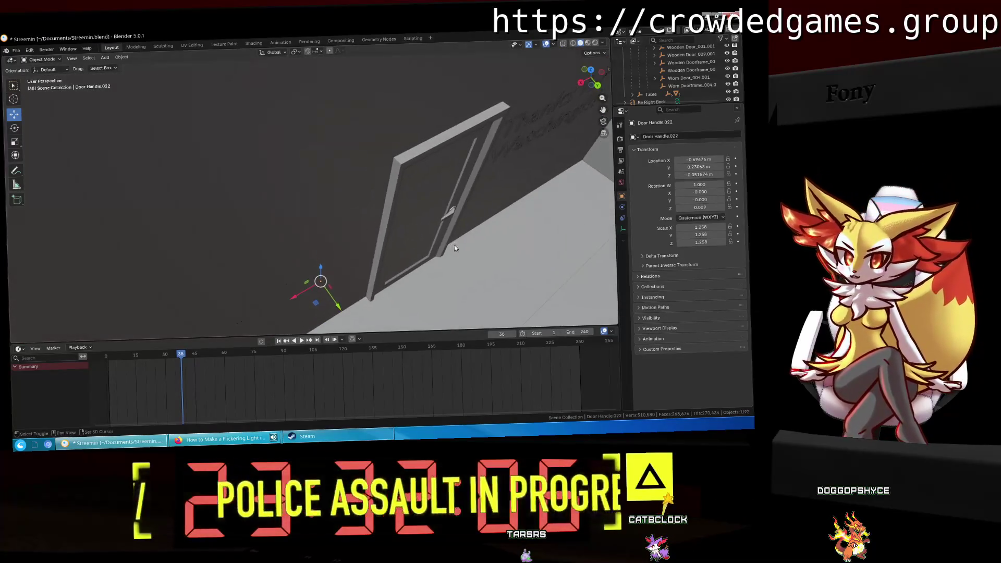
{"action": "middle_click_drag", "start_coordinate": [434, 208], "coordinate": [281, 29]}
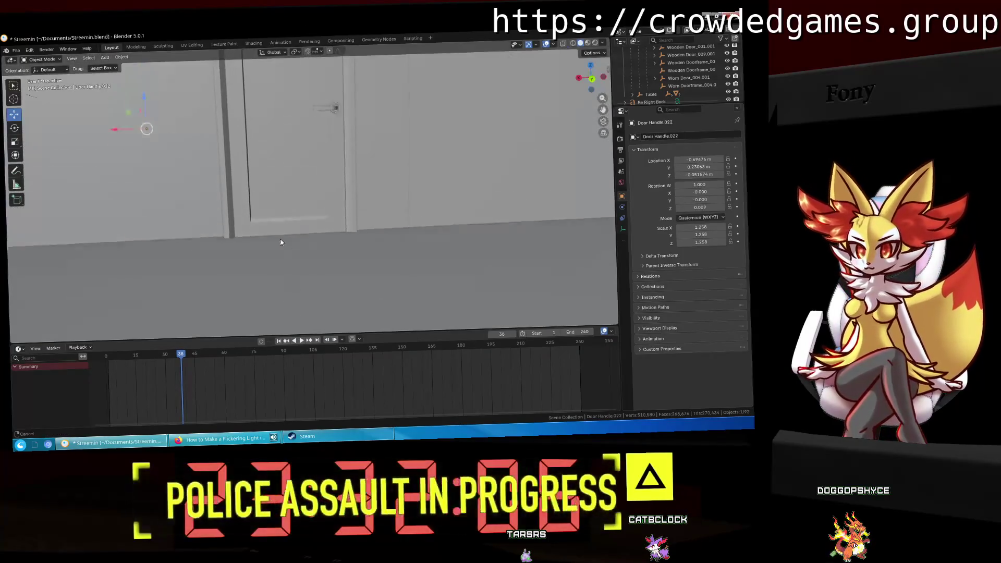
{"action": "mouse_move", "coordinate": [284, 281]}
{"action": "middle_mouse_down"}
{"action": "mouse_move", "coordinate": [318, 263]}
{"action": "mouse_move", "coordinate": [312, 252]}
{"action": "mouse_move", "coordinate": [343, 218]}
{"action": "mouse_move", "coordinate": [285, 209]}
{"action": "middle_mouse_up"}
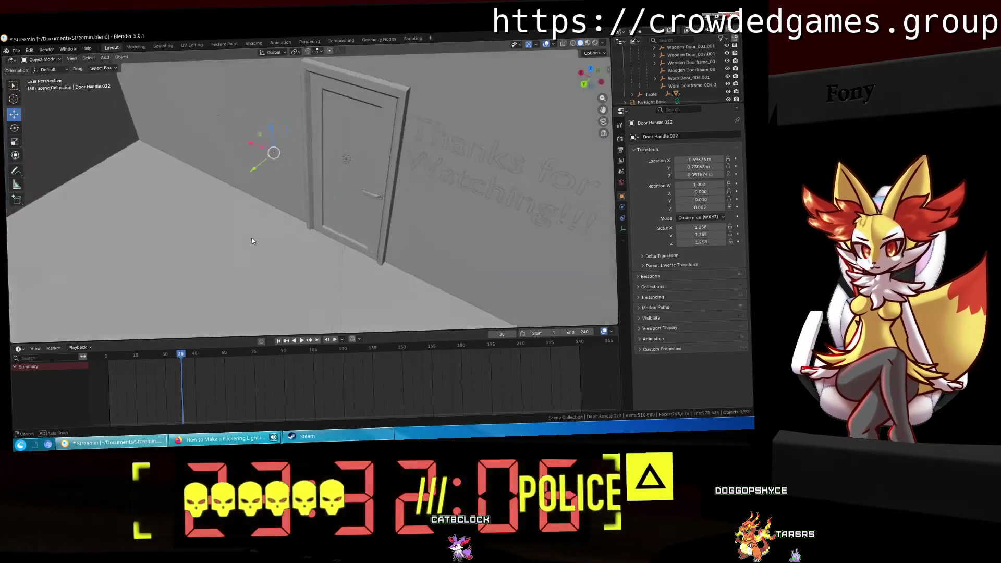
{"action": "middle_click_drag", "start_coordinate": [285, 208], "coordinate": [333, 195]}
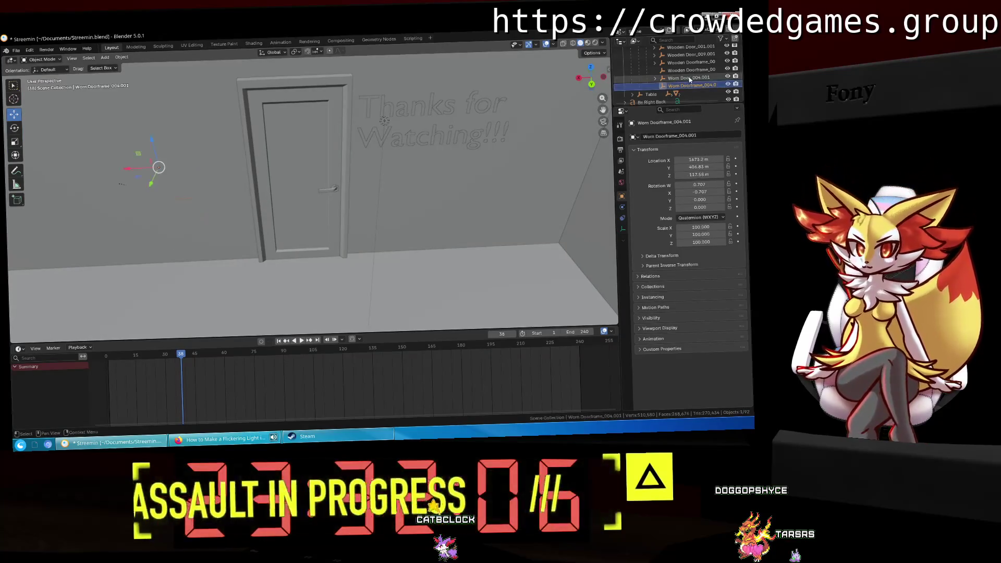
Step: Inspect the door, handle and doorframe objects, then delete Bathroom Door_002.001
{"action": "left_click", "coordinate": [689, 68]}
{"action": "scroll", "coordinate": [663, 71], "scroll_direction": "up", "scroll_amount": 3}
{"action": "left_click", "coordinate": [672, 70]}
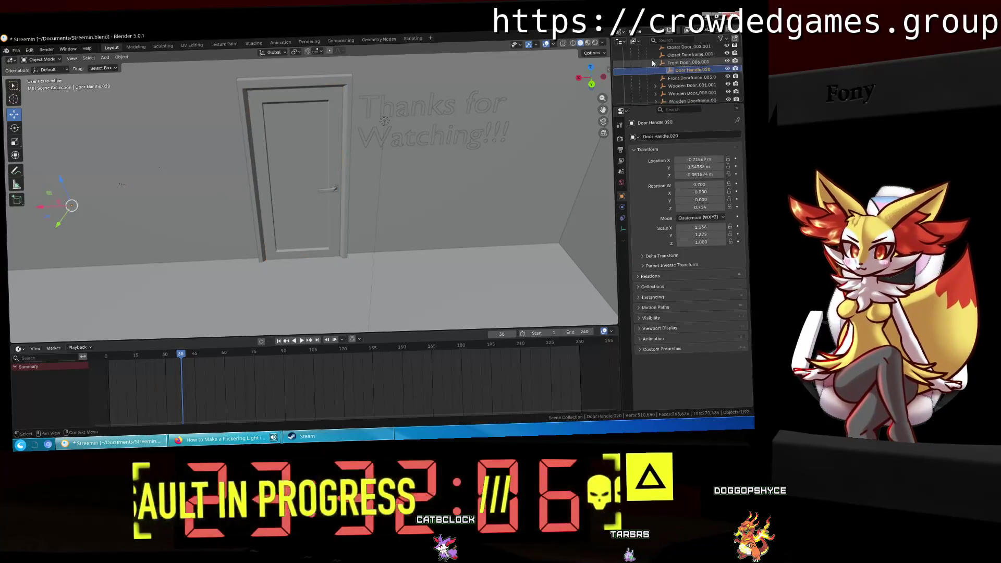
{"action": "scroll", "coordinate": [665, 67], "scroll_direction": "up", "scroll_amount": 2}
{"action": "left_click", "coordinate": [684, 69]}
{"action": "scroll", "coordinate": [684, 64], "scroll_direction": "up", "scroll_amount": 2}
{"action": "left_click", "coordinate": [685, 63]}
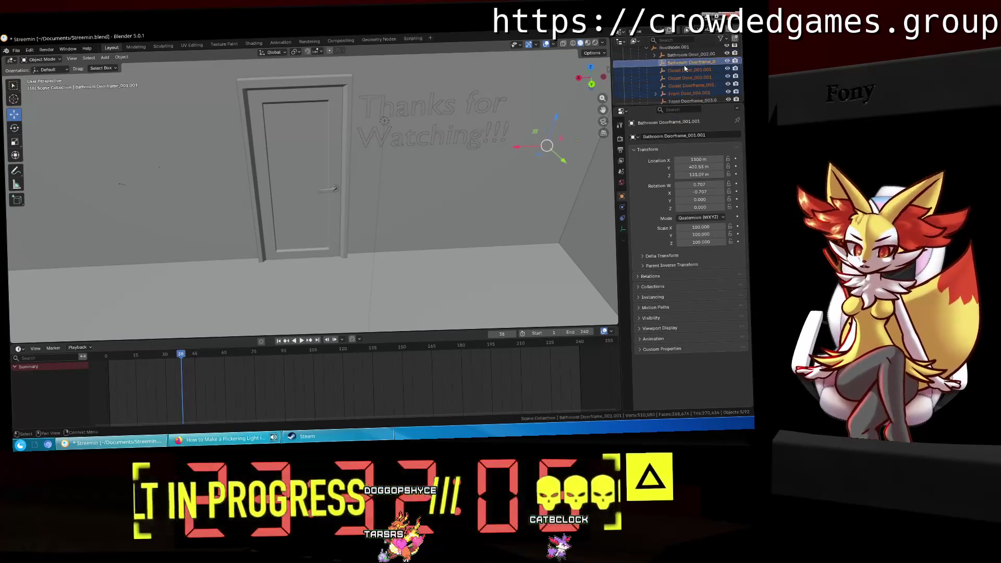
{"action": "scroll", "coordinate": [673, 67], "scroll_direction": "up", "scroll_amount": 1}
{"action": "left_click", "coordinate": [657, 63]}
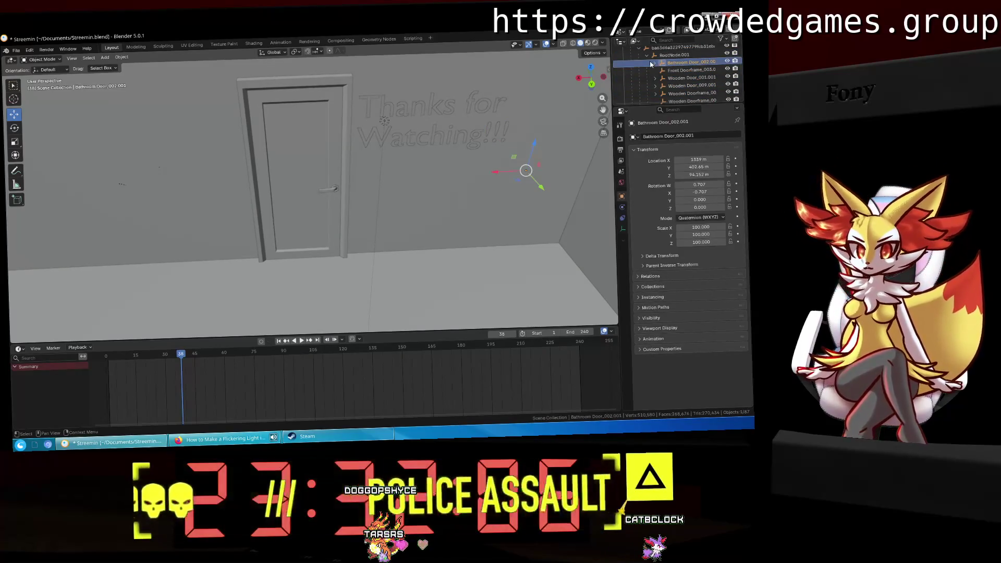
{"action": "left_click", "coordinate": [676, 70]}
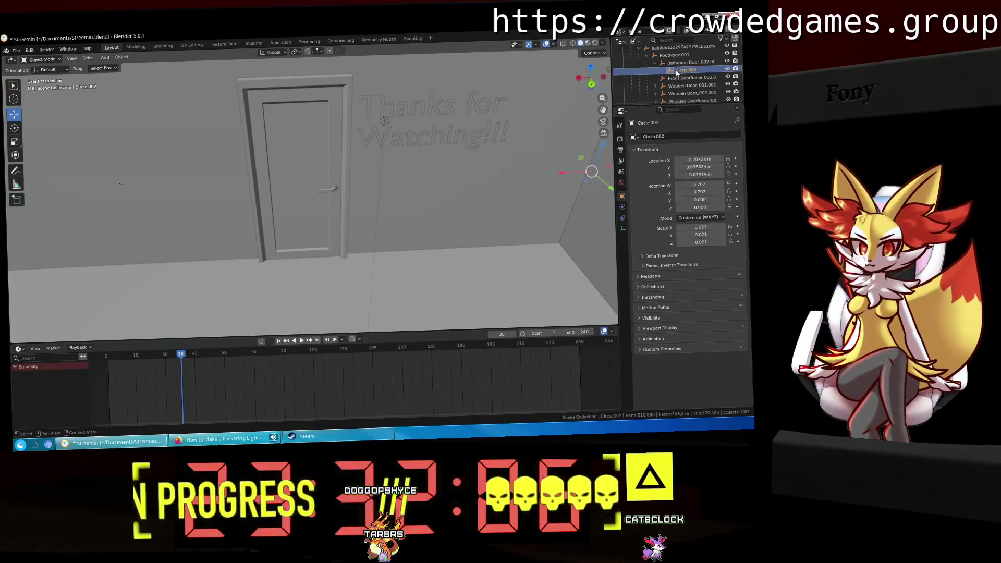
{"action": "left_click", "coordinate": [673, 62]}
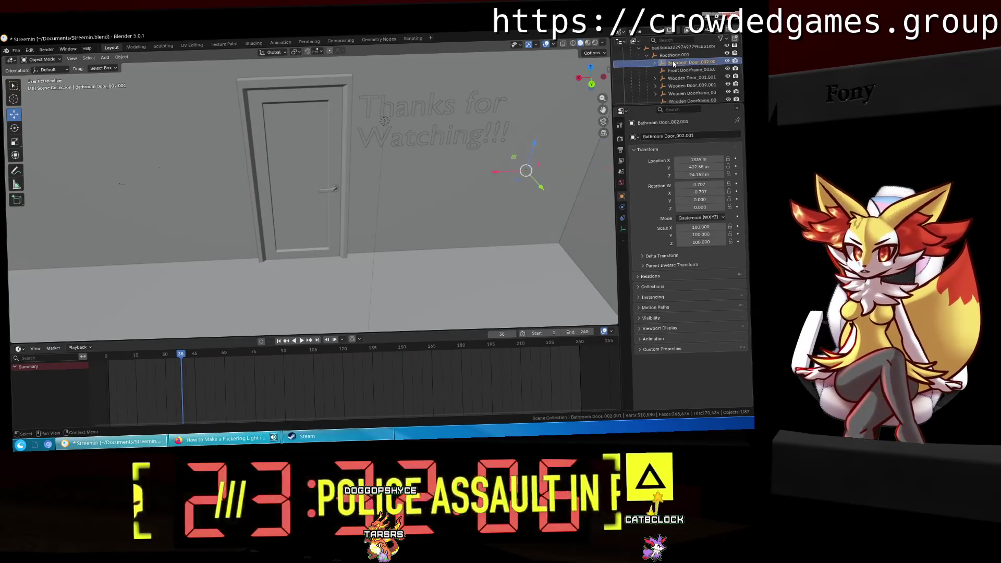
{"action": "key", "text": "Delete"}
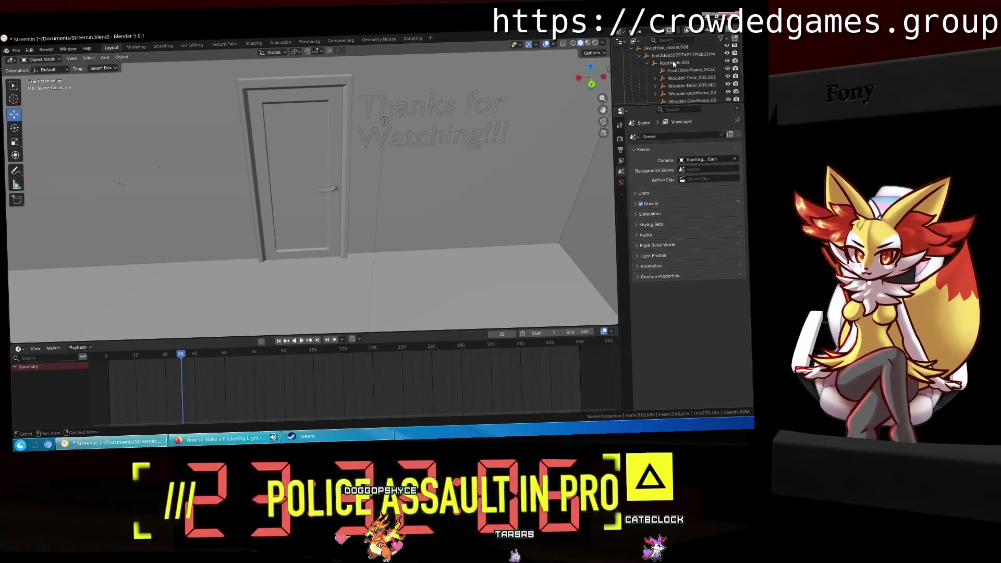
Step: Delete Front Doorframe_003.001 and Wooden Doorframe_009.002
{"action": "left_click", "coordinate": [674, 69]}
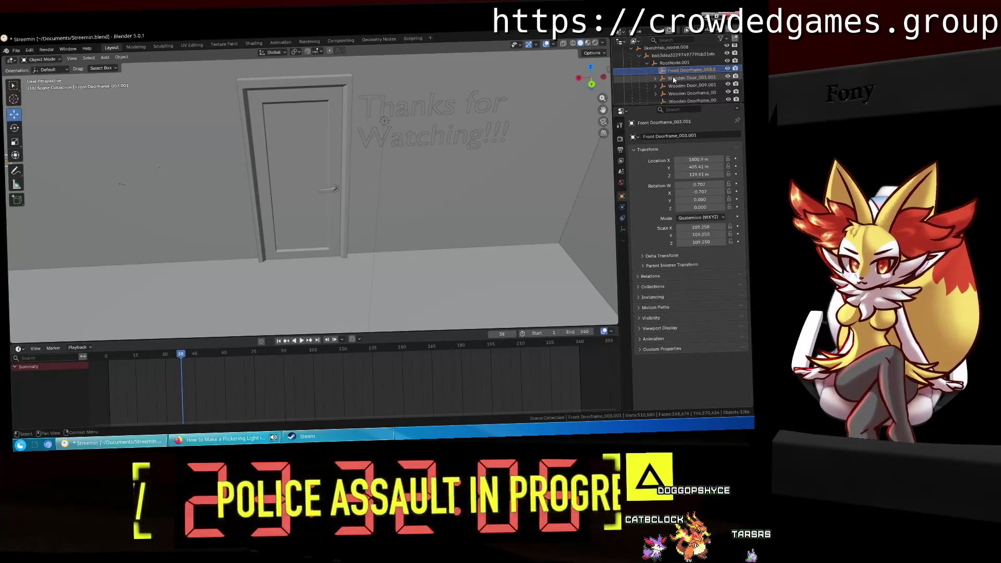
{"action": "key", "text": "Delete"}
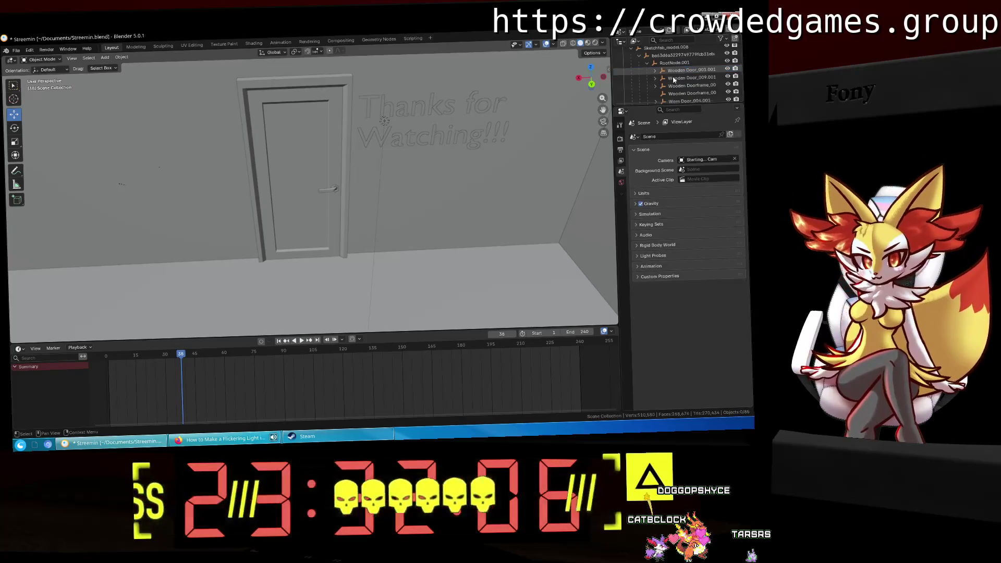
{"action": "left_click", "coordinate": [687, 94]}
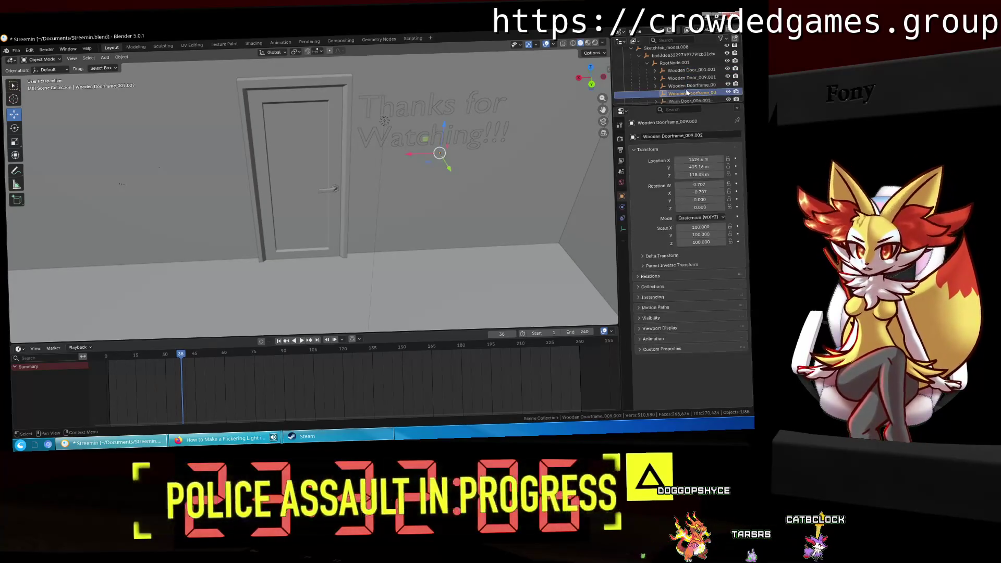
{"action": "key", "text": "Delete"}
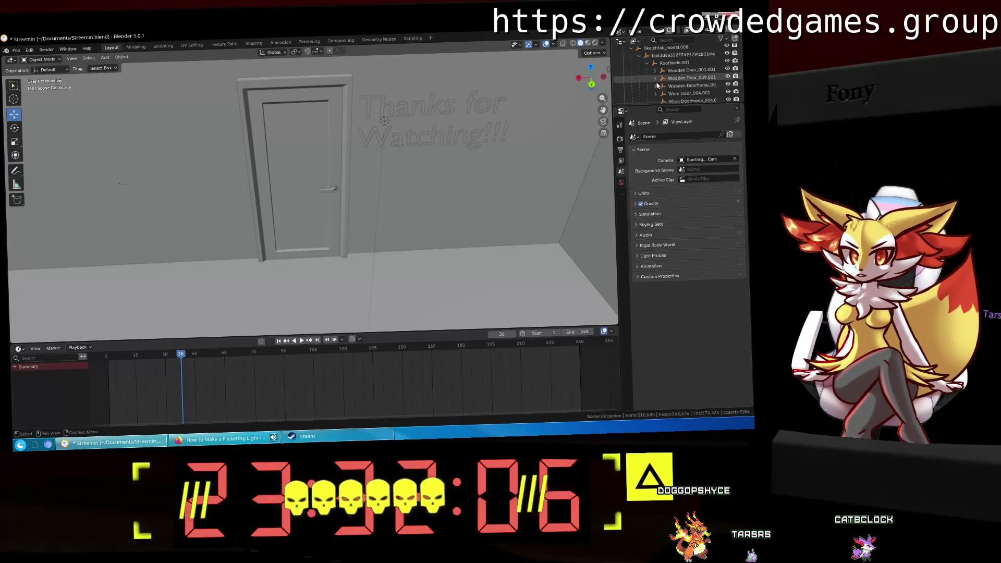
Step: Check the remaining doorframe and handles, ending on Door Handle.021 under Wooden Door_001.001
{"action": "left_click", "coordinate": [689, 93]}
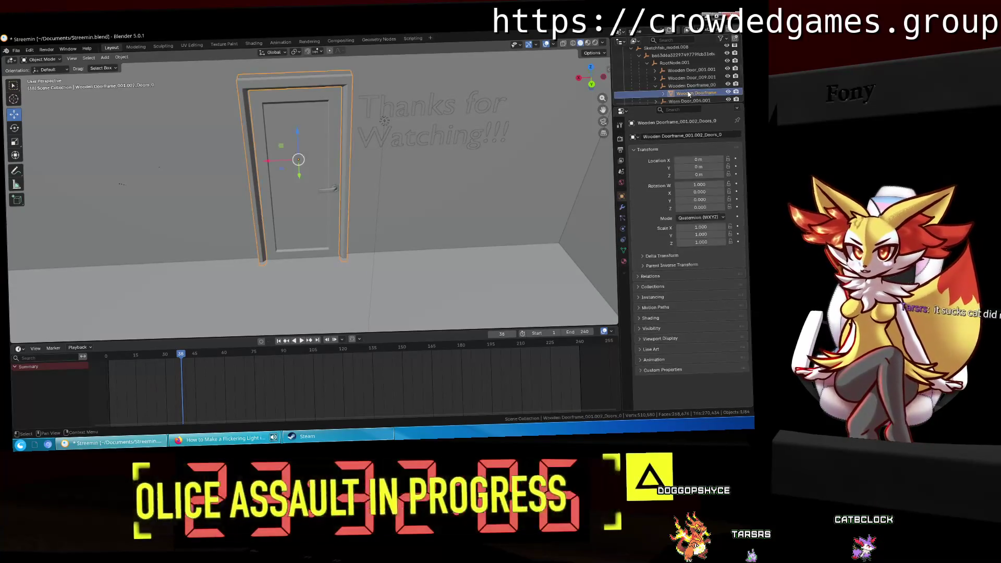
{"action": "left_click", "coordinate": [655, 77]}
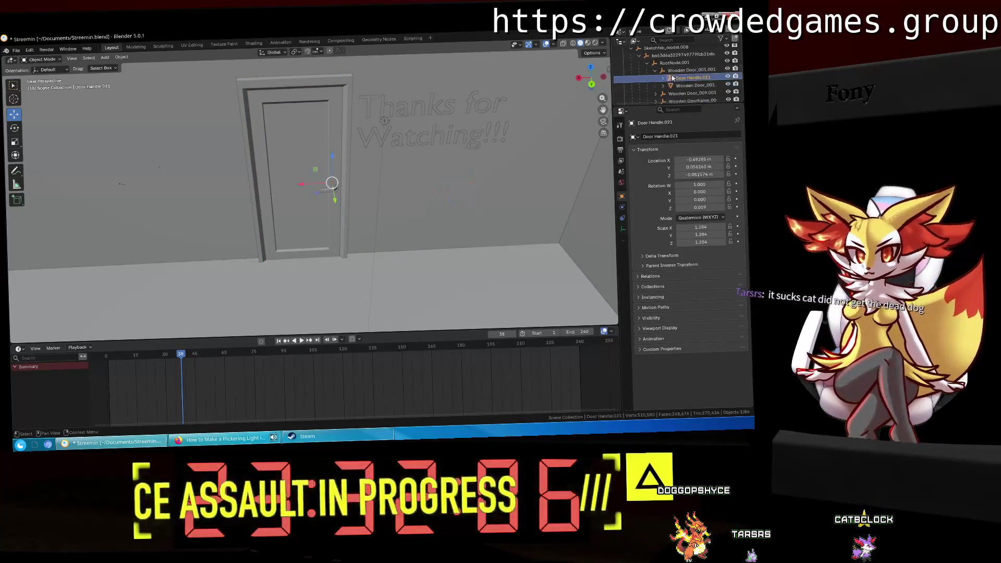
{"action": "left_click", "coordinate": [680, 84]}
{"action": "left_click", "coordinate": [678, 78]}
Step: Delete Worn Door_004.001 with its handle and Worn Doorframe_004.001
{"action": "mouse_move", "coordinate": [453, 180]}
{"action": "middle_mouse_down"}
{"action": "mouse_move", "coordinate": [493, 168]}
{"action": "mouse_move", "coordinate": [389, 180]}
{"action": "middle_mouse_up"}
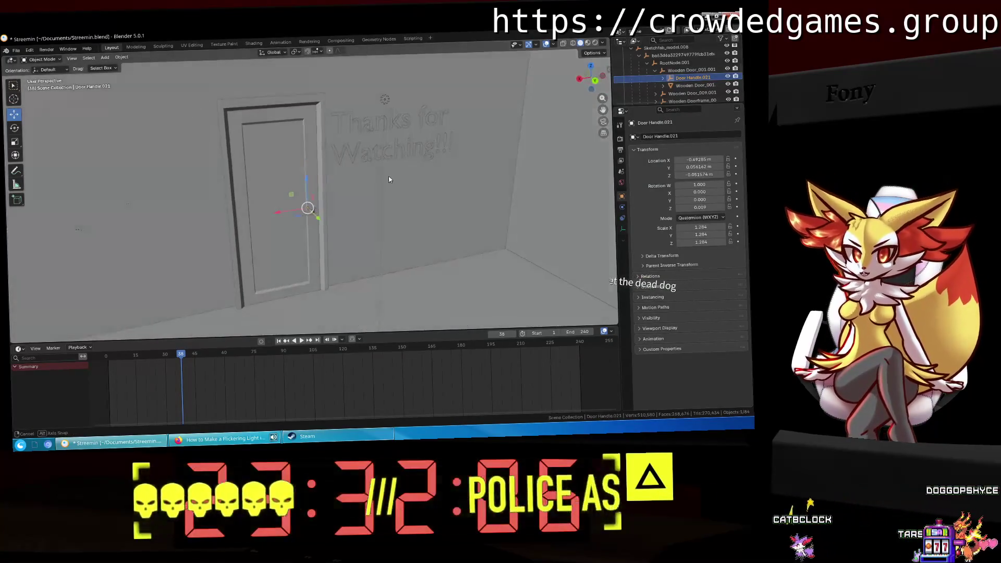
{"action": "left_click", "coordinate": [661, 69]}
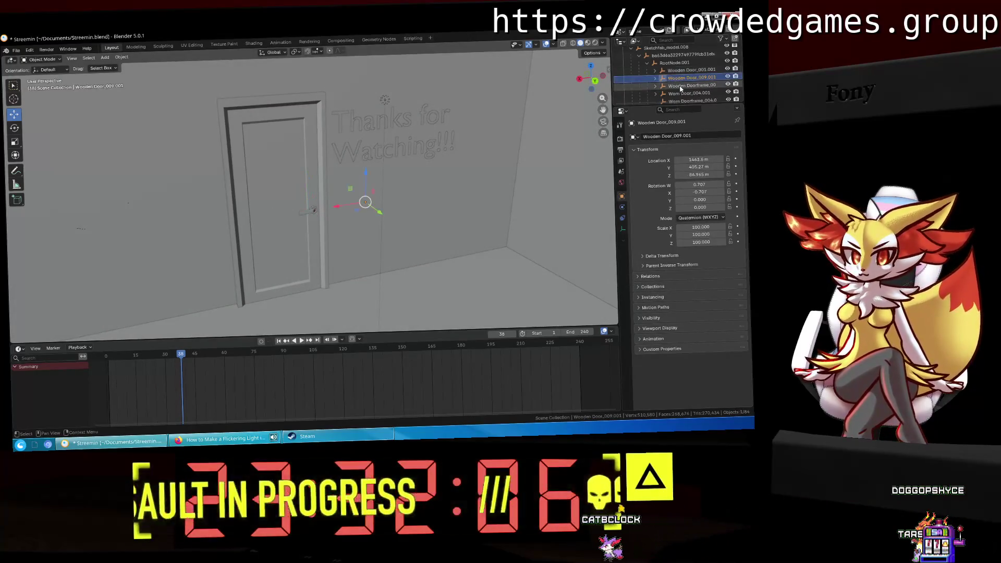
{"action": "left_click", "coordinate": [688, 85]}
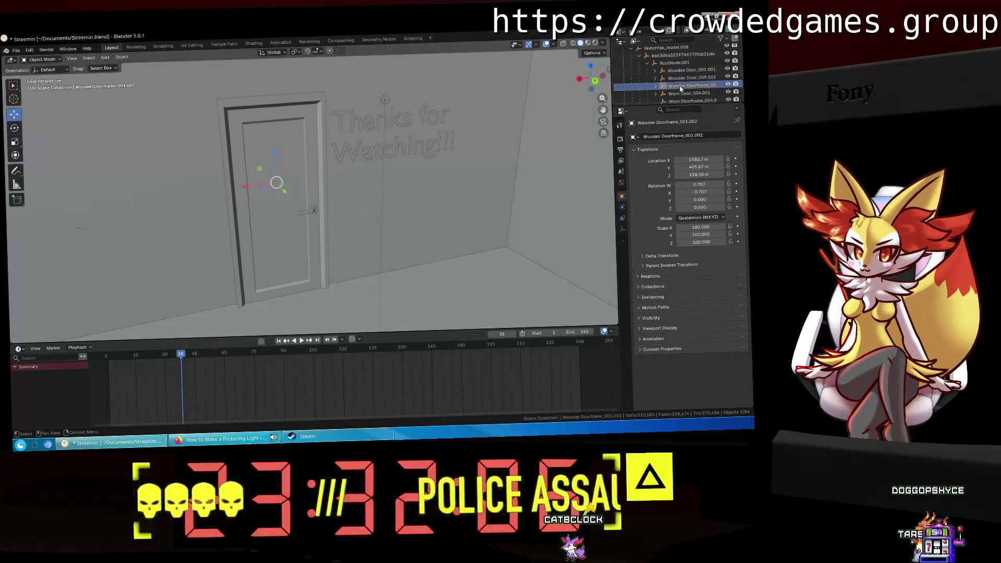
{"action": "middle_click_drag", "start_coordinate": [493, 105], "coordinate": [509, 102]}
{"action": "scroll", "coordinate": [678, 79], "scroll_direction": "down", "scroll_amount": 2}
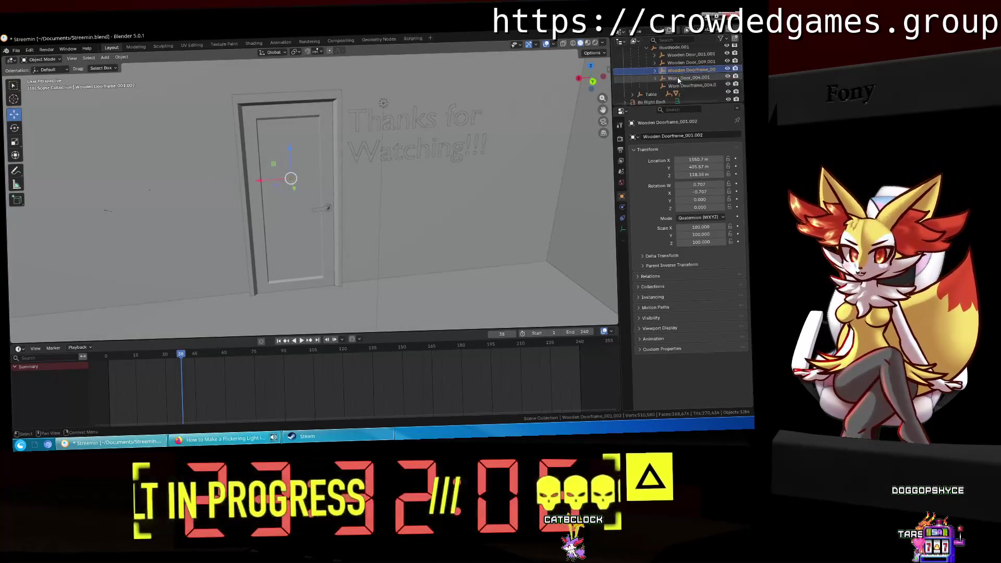
{"action": "left_click", "coordinate": [662, 77]}
{"action": "left_click", "coordinate": [685, 85]}
{"action": "left_click", "coordinate": [688, 85]}
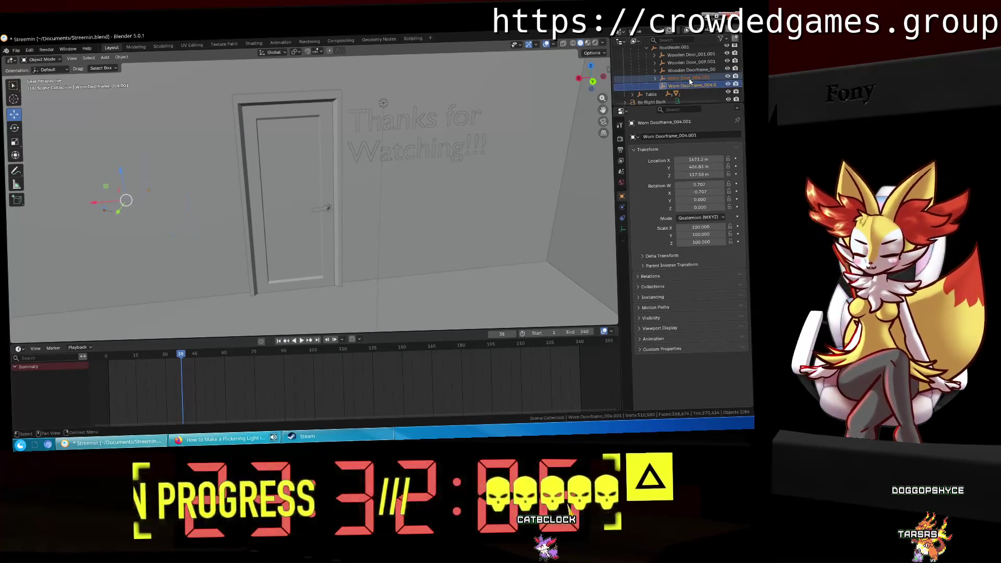
{"action": "key", "text": "Delete"}
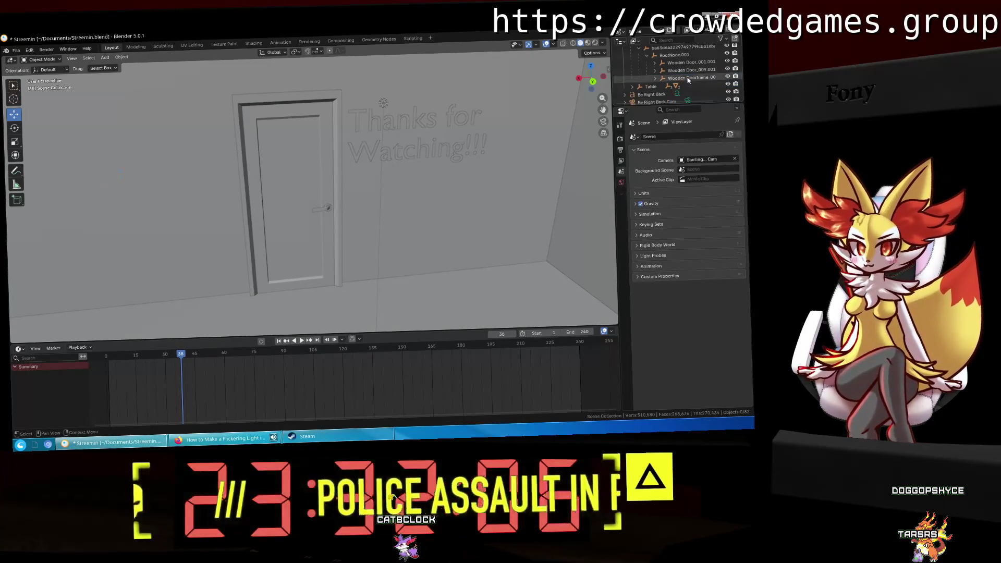
Step: Compare Wooden Door_009.001 and Wooden Door_001.001 with its handle in the Outliner
{"action": "left_click", "coordinate": [678, 71]}
{"action": "left_click", "coordinate": [688, 62]}
{"action": "left_click", "coordinate": [662, 70]}
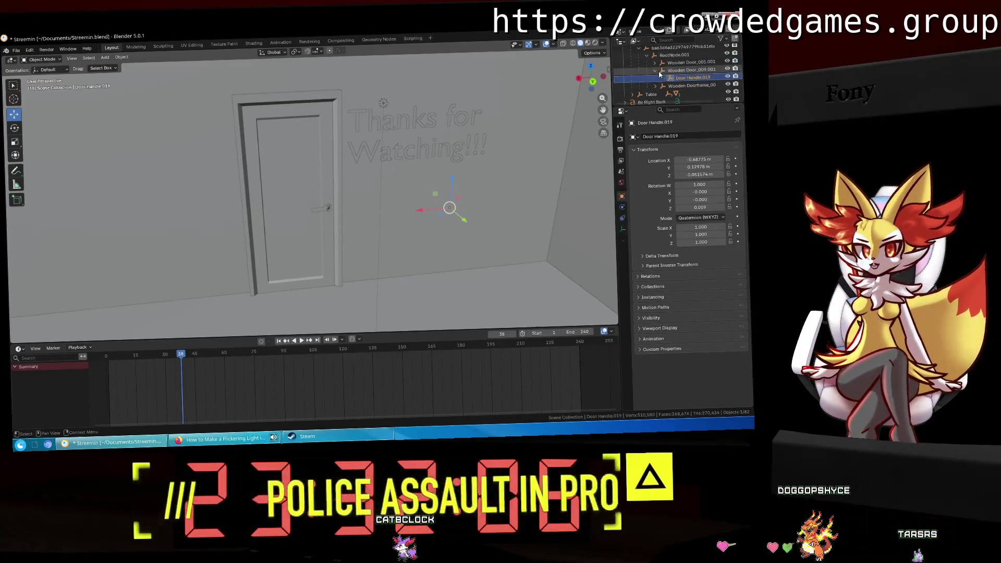
{"action": "left_click", "coordinate": [662, 70]}
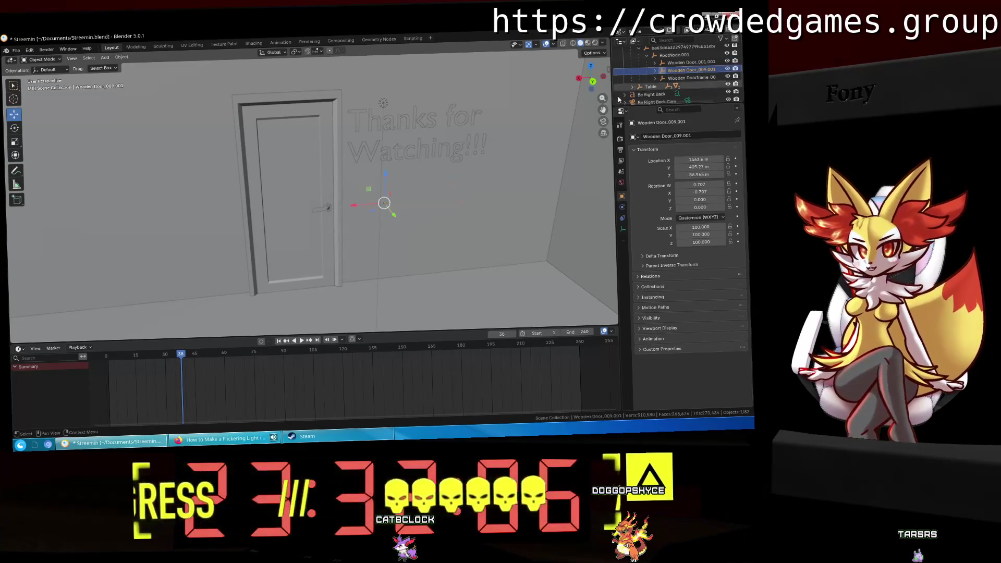
{"action": "middle_click_drag", "start_coordinate": [516, 153], "coordinate": [535, 158]}
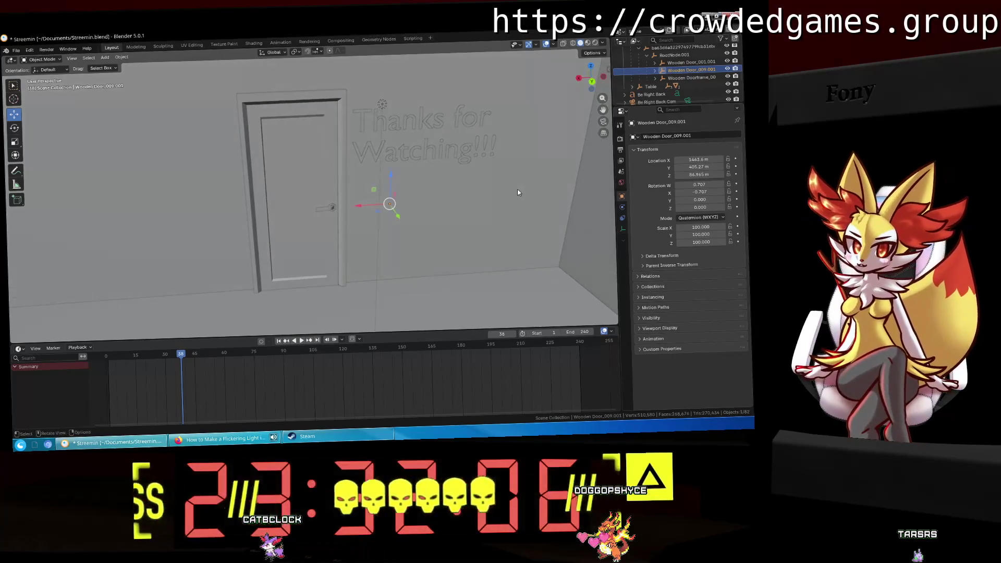
{"action": "scroll", "coordinate": [448, 194], "scroll_direction": "up", "scroll_amount": 3}
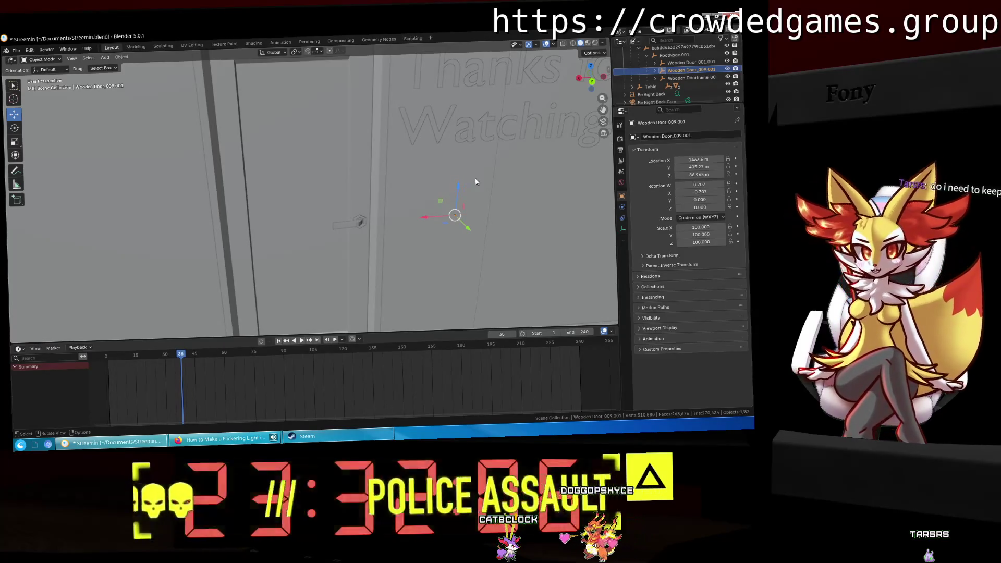
{"action": "middle_click_drag", "start_coordinate": [478, 183], "coordinate": [457, 180]}
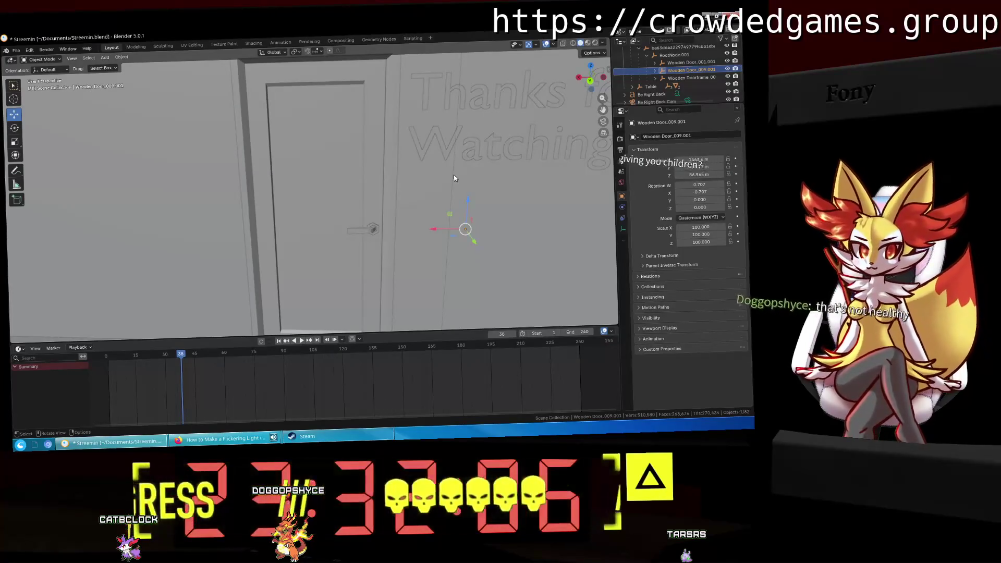
{"action": "left_click", "coordinate": [672, 62]}
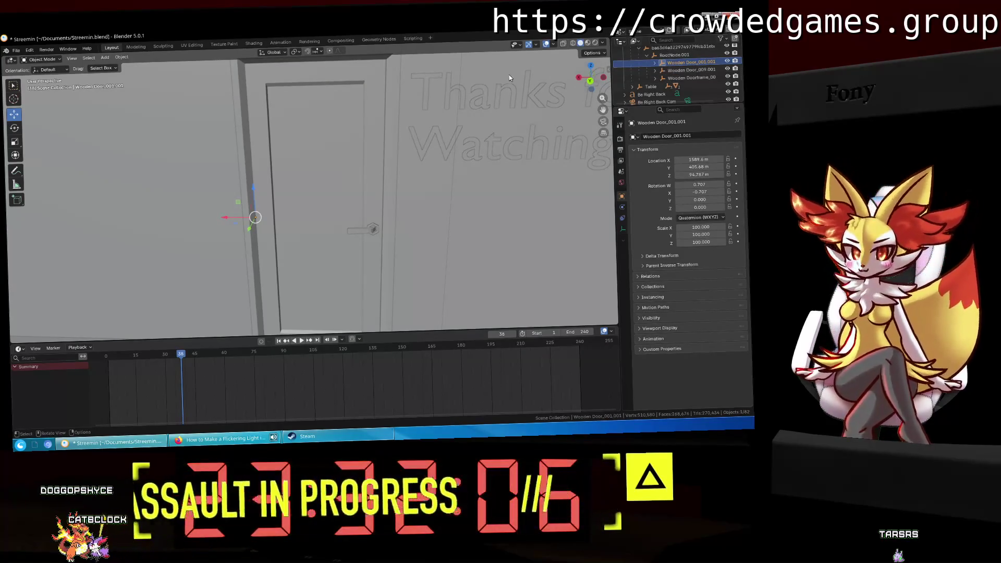
{"action": "middle_click_drag", "start_coordinate": [469, 235], "coordinate": [500, 227]}
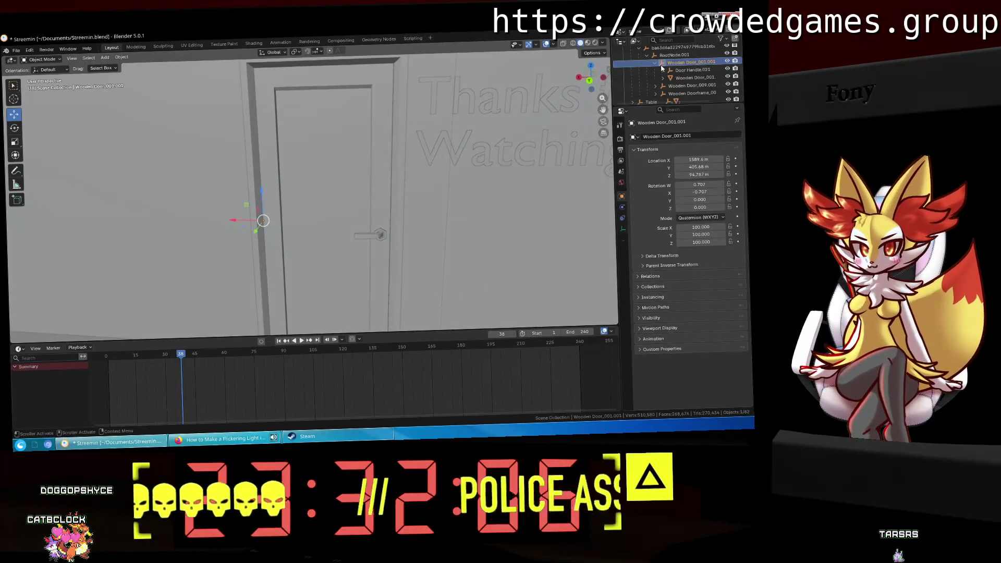
Step: Test-delete the door panel and Door Handle.021, undoing each deletion
{"action": "left_click", "coordinate": [680, 77]}
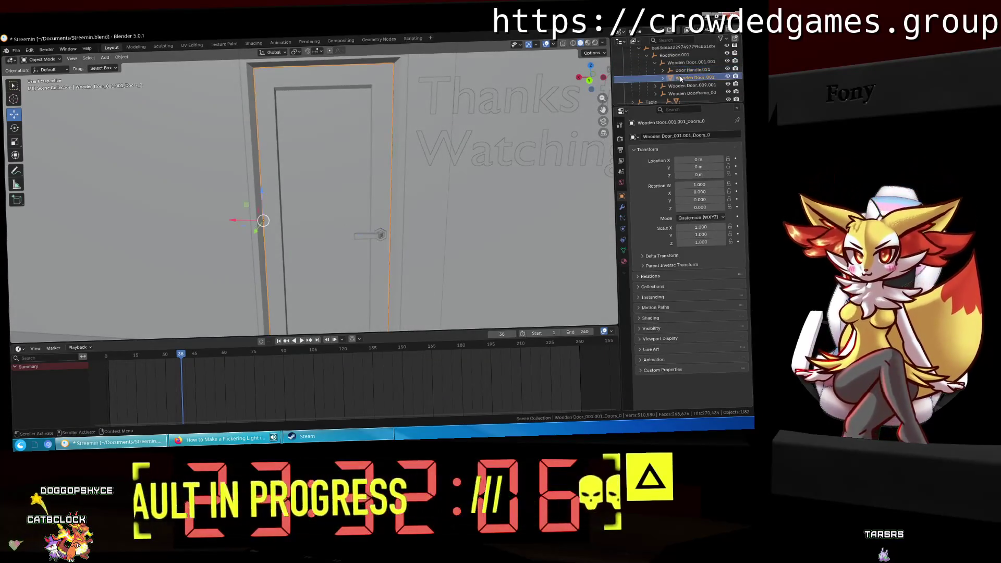
{"action": "key", "text": "Delete"}
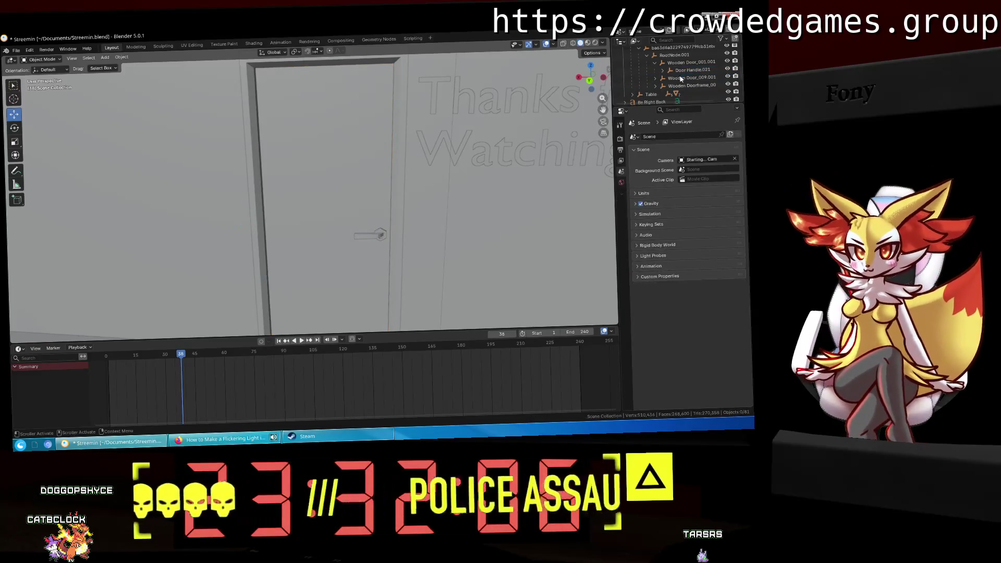
{"action": "key", "text": "ctrl+z"}
{"action": "left_click", "coordinate": [671, 70]}
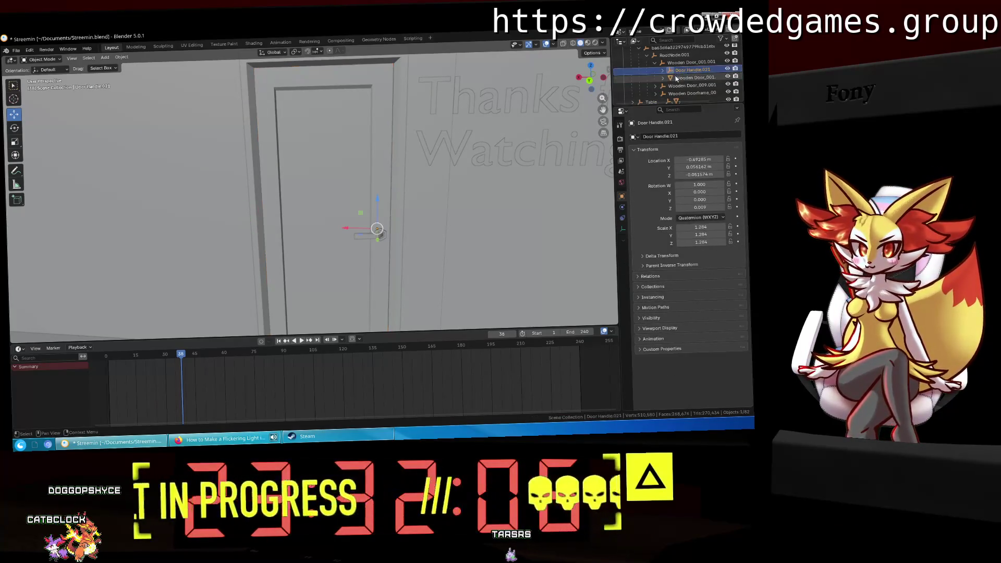
{"action": "key", "text": "Delete"}
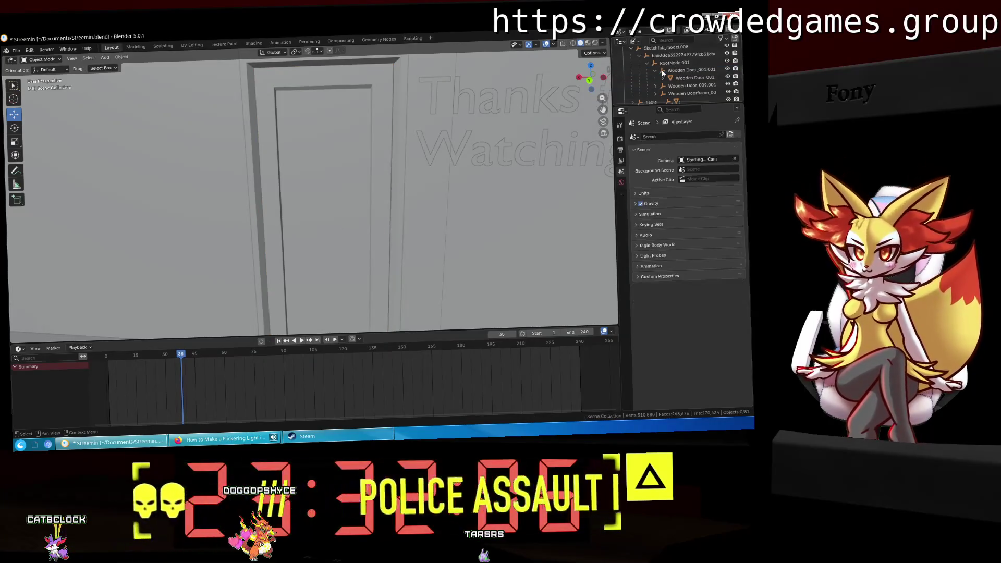
{"action": "key", "text": "ctrl+z"}
Step: Delete duplicate Wooden Door_009.001, undo an accidental Wooden Door_001 deletion, select Wooden Doorframe_001.002
{"action": "left_click", "coordinate": [664, 85]}
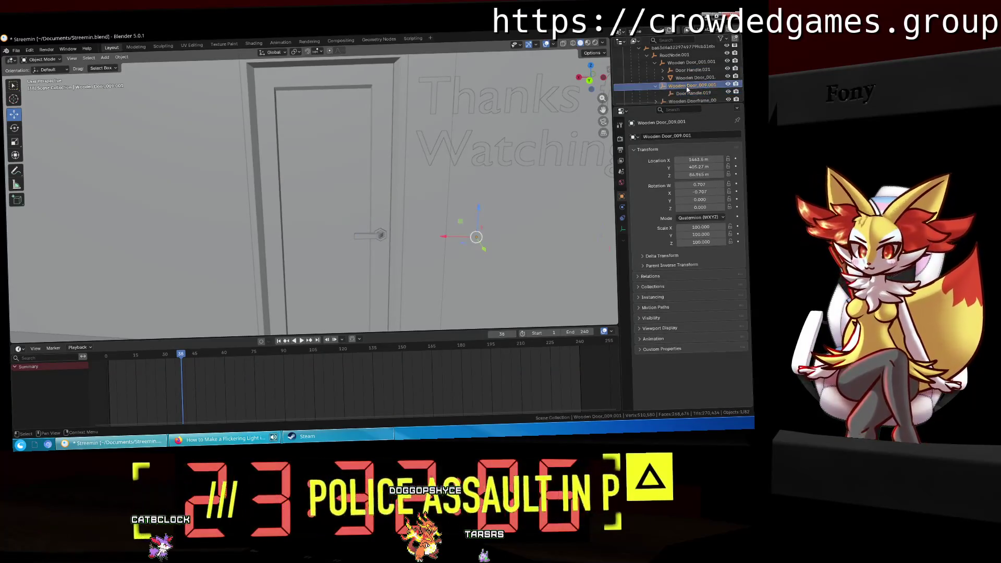
{"action": "key", "text": "Delete"}
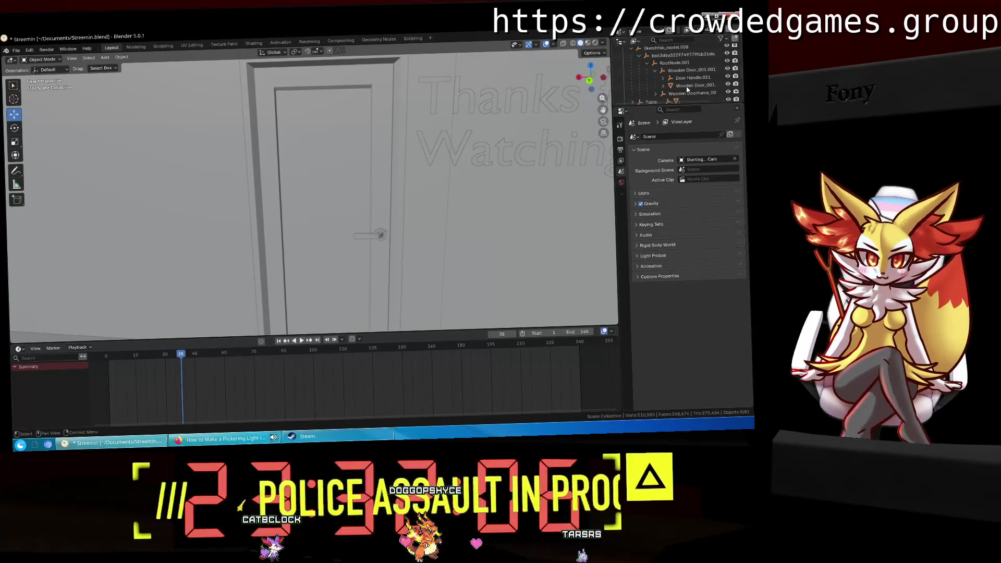
{"action": "left_click", "coordinate": [674, 85]}
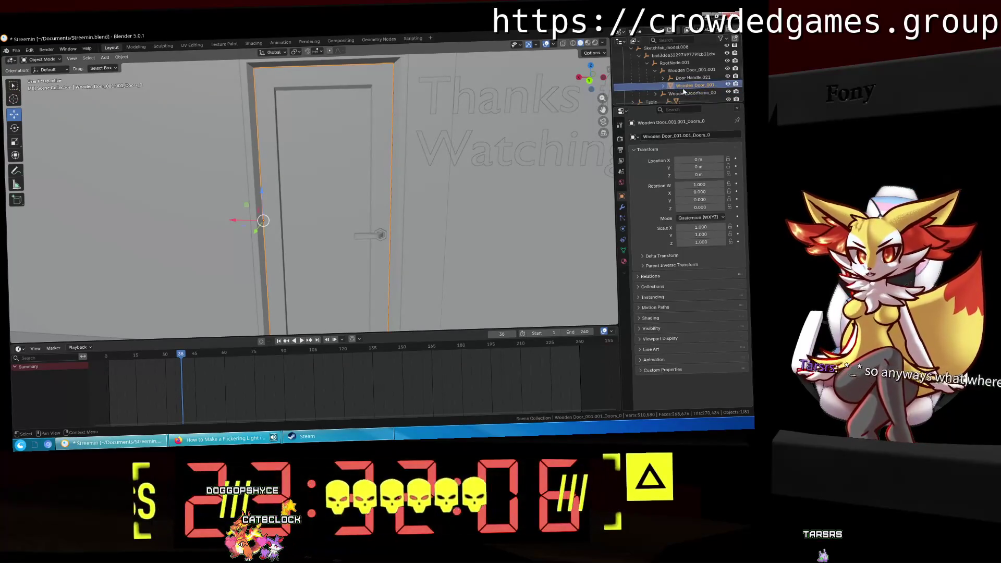
{"action": "key", "text": "Delete"}
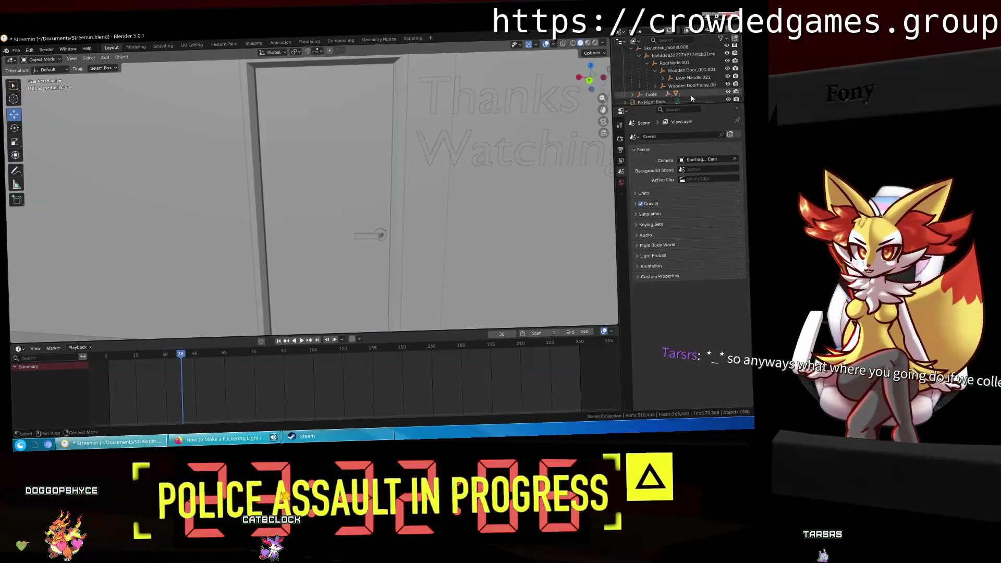
{"action": "mouse_move", "coordinate": [475, 144]}
{"action": "middle_mouse_down"}
{"action": "mouse_move", "coordinate": [512, 121]}
{"action": "mouse_move", "coordinate": [541, 119]}
{"action": "middle_mouse_up"}
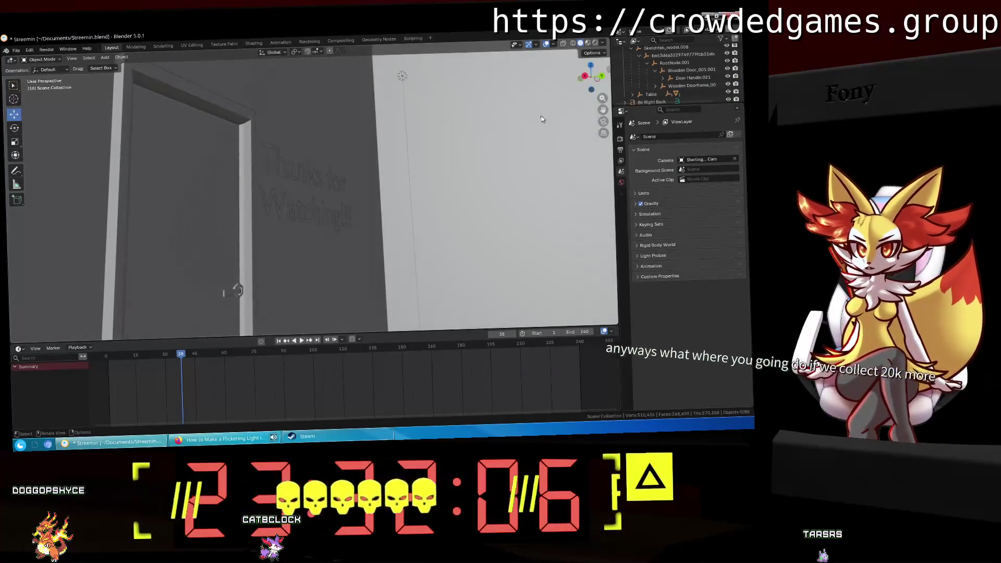
{"action": "key", "text": "ctrl+z"}
{"action": "left_click", "coordinate": [678, 94]}
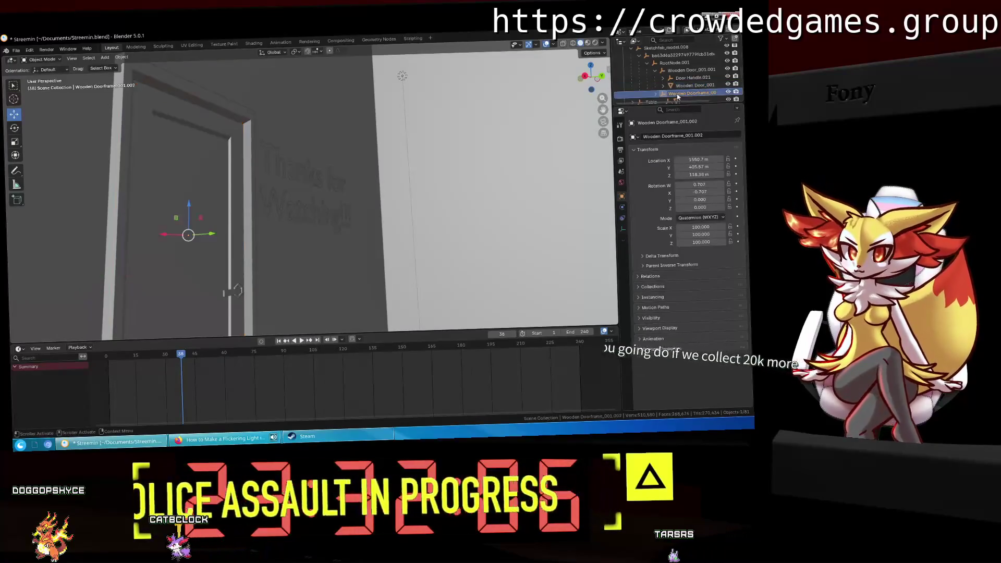
{"action": "scroll", "coordinate": [680, 92], "scroll_direction": "down", "scroll_amount": 2}
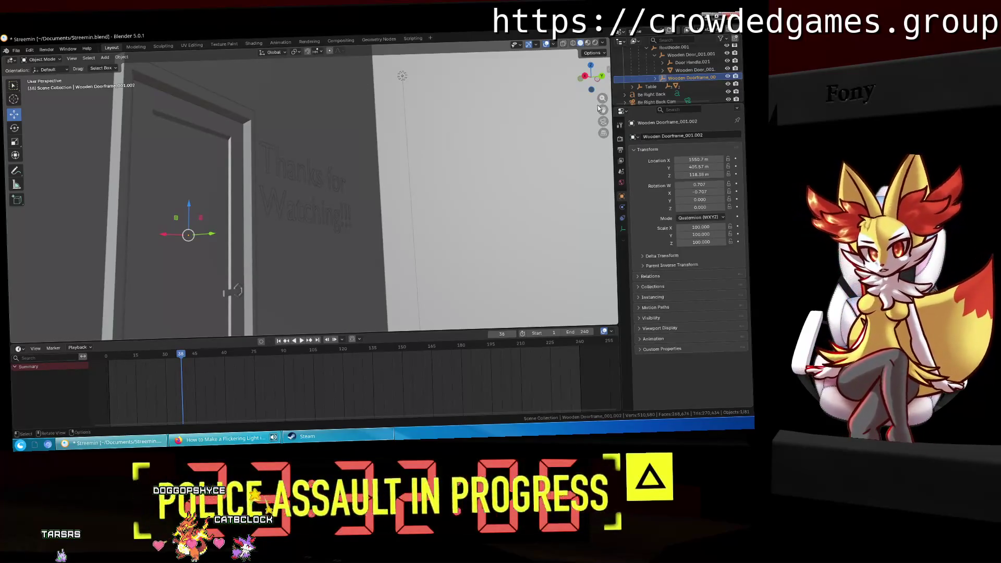
{"action": "scroll", "coordinate": [697, 55], "scroll_direction": "down", "scroll_amount": 5}
Step: Select CRT Monitor and flip between the Modeling and Layout workspaces
{"action": "left_click", "coordinate": [661, 77]}
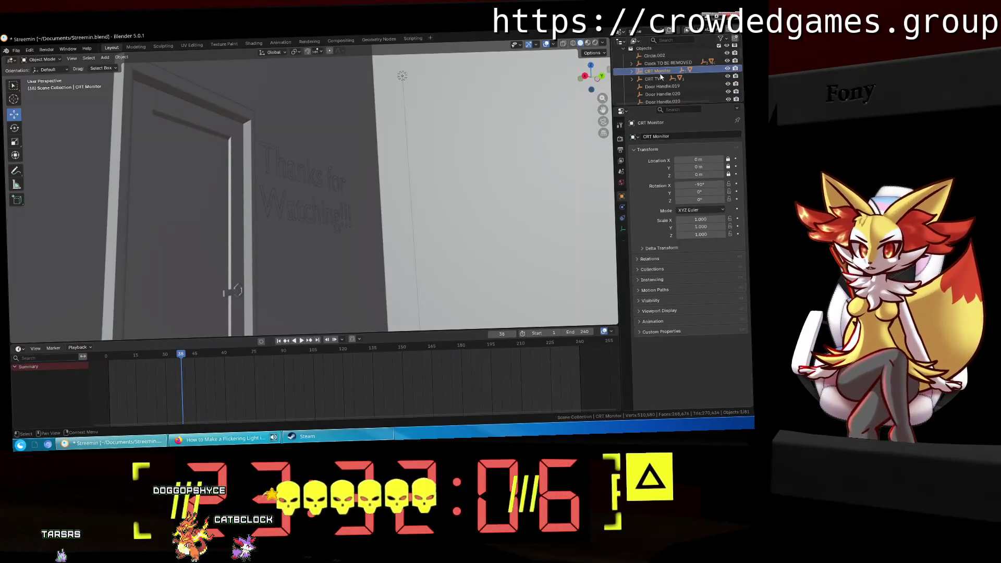
{"action": "left_click", "coordinate": [659, 72]}
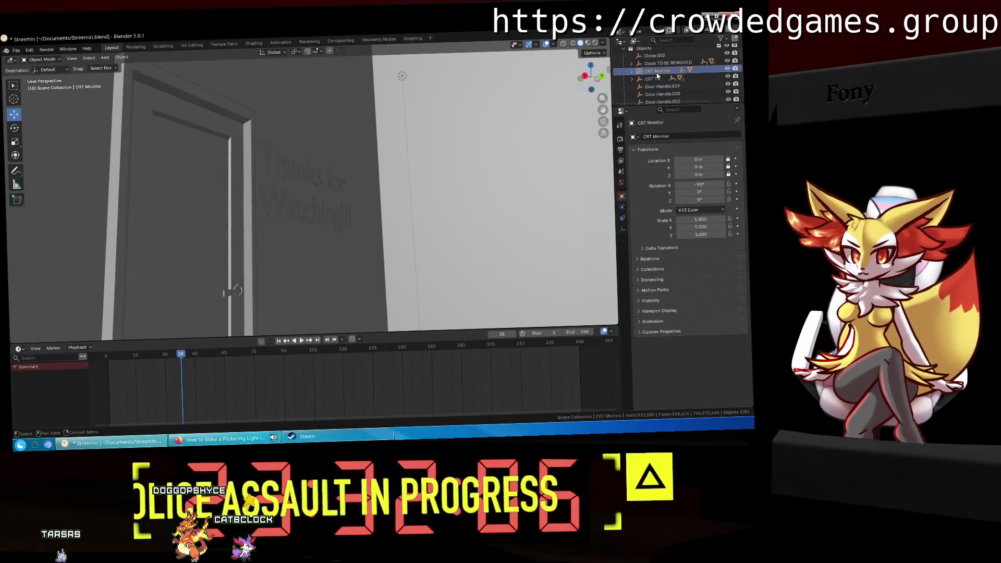
{"action": "left_click", "coordinate": [127, 47]}
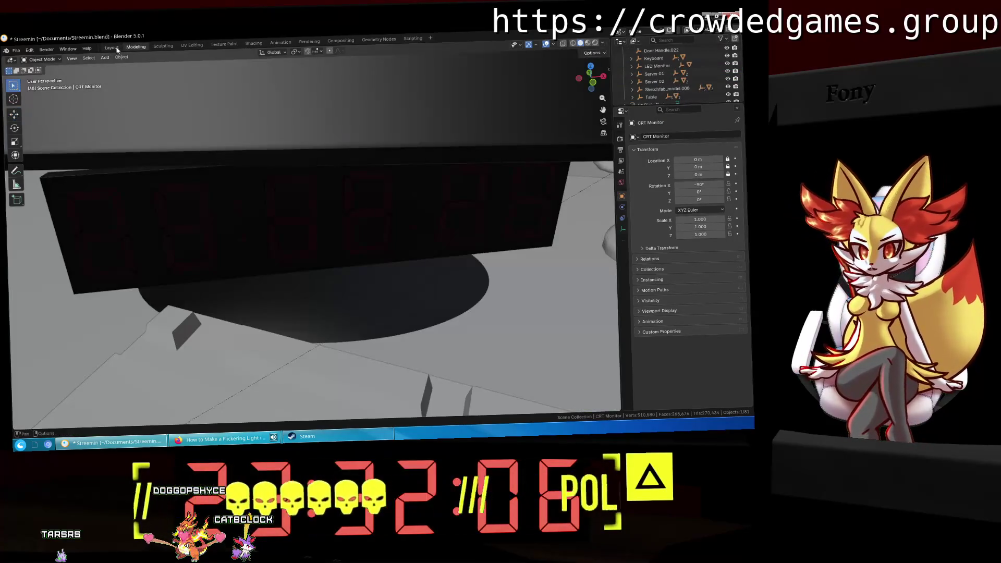
{"action": "left_click", "coordinate": [114, 48]}
{"action": "scroll", "coordinate": [639, 101], "scroll_direction": "down", "scroll_amount": 3}
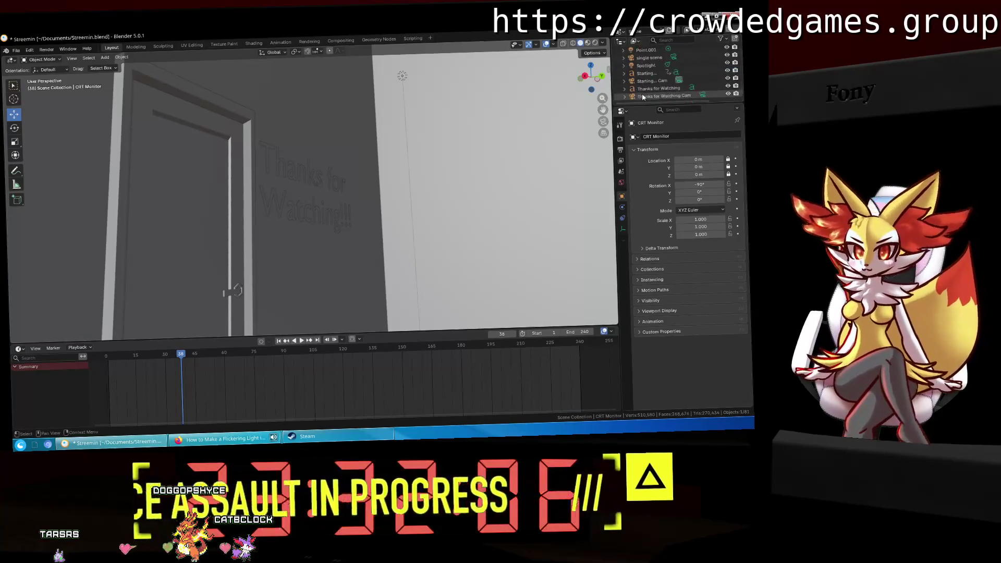
Step: Look through the starting-soon camera and play its animation
{"action": "left_click", "coordinate": [653, 80]}
{"action": "key", "text": "ctrl+KP_0"}
{"action": "key", "text": "space"}
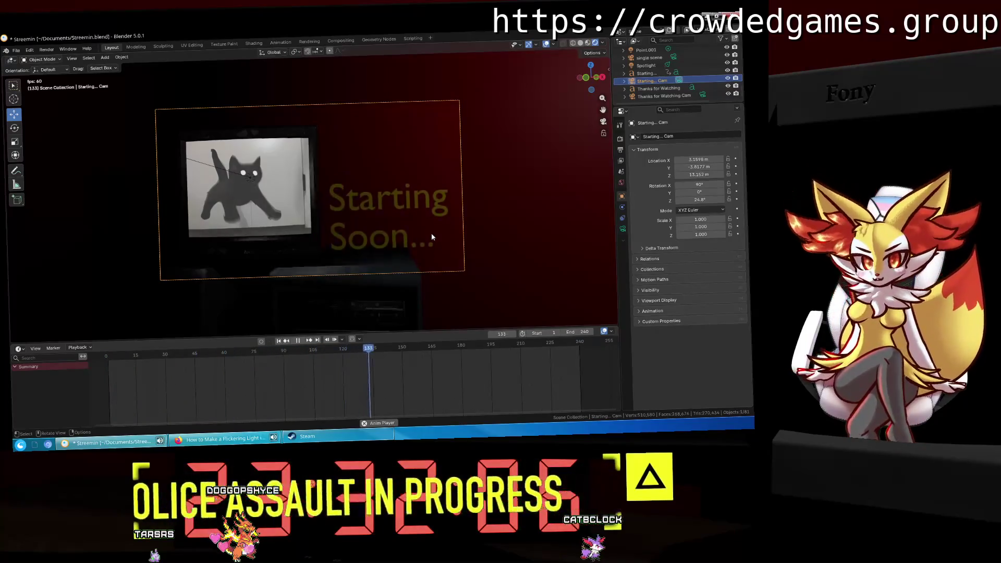
Step: Rewind to frame 1, replay the animation, then switch to the flickering light tutorial video
{"action": "key", "text": "Escape"}
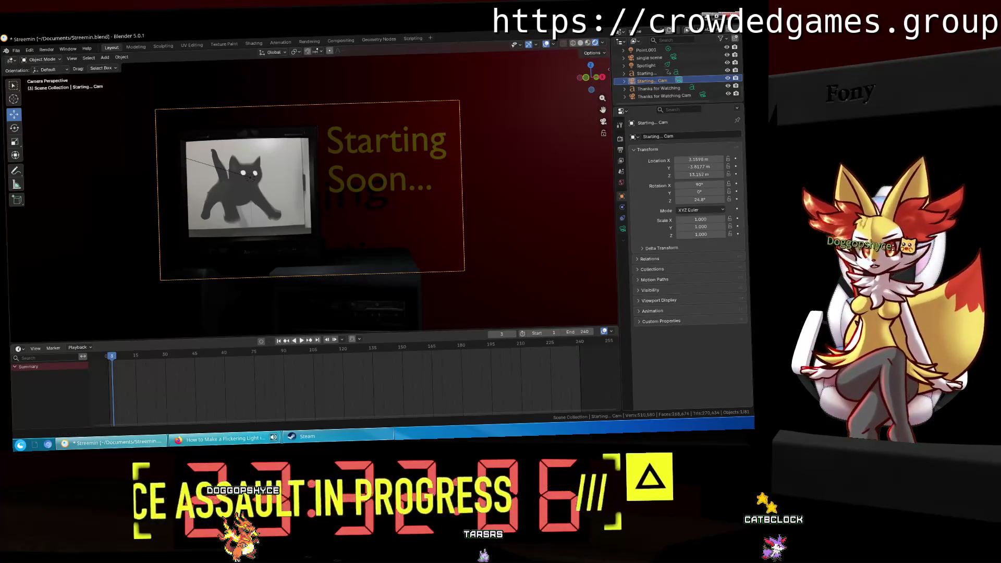
{"action": "key", "text": "space"}
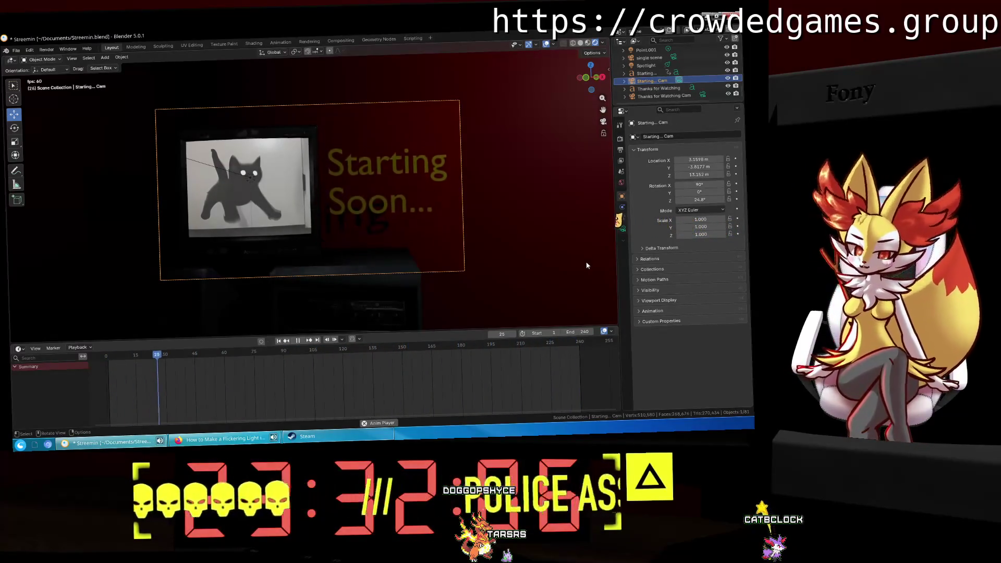
{"action": "left_click", "coordinate": [224, 438]}
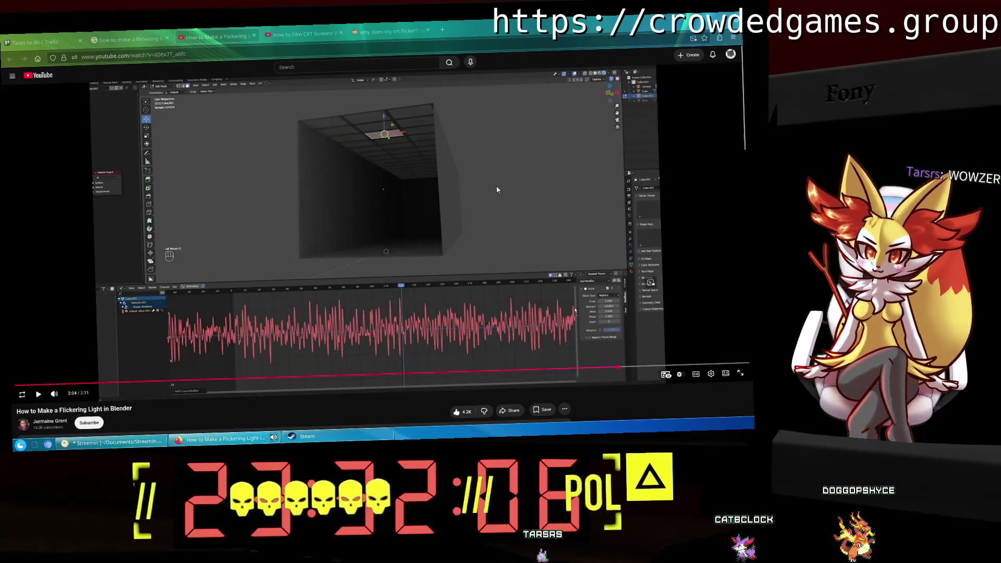
{"action": "key", "text": "alt+Tab"}
{"action": "mouse_move", "coordinate": [330, 372]}
{"action": "middle_mouse_down"}
{"action": "mouse_move", "coordinate": [315, 202]}
{"action": "mouse_move", "coordinate": [596, 140]}
{"action": "mouse_move", "coordinate": [63, 228]}
{"action": "middle_mouse_up"}
{"action": "scroll", "coordinate": [597, 140], "scroll_direction": "down", "scroll_amount": 3}
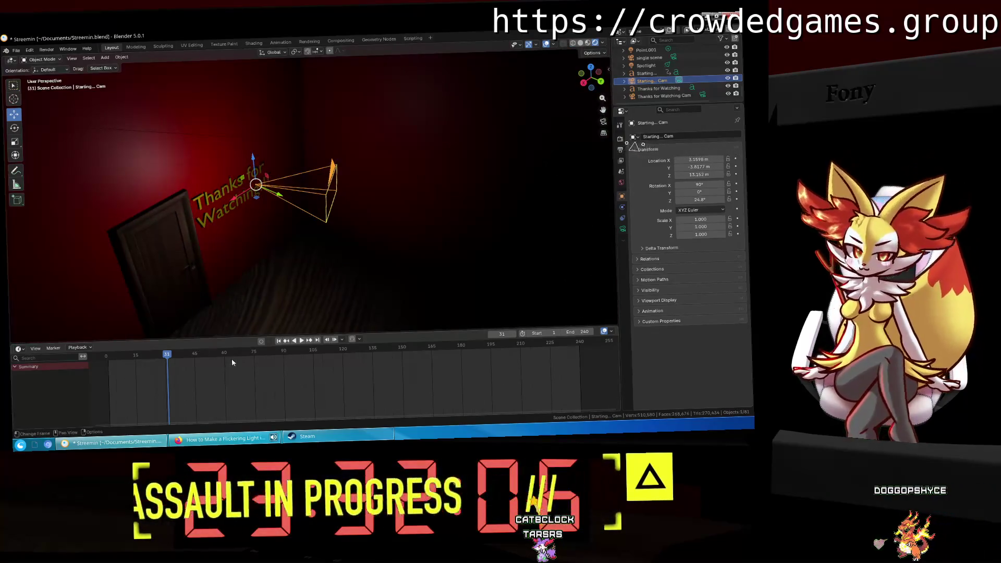
Step: Play the animation, pause at frame 82, and orbit toward the Starting Soon screen
{"action": "key", "text": "space"}
{"action": "middle_click_drag", "start_coordinate": [303, 262], "coordinate": [476, 231]}
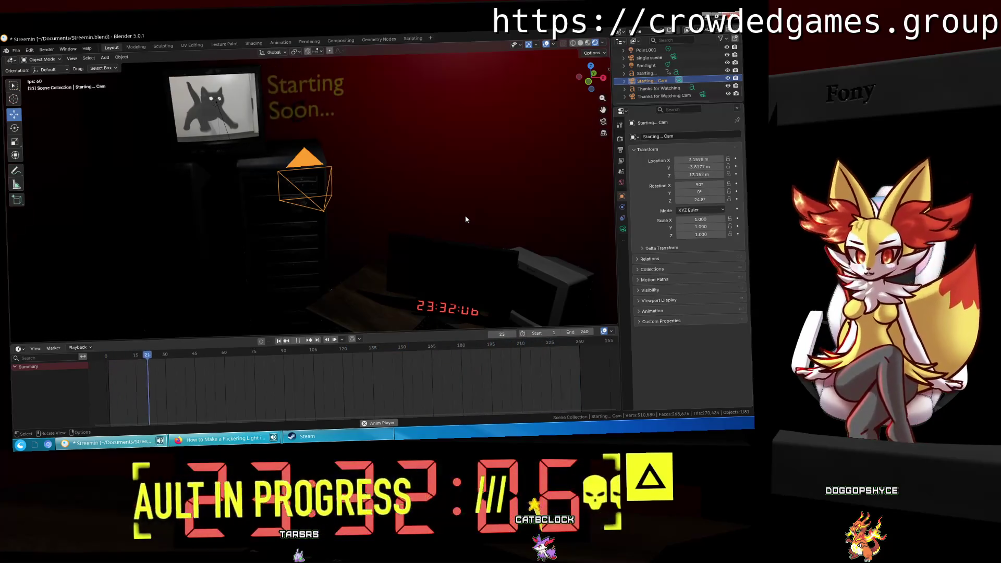
{"action": "key", "text": "space"}
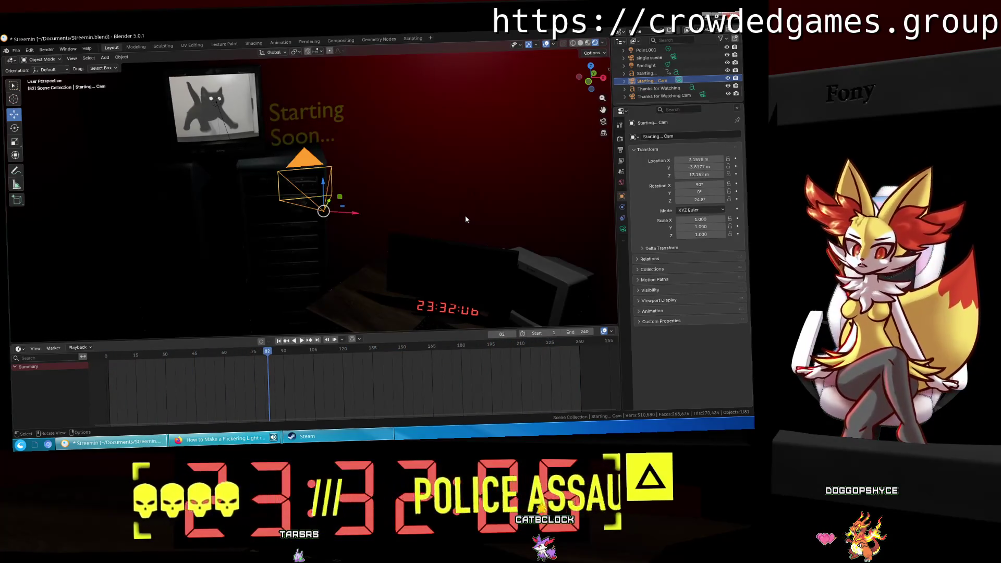
{"action": "mouse_move", "coordinate": [481, 231]}
{"action": "middle_mouse_down"}
{"action": "mouse_move", "coordinate": [374, 190]}
{"action": "mouse_move", "coordinate": [386, 115]}
{"action": "middle_mouse_up"}
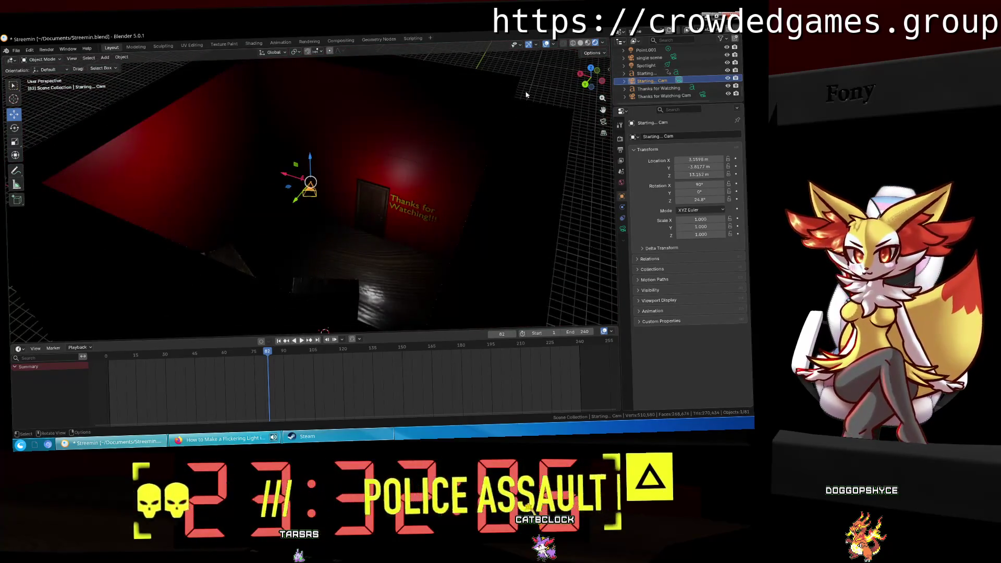
{"action": "mouse_move", "coordinate": [386, 115]}
{"action": "middle_mouse_down"}
{"action": "mouse_move", "coordinate": [347, 246]}
{"action": "mouse_move", "coordinate": [406, 163]}
{"action": "mouse_move", "coordinate": [438, 149]}
{"action": "middle_mouse_up"}
{"action": "scroll", "coordinate": [658, 76], "scroll_direction": "up", "scroll_amount": 5}
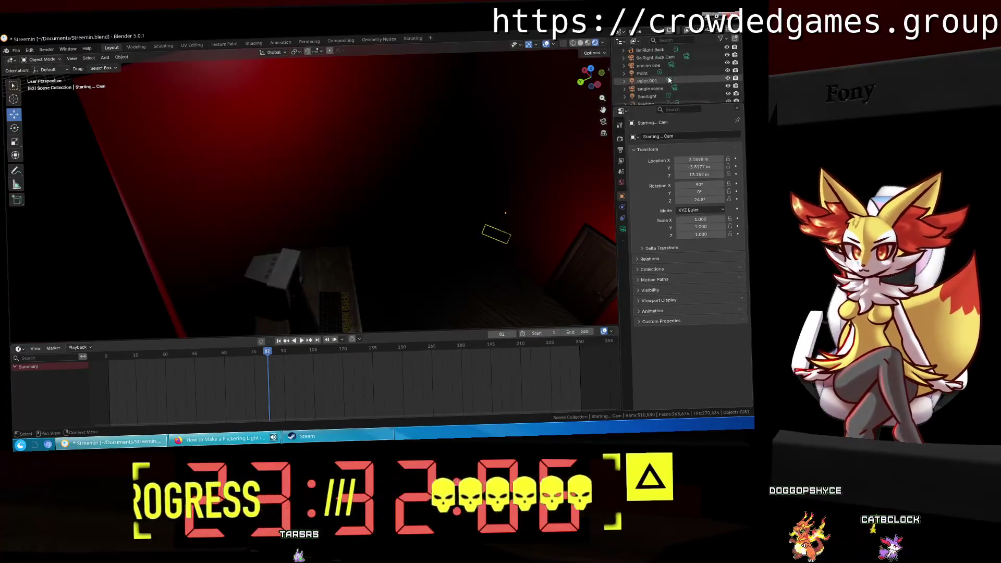
{"action": "scroll", "coordinate": [658, 76], "scroll_direction": "up", "scroll_amount": 2}
{"action": "scroll", "coordinate": [661, 84], "scroll_direction": "up", "scroll_amount": 2}
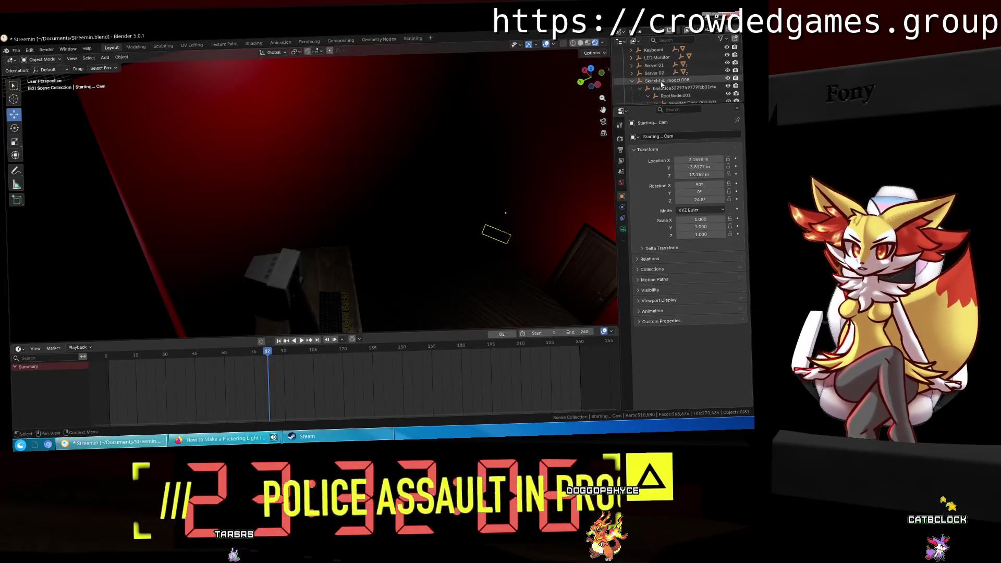
{"action": "scroll", "coordinate": [662, 88], "scroll_direction": "down", "scroll_amount": 4}
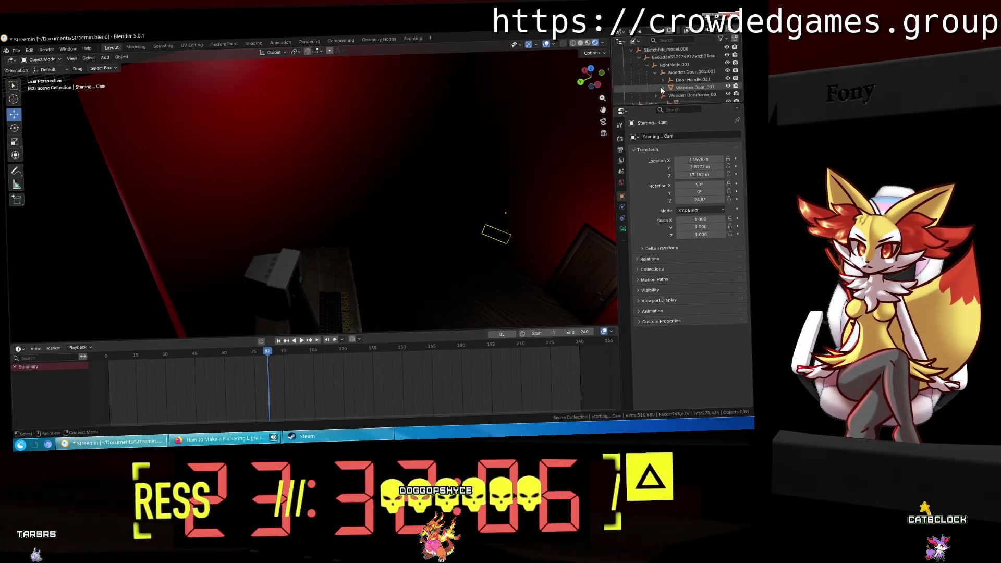
{"action": "scroll", "coordinate": [662, 89], "scroll_direction": "up", "scroll_amount": 2}
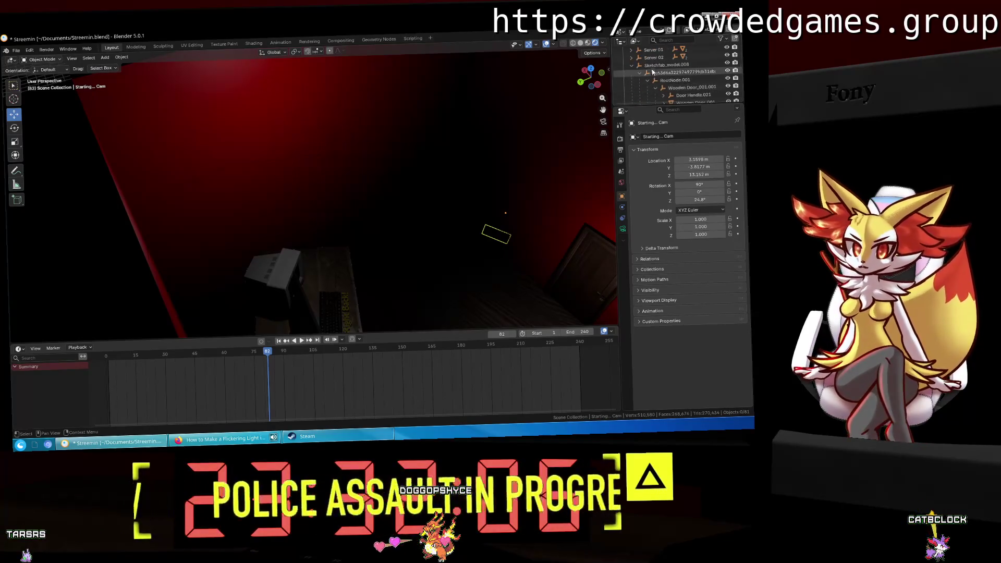
{"action": "scroll", "coordinate": [662, 89], "scroll_direction": "up", "scroll_amount": 1}
Step: Delete the Door Handle.019 objects selected in the Outliner
{"action": "left_click", "coordinate": [665, 69]}
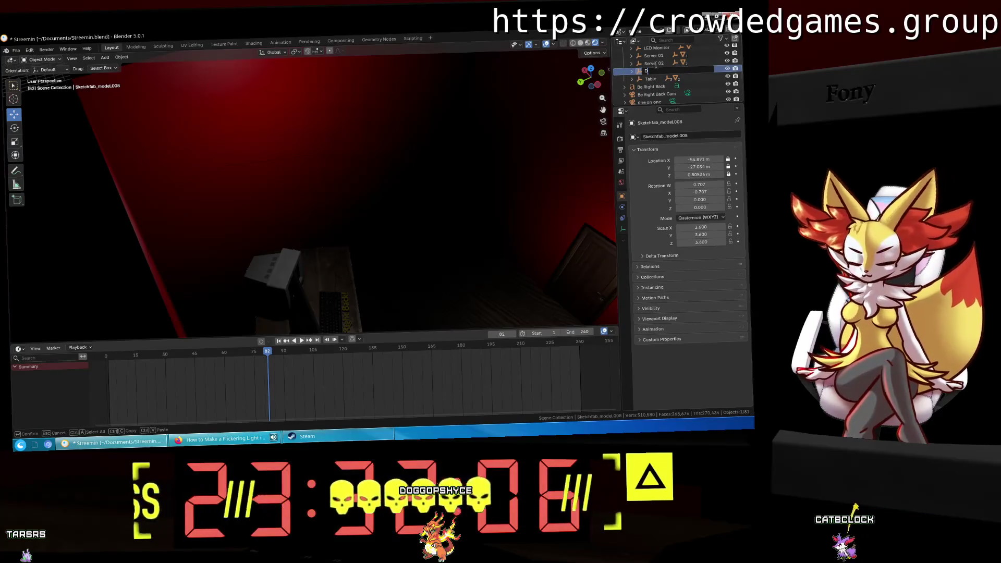
{"action": "scroll", "coordinate": [661, 71], "scroll_direction": "up", "scroll_amount": 3}
{"action": "left_click", "coordinate": [656, 64]}
{"action": "scroll", "coordinate": [655, 69], "scroll_direction": "up", "scroll_amount": 2}
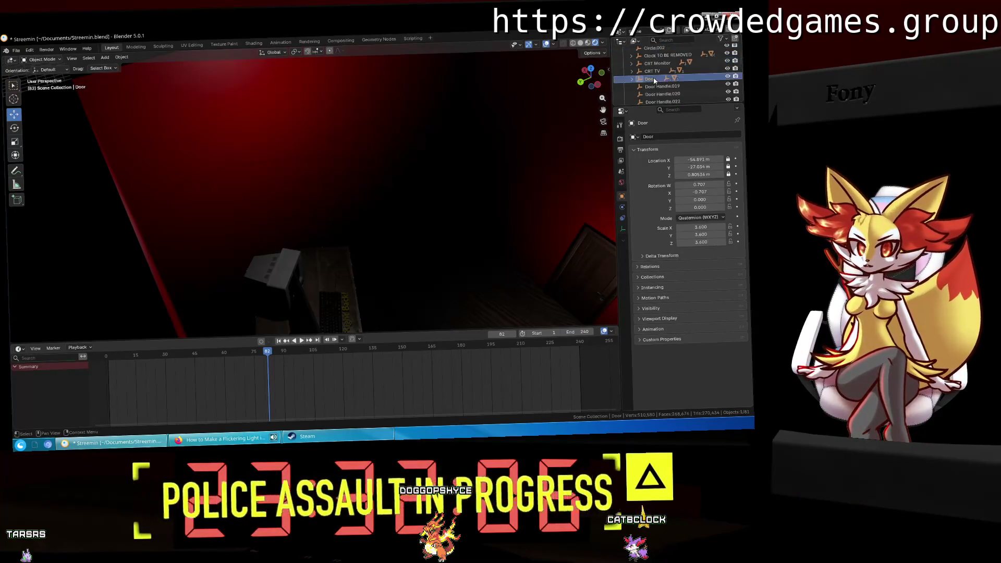
{"action": "scroll", "coordinate": [655, 71], "scroll_direction": "up", "scroll_amount": 1}
{"action": "scroll", "coordinate": [655, 72], "scroll_direction": "up", "scroll_amount": 1}
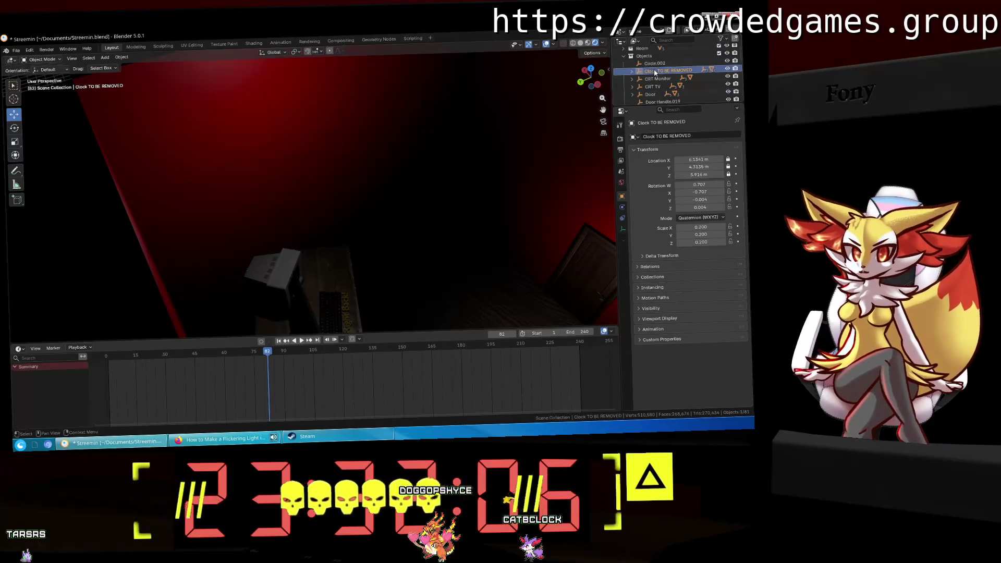
{"action": "left_click", "coordinate": [656, 65]}
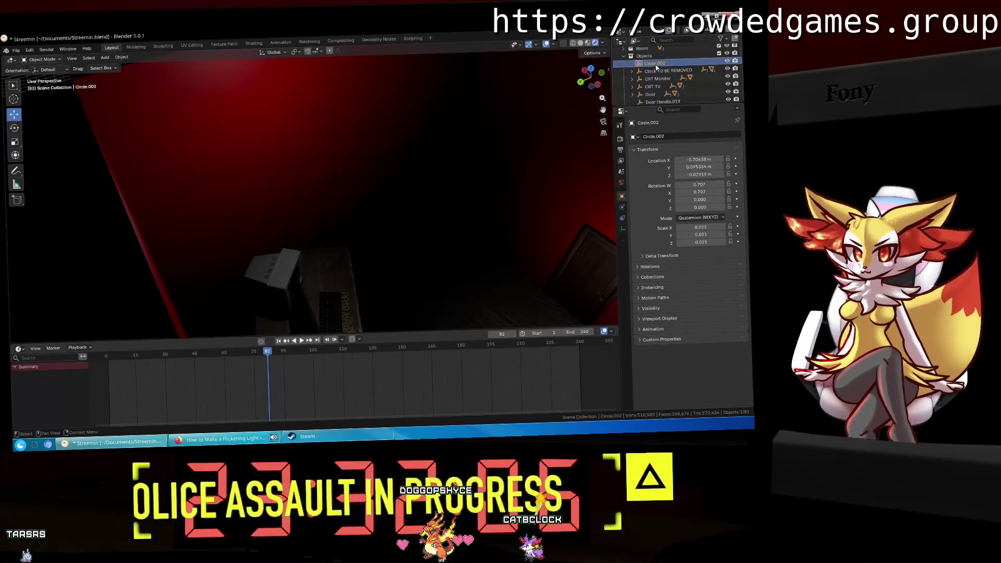
{"action": "scroll", "coordinate": [656, 71], "scroll_direction": "down", "scroll_amount": 2}
{"action": "left_click", "coordinate": [659, 78]}
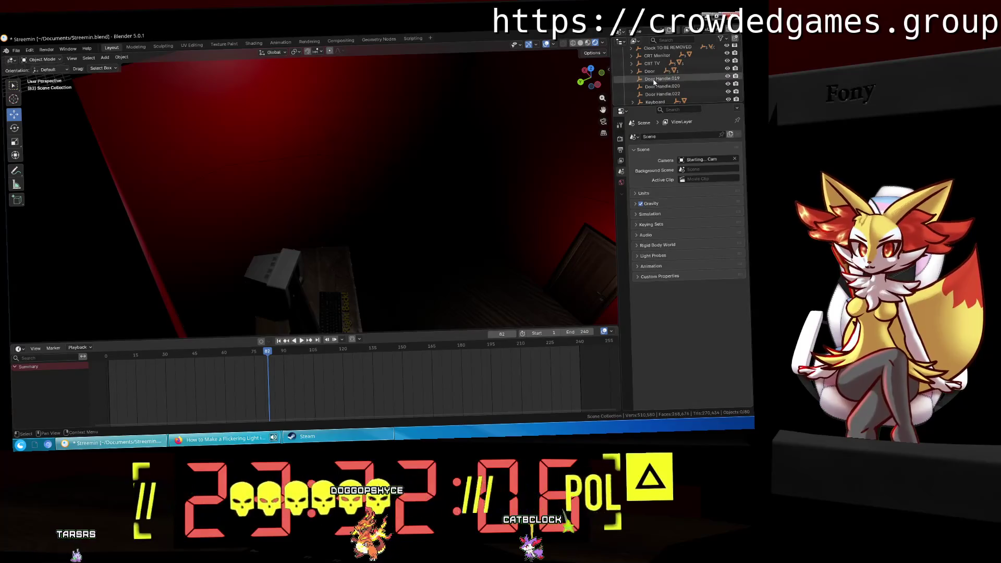
{"action": "middle_click_drag", "start_coordinate": [420, 95], "coordinate": [580, 105]}
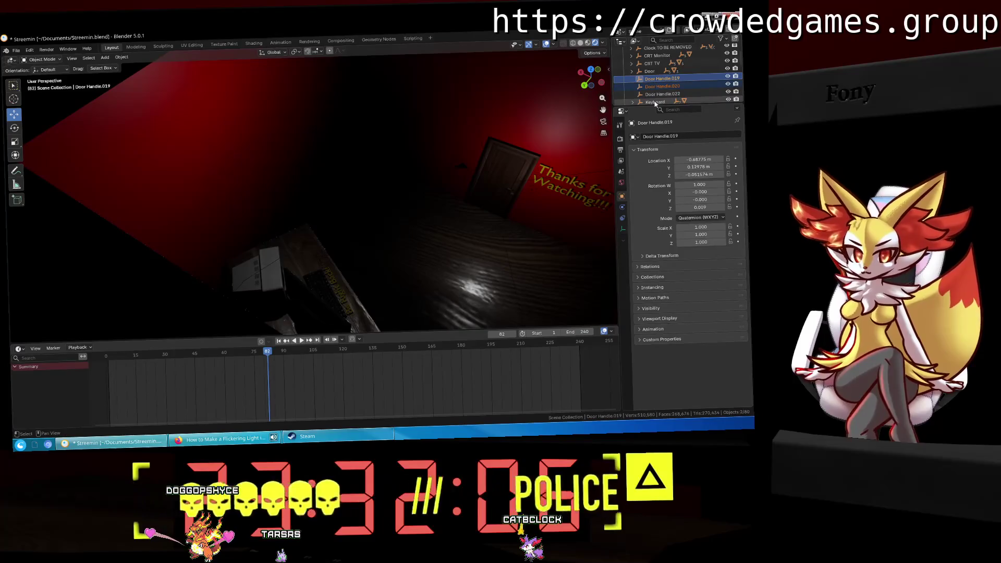
{"action": "key", "text": "Delete"}
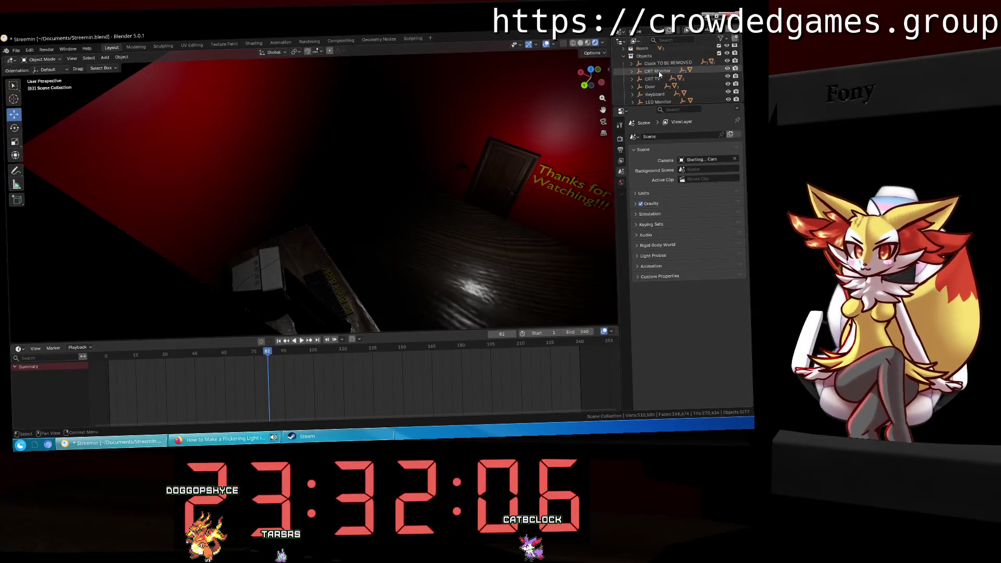
Step: Expand the Clock TO BE REMOVED model and make its Object_20 digit part active
{"action": "left_click", "coordinate": [665, 63]}
{"action": "mouse_move", "coordinate": [433, 144]}
{"action": "middle_mouse_down"}
{"action": "mouse_move", "coordinate": [396, 139]}
{"action": "mouse_move", "coordinate": [367, 179]}
{"action": "mouse_move", "coordinate": [317, 206]}
{"action": "mouse_move", "coordinate": [328, 170]}
{"action": "mouse_move", "coordinate": [318, 149]}
{"action": "middle_mouse_up"}
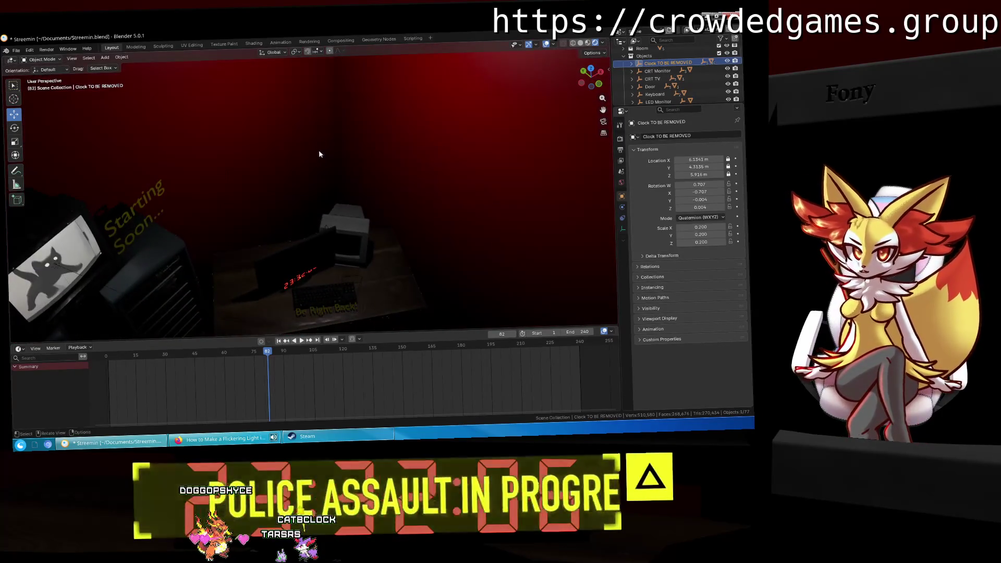
{"action": "left_click", "coordinate": [639, 63], "text": "shift"}
{"action": "scroll", "coordinate": [692, 78], "scroll_direction": "down", "scroll_amount": 1}
{"action": "scroll", "coordinate": [691, 78], "scroll_direction": "down", "scroll_amount": 3}
{"action": "left_click", "coordinate": [688, 84]}
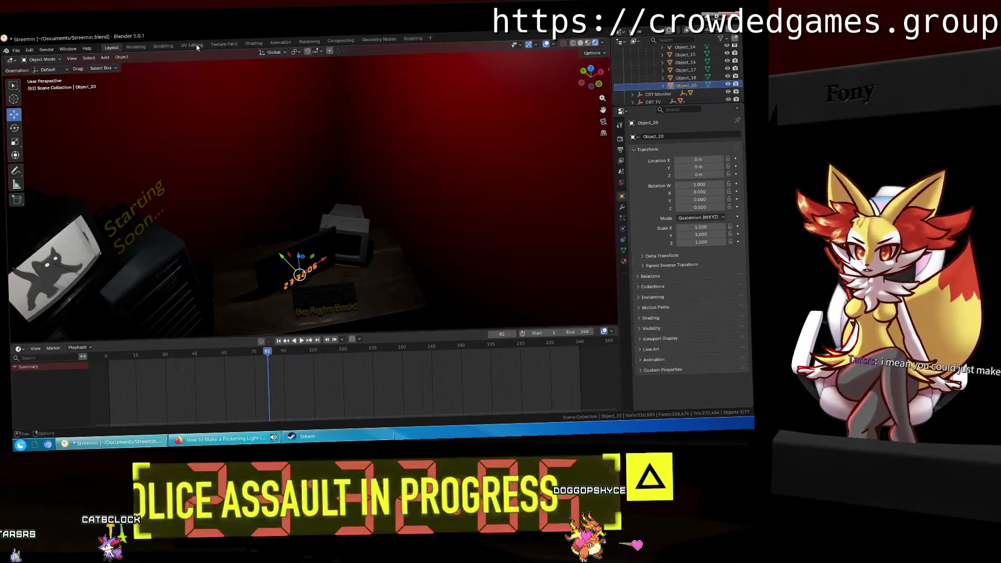
{"action": "key", "text": "ctrl+Page_Down"}
{"action": "scroll", "coordinate": [384, 156], "scroll_direction": "down", "scroll_amount": 3}
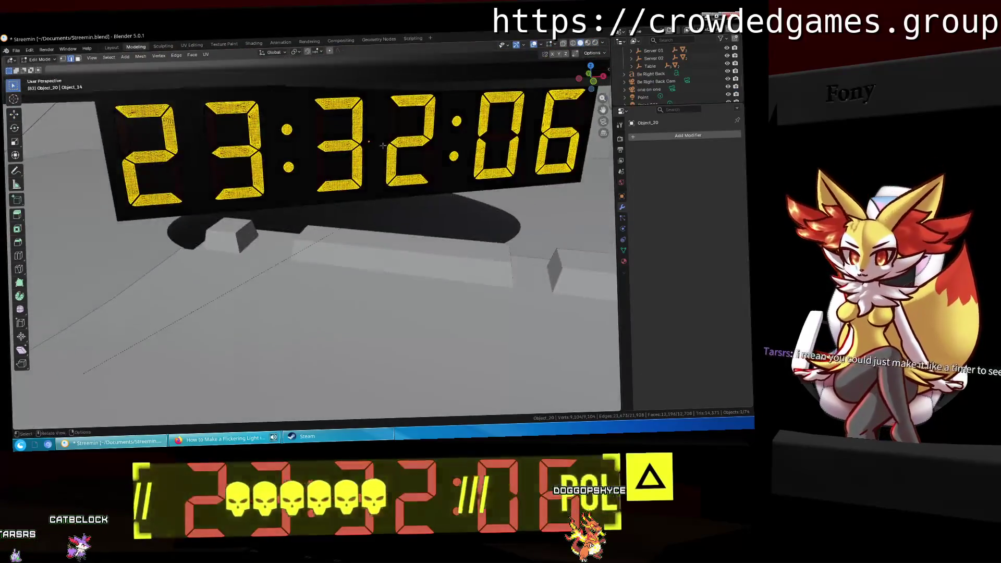
{"action": "scroll", "coordinate": [374, 156], "scroll_direction": "up", "scroll_amount": 5}
{"action": "scroll", "coordinate": [375, 157], "scroll_direction": "up", "scroll_amount": 2, "text": "ctrl"}
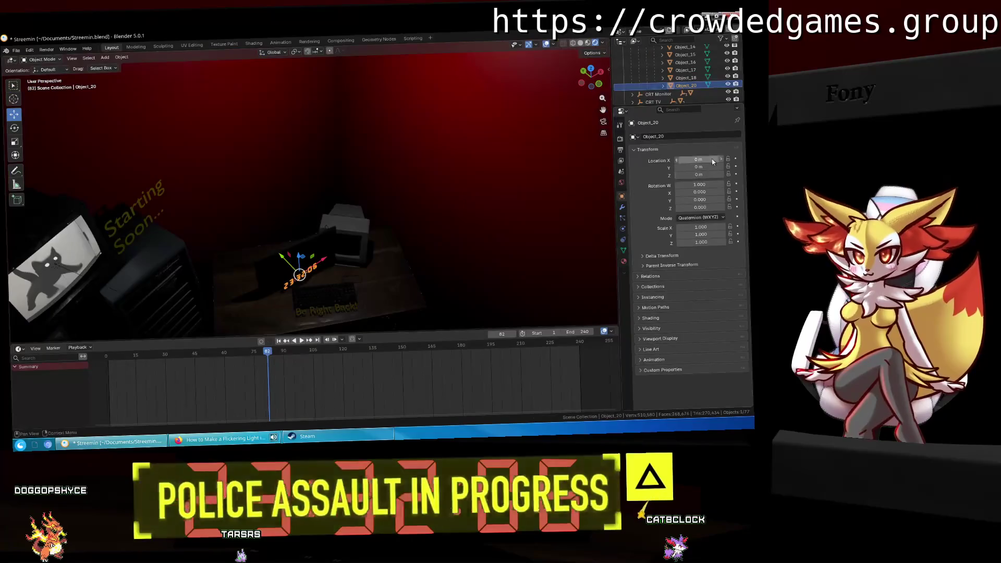
{"action": "scroll", "coordinate": [688, 85], "scroll_direction": "up", "scroll_amount": 3}
{"action": "scroll", "coordinate": [689, 85], "scroll_direction": "up", "scroll_amount": 3}
{"action": "scroll", "coordinate": [689, 85], "scroll_direction": "up", "scroll_amount": 3}
{"action": "scroll", "coordinate": [689, 85], "scroll_direction": "up", "scroll_amount": 3}
{"action": "scroll", "coordinate": [689, 85], "scroll_direction": "down", "scroll_amount": 2}
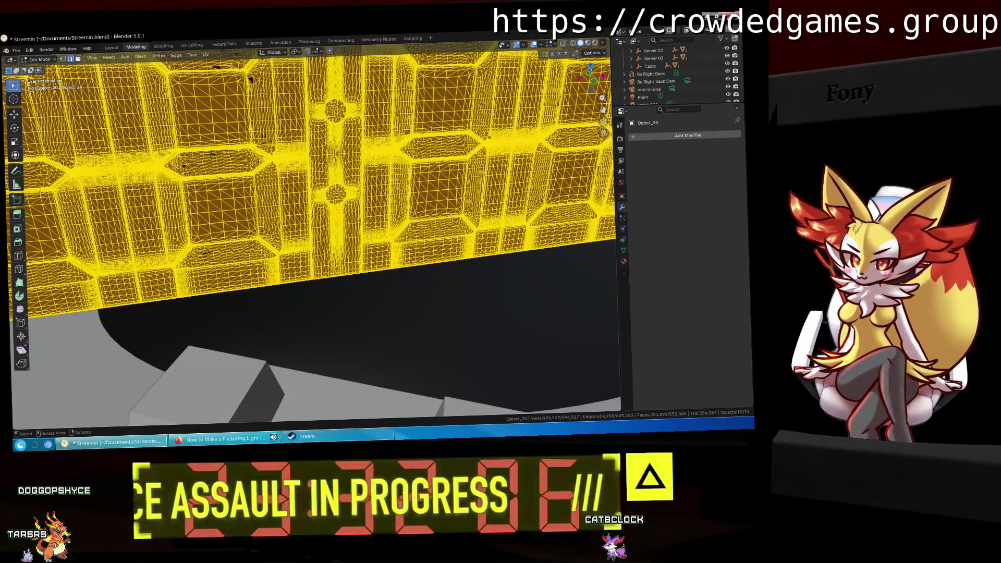
{"action": "left_click", "coordinate": [112, 48]}
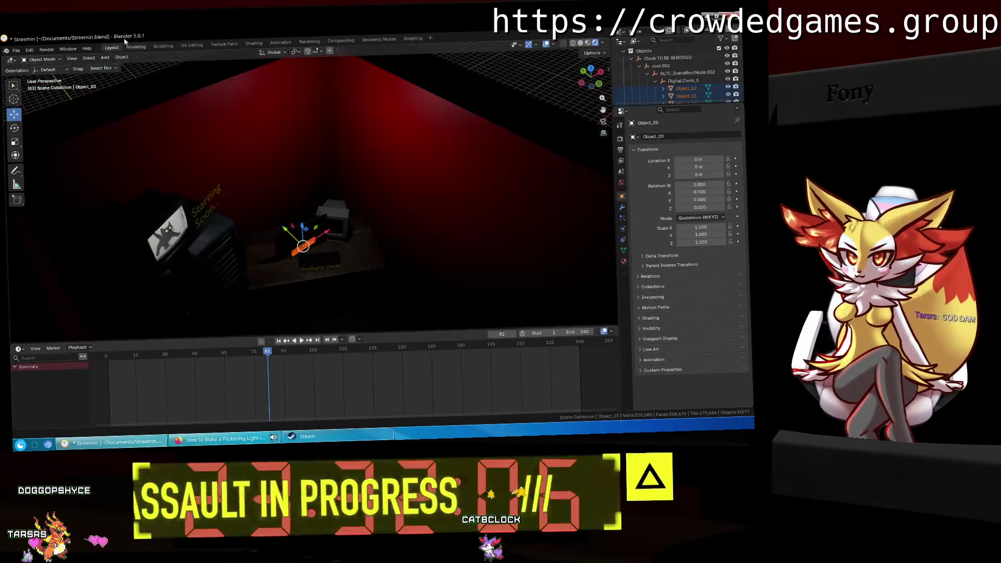
Step: Return to the Layout workspace and bring up the viewport Add menu
{"action": "left_click", "coordinate": [133, 46]}
{"action": "left_click", "coordinate": [112, 47]}
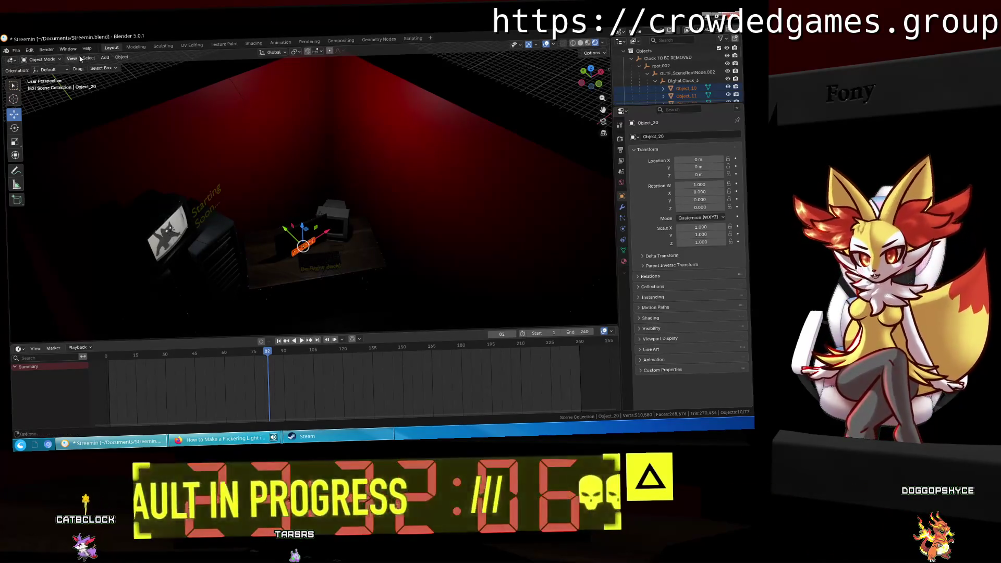
{"action": "left_click", "coordinate": [104, 58]}
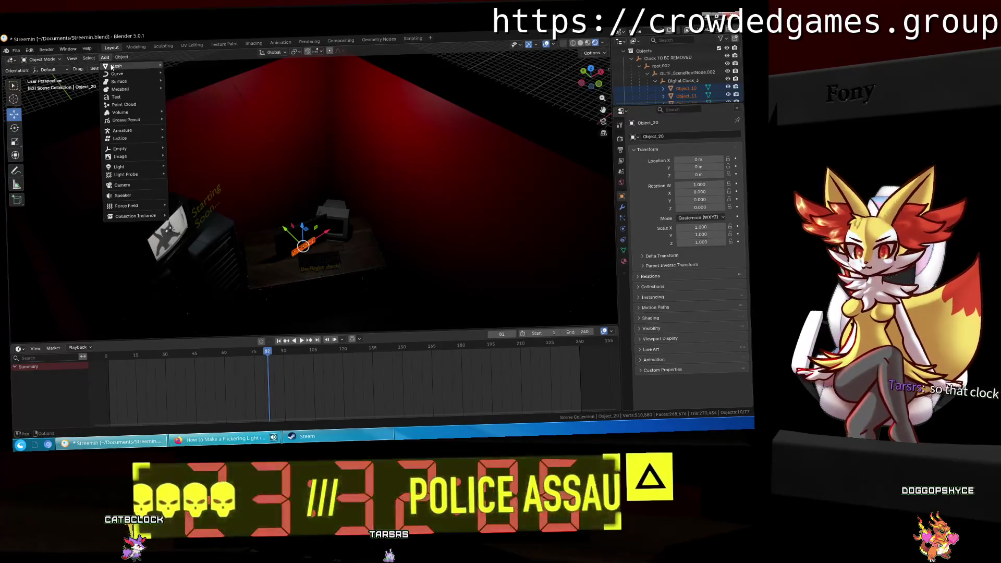
Step: Close the Add menu without adding anything and orbit around the desk
{"action": "left_click", "coordinate": [106, 61]}
{"action": "middle_click_drag", "start_coordinate": [297, 234], "coordinate": [316, 244]}
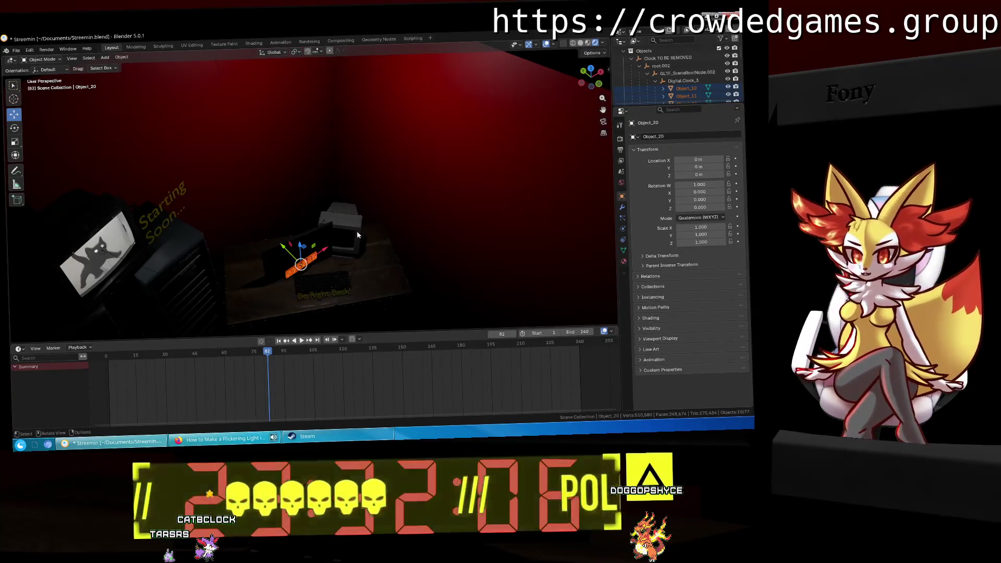
{"action": "middle_click_drag", "start_coordinate": [358, 230], "coordinate": [335, 201]}
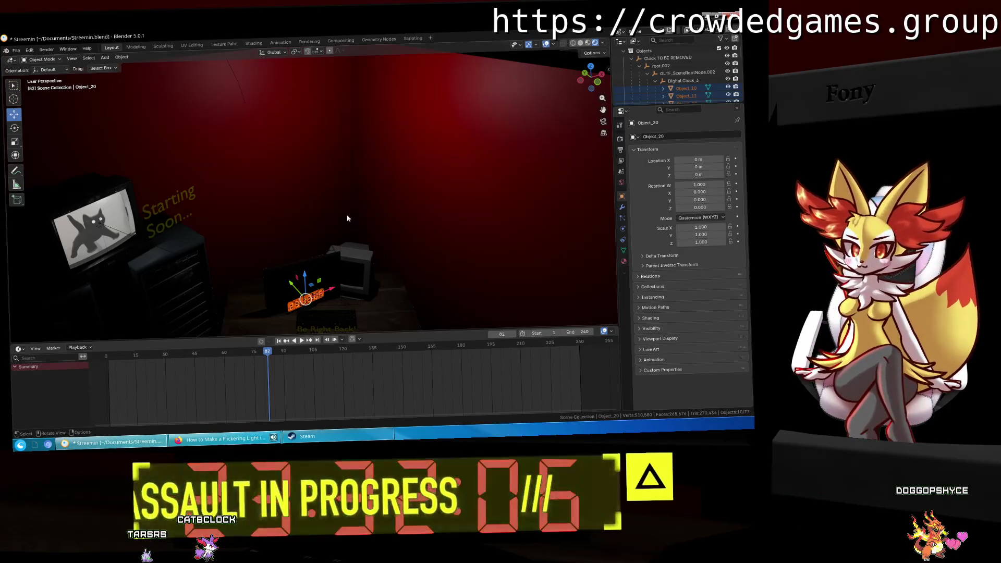
Step: Make Digital_Clock_3 active and collapse the Clock TO BE REMOVED hierarchy to one entry
{"action": "left_click", "coordinate": [680, 81]}
{"action": "left_click", "coordinate": [639, 57]}
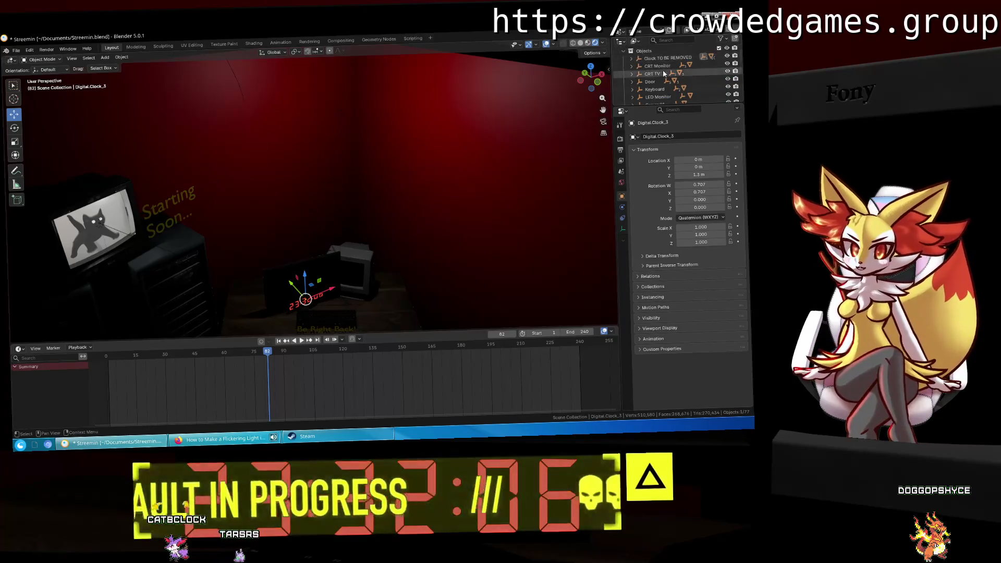
{"action": "scroll", "coordinate": [667, 66], "scroll_direction": "down", "scroll_amount": 2}
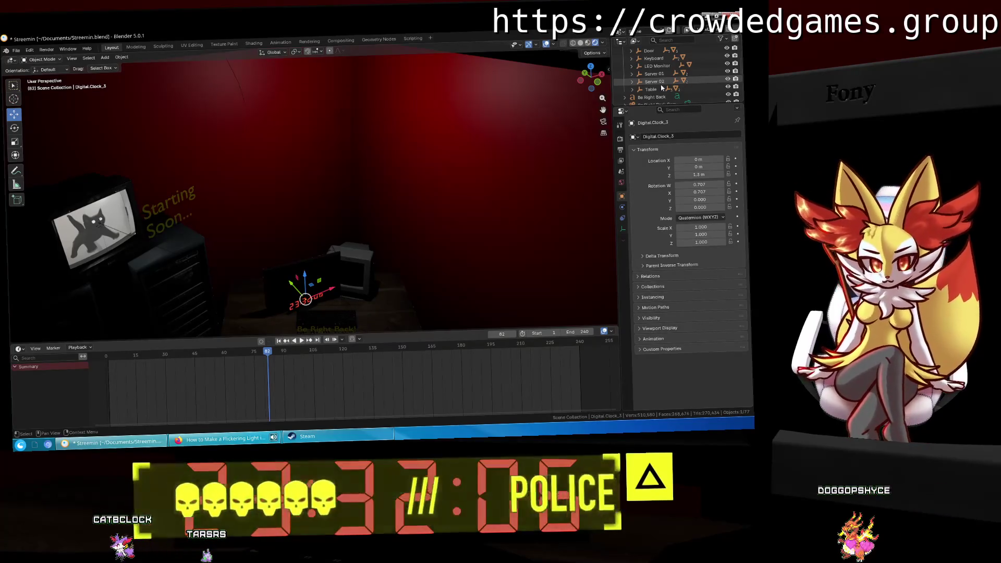
{"action": "mouse_move", "coordinate": [567, 85]}
{"action": "middle_mouse_down"}
{"action": "mouse_move", "coordinate": [422, 119]}
{"action": "mouse_move", "coordinate": [330, 159]}
{"action": "middle_mouse_up"}
{"action": "middle_click_drag", "start_coordinate": [128, 193], "coordinate": [296, 220]}
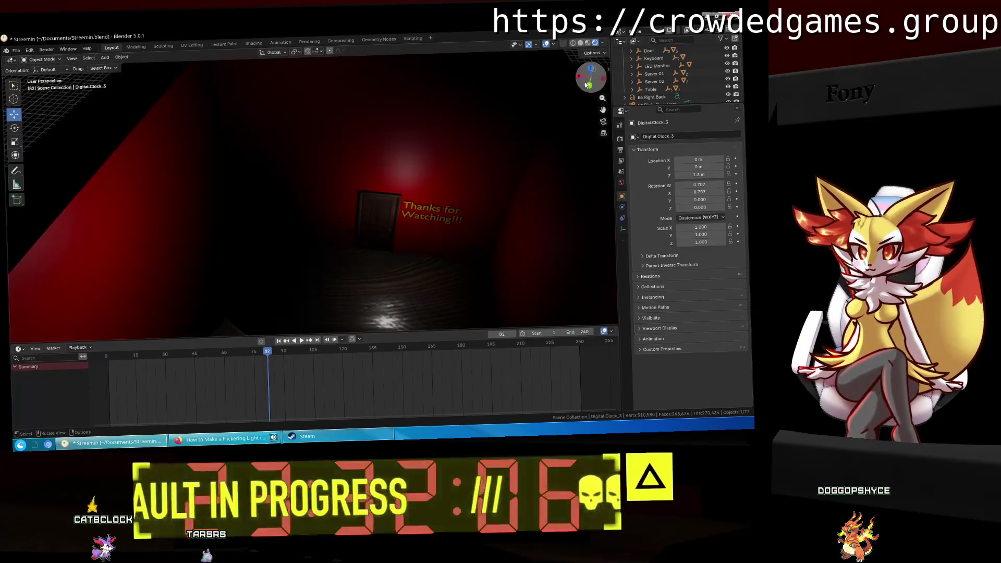
{"action": "left_click", "coordinate": [364, 224]}
{"action": "left_click", "coordinate": [384, 216]}
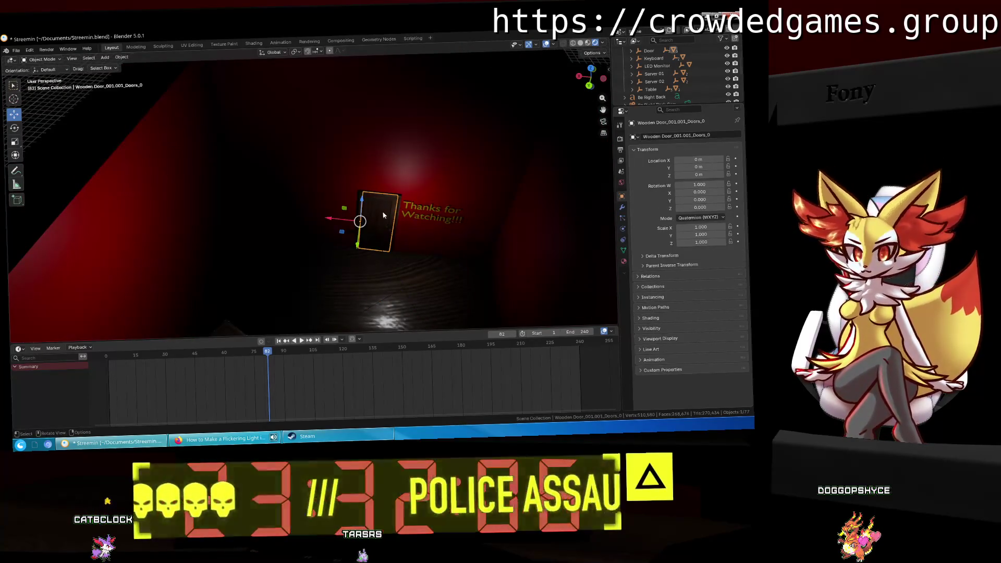
{"action": "mouse_move", "coordinate": [347, 240]}
{"action": "middle_mouse_down"}
{"action": "mouse_move", "coordinate": [312, 286]}
{"action": "mouse_move", "coordinate": [522, 118]}
{"action": "mouse_move", "coordinate": [393, 189]}
{"action": "mouse_move", "coordinate": [449, 181]}
{"action": "mouse_move", "coordinate": [428, 180]}
{"action": "middle_mouse_up"}
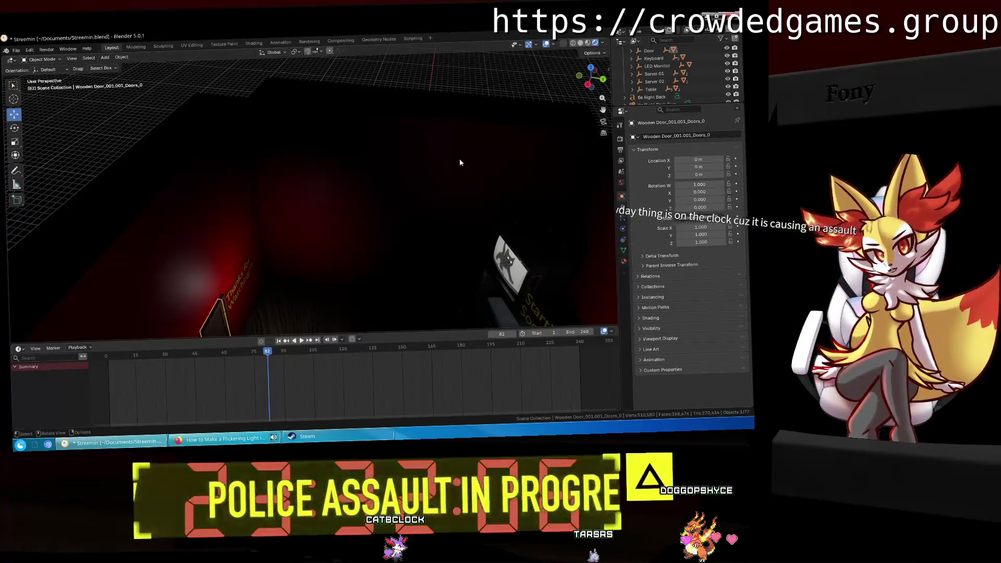
{"action": "mouse_move", "coordinate": [460, 163]}
{"action": "middle_mouse_down"}
{"action": "mouse_move", "coordinate": [384, 201]}
{"action": "mouse_move", "coordinate": [419, 185]}
{"action": "middle_mouse_up"}
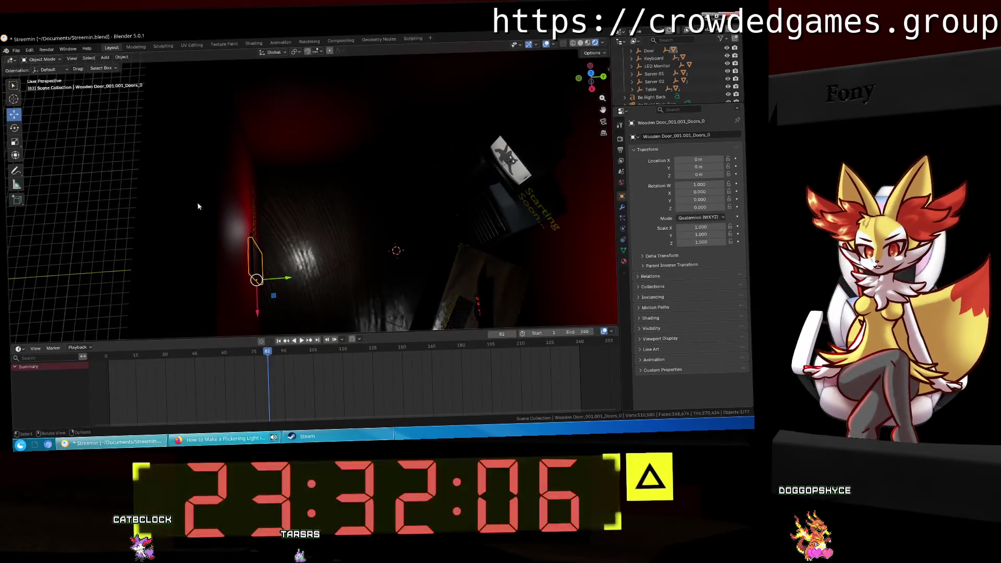
{"action": "middle_click_drag", "start_coordinate": [199, 208], "coordinate": [73, 164]}
{"action": "left_click", "coordinate": [361, 125]}
{"action": "mouse_move", "coordinate": [410, 105]}
{"action": "middle_mouse_down"}
{"action": "mouse_move", "coordinate": [512, 93]}
{"action": "mouse_move", "coordinate": [486, 148]}
{"action": "mouse_move", "coordinate": [407, 139]}
{"action": "mouse_move", "coordinate": [390, 179]}
{"action": "mouse_move", "coordinate": [536, 180]}
{"action": "mouse_move", "coordinate": [386, 151]}
{"action": "mouse_move", "coordinate": [354, 134]}
{"action": "middle_mouse_up"}
{"action": "left_click", "coordinate": [298, 115]}
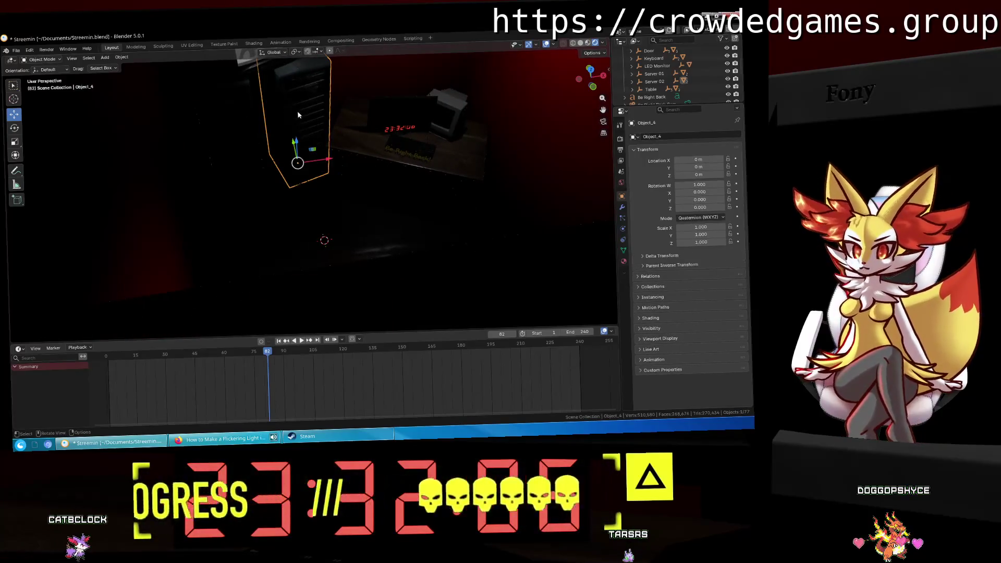
{"action": "left_click", "coordinate": [136, 46]}
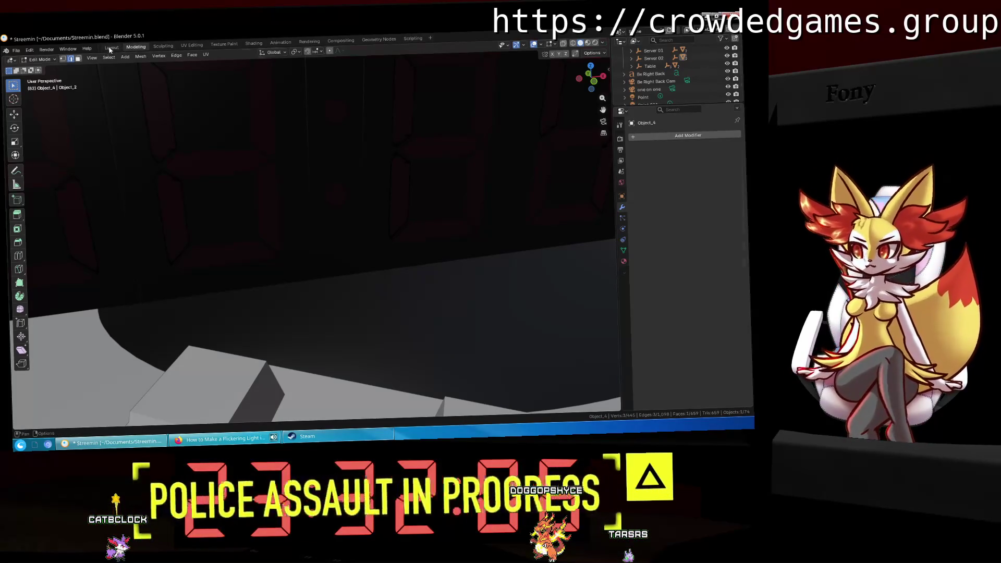
{"action": "key", "text": "ctrl+Page_Up"}
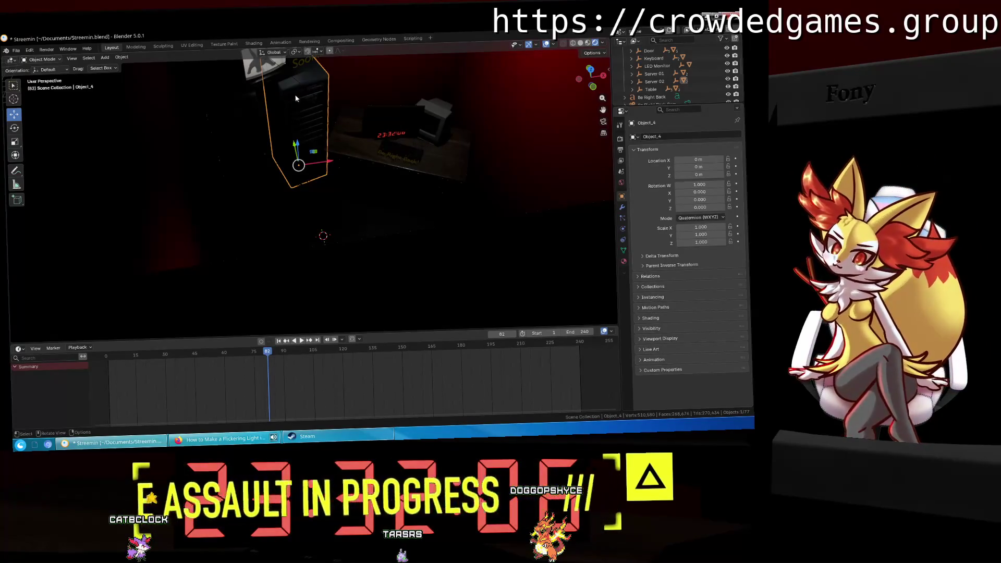
{"action": "left_click", "coordinate": [295, 98]}
{"action": "middle_click_drag", "start_coordinate": [296, 98], "coordinate": [265, 86]}
{"action": "scroll", "coordinate": [264, 85], "scroll_direction": "down", "scroll_amount": 3}
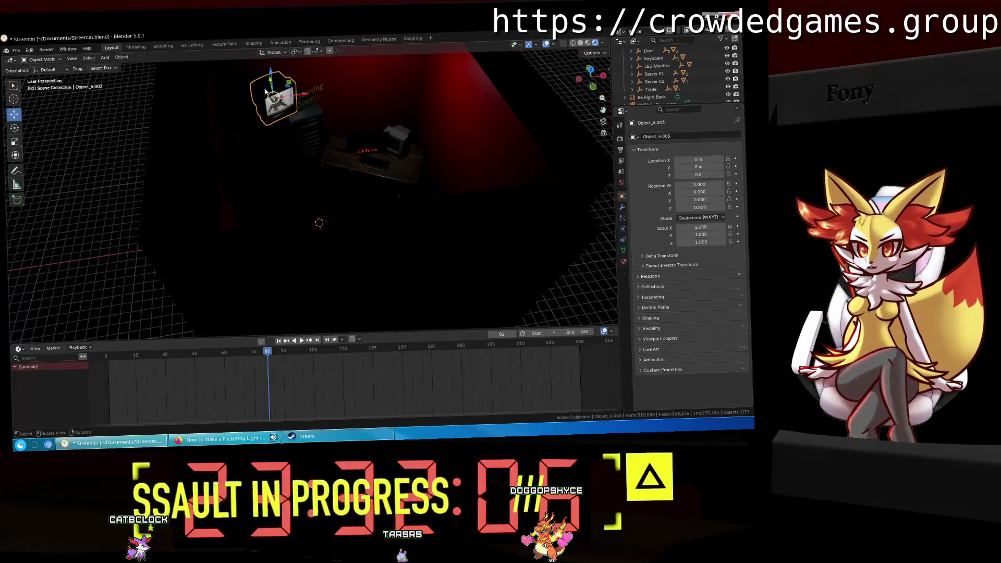
{"action": "left_click", "coordinate": [274, 102]}
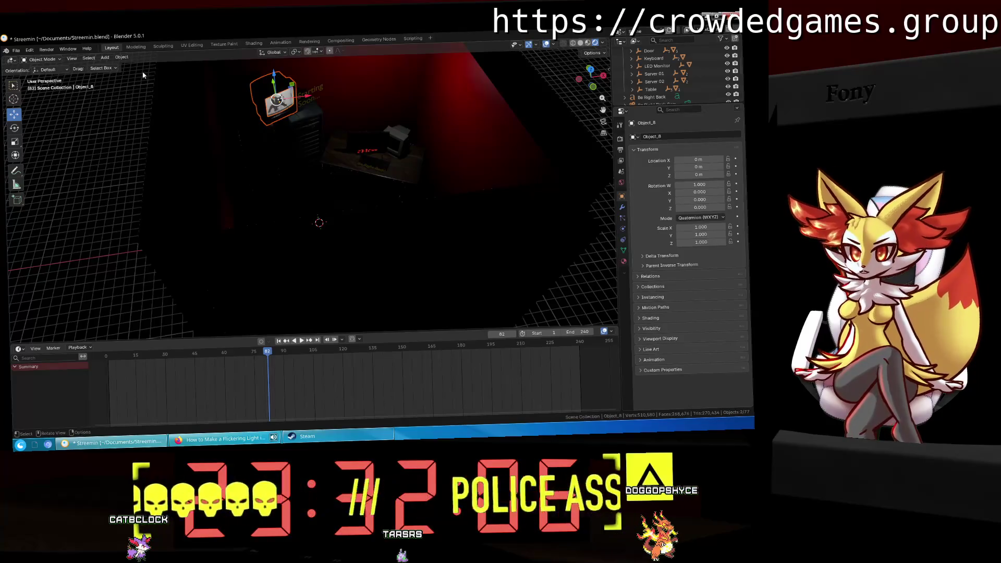
{"action": "left_click", "coordinate": [136, 47]}
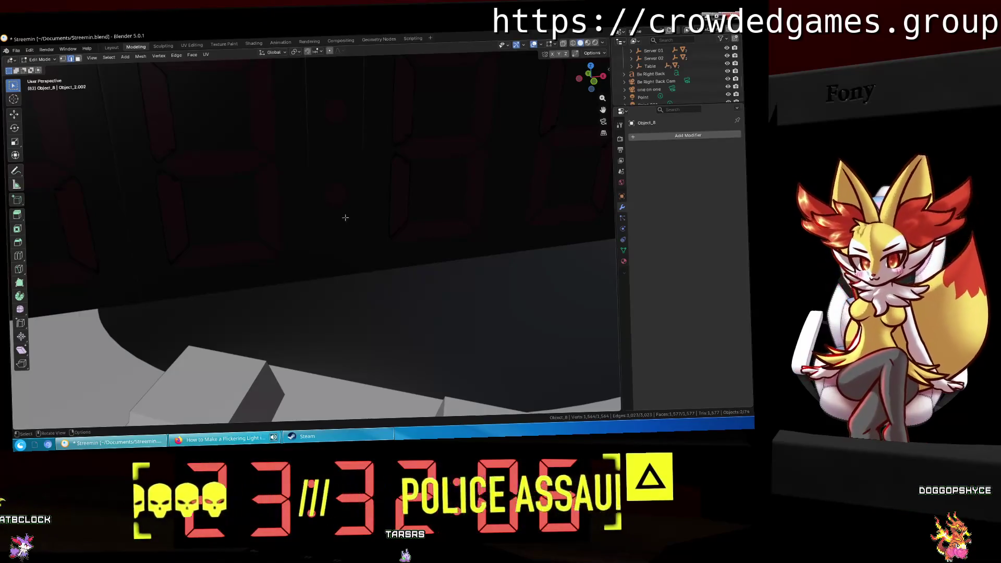
{"action": "scroll", "coordinate": [345, 218], "scroll_direction": "down", "scroll_amount": 3}
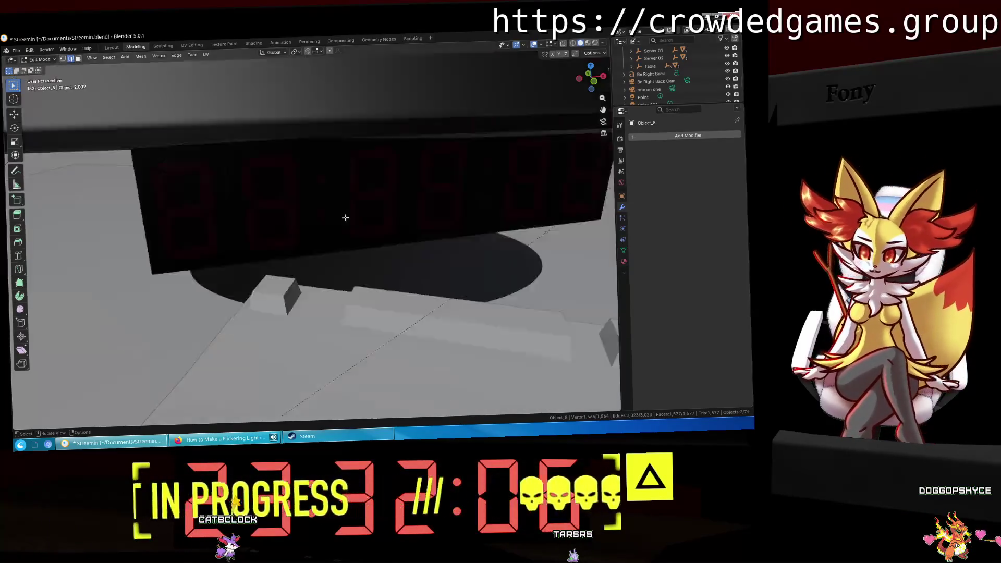
{"action": "scroll", "coordinate": [345, 217], "scroll_direction": "down", "scroll_amount": 3}
{"action": "scroll", "coordinate": [345, 217], "scroll_direction": "down", "scroll_amount": 3}
{"action": "scroll", "coordinate": [345, 217], "scroll_direction": "down", "scroll_amount": 3}
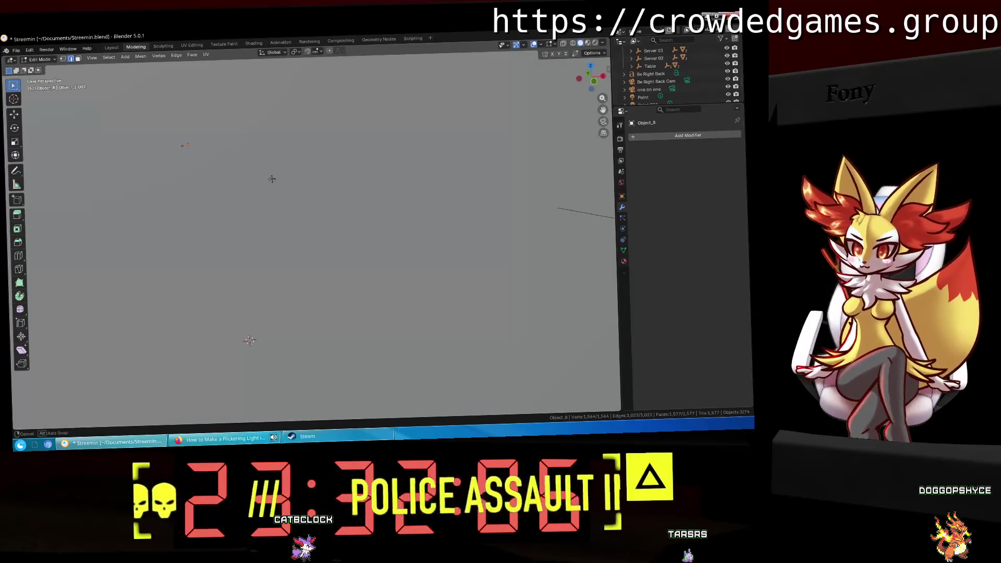
{"action": "middle_click_drag", "start_coordinate": [272, 178], "coordinate": [261, 201]}
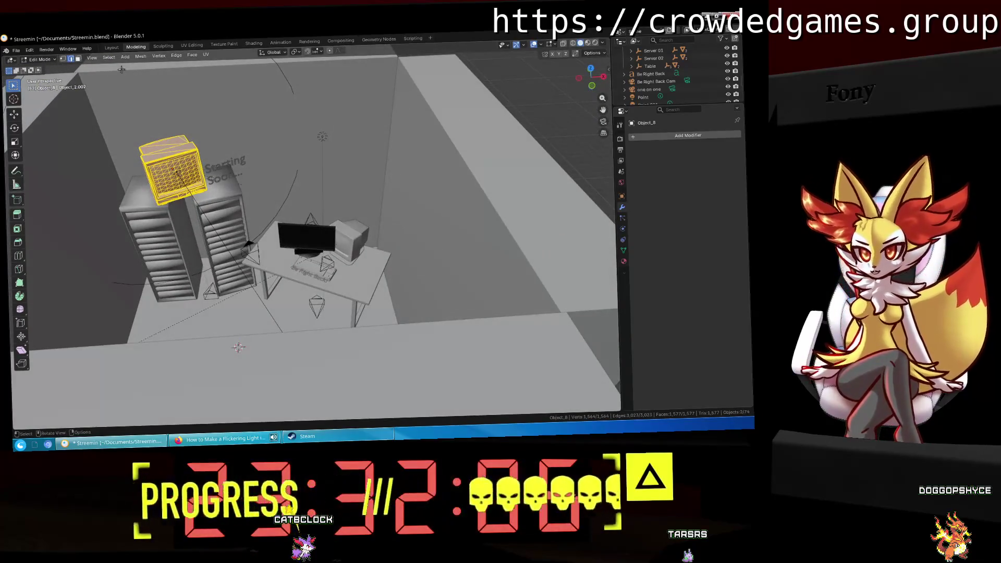
{"action": "left_click", "coordinate": [113, 47]}
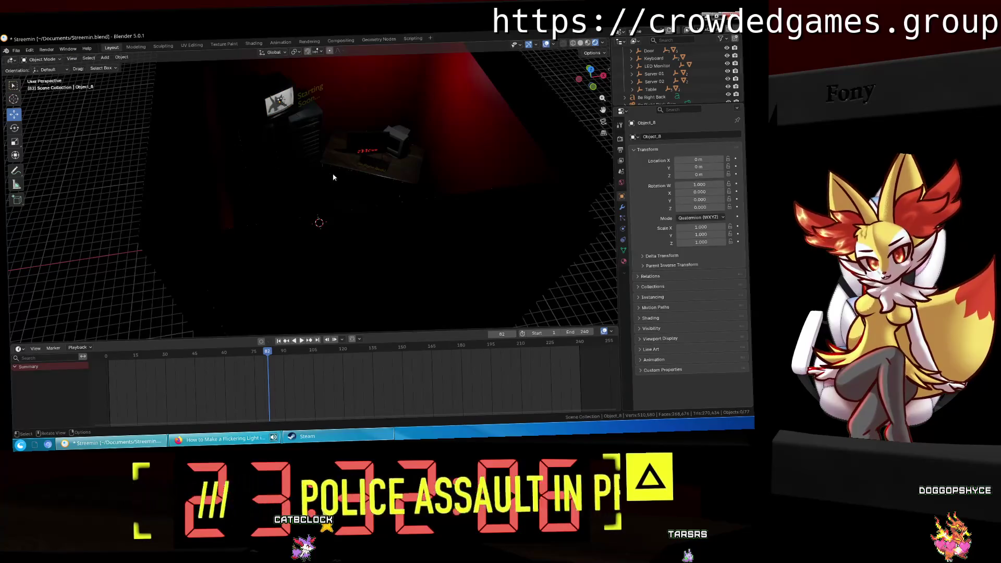
{"action": "left_click", "coordinate": [362, 156]}
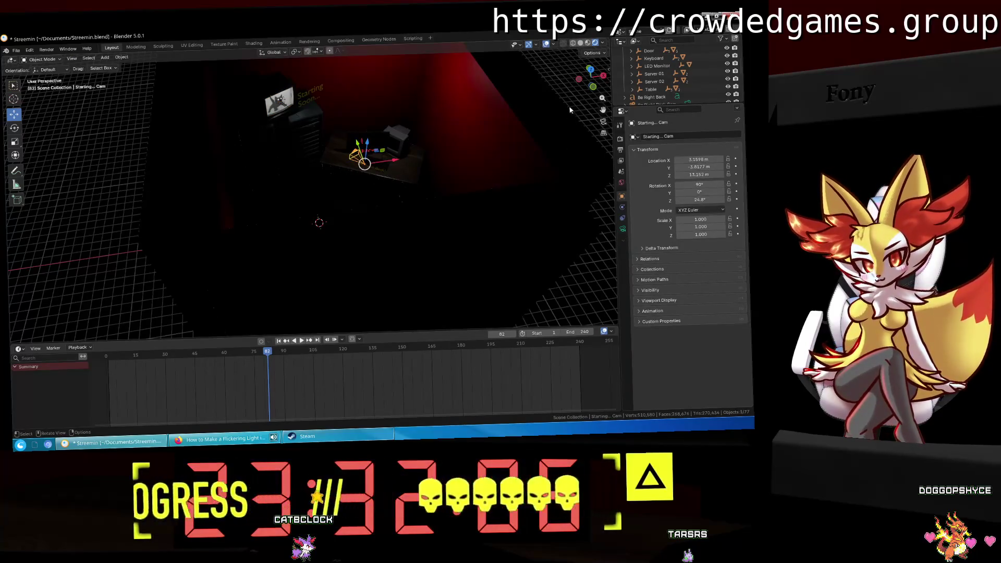
Step: Select Wall.002, Wall.003 and the Thanks for Watching Cam, then save Streemin.blend
{"action": "left_click", "coordinate": [529, 170]}
{"action": "middle_click_drag", "start_coordinate": [530, 170], "coordinate": [438, 202]}
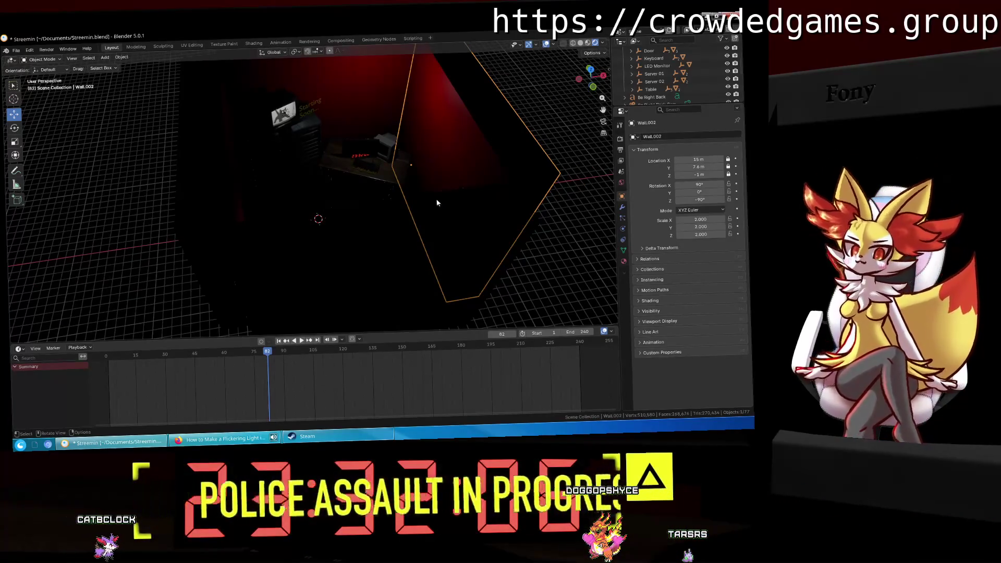
{"action": "scroll", "coordinate": [672, 74], "scroll_direction": "up", "scroll_amount": 3}
{"action": "mouse_move", "coordinate": [419, 135]}
{"action": "middle_mouse_down"}
{"action": "mouse_move", "coordinate": [337, 150]}
{"action": "mouse_move", "coordinate": [410, 135]}
{"action": "middle_mouse_up"}
{"action": "left_click", "coordinate": [410, 135]}
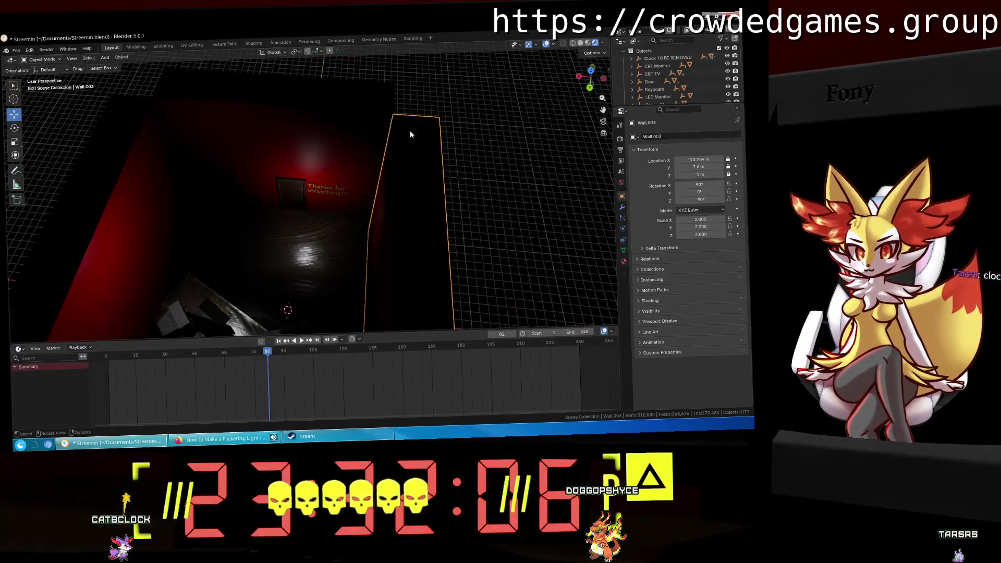
{"action": "scroll", "coordinate": [663, 92], "scroll_direction": "down", "scroll_amount": 1}
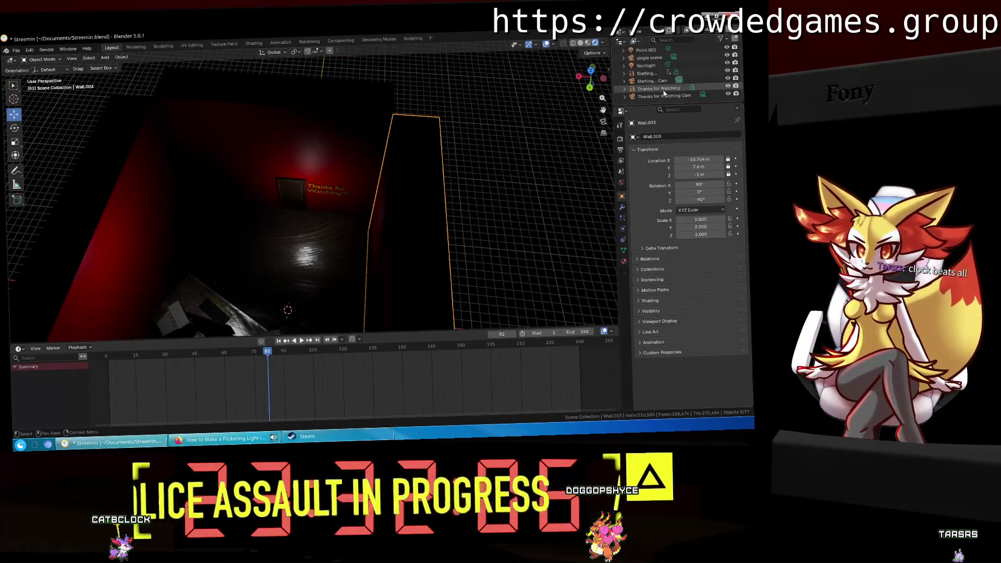
{"action": "left_click", "coordinate": [664, 94]}
{"action": "middle_click_drag", "start_coordinate": [473, 150], "coordinate": [291, 162]}
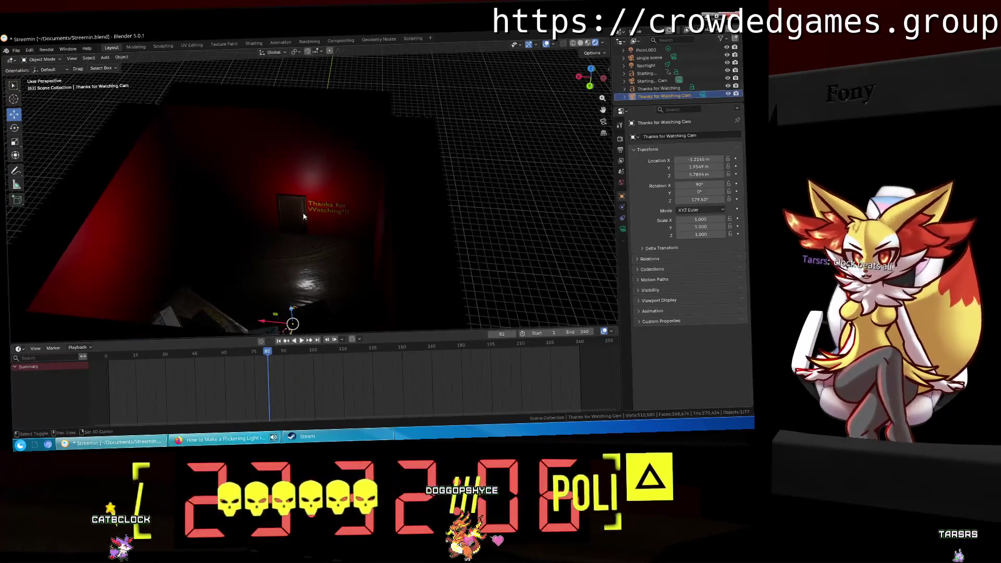
{"action": "scroll", "coordinate": [305, 211], "scroll_direction": "up", "scroll_amount": 3}
{"action": "scroll", "coordinate": [307, 207], "scroll_direction": "up", "scroll_amount": 3}
{"action": "scroll", "coordinate": [308, 202], "scroll_direction": "up", "scroll_amount": 3}
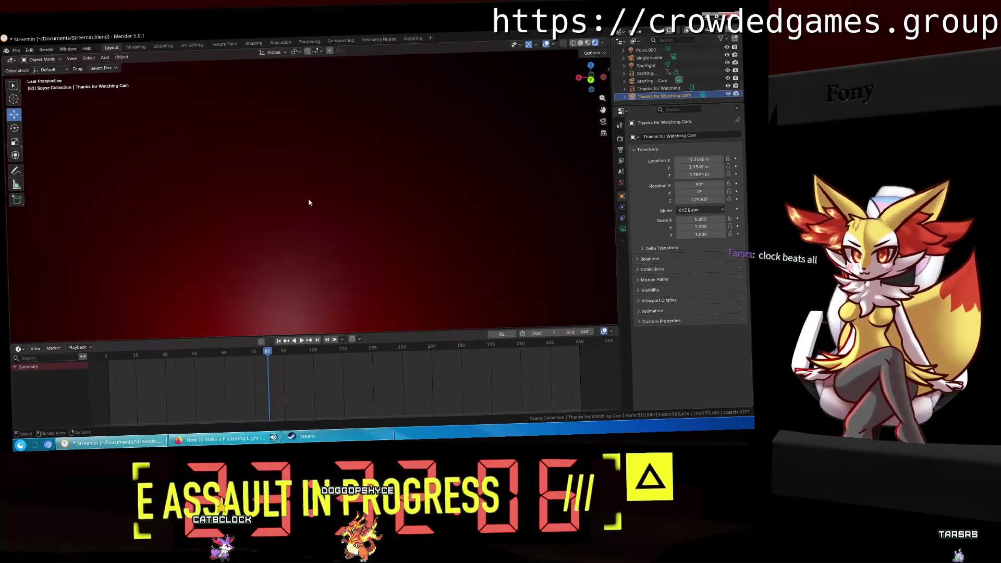
{"action": "scroll", "coordinate": [308, 202], "scroll_direction": "down", "scroll_amount": 3}
{"action": "scroll", "coordinate": [307, 204], "scroll_direction": "up", "scroll_amount": 3}
{"action": "mouse_move", "coordinate": [308, 206]}
{"action": "middle_mouse_down"}
{"action": "mouse_move", "coordinate": [342, 250]}
{"action": "mouse_move", "coordinate": [333, 178]}
{"action": "mouse_move", "coordinate": [297, 134]}
{"action": "mouse_move", "coordinate": [378, 149]}
{"action": "mouse_move", "coordinate": [386, 164]}
{"action": "mouse_move", "coordinate": [481, 145]}
{"action": "mouse_move", "coordinate": [389, 134]}
{"action": "middle_mouse_up"}
{"action": "scroll", "coordinate": [350, 242], "scroll_direction": "down", "scroll_amount": 3}
{"action": "scroll", "coordinate": [387, 134], "scroll_direction": "up", "scroll_amount": 2}
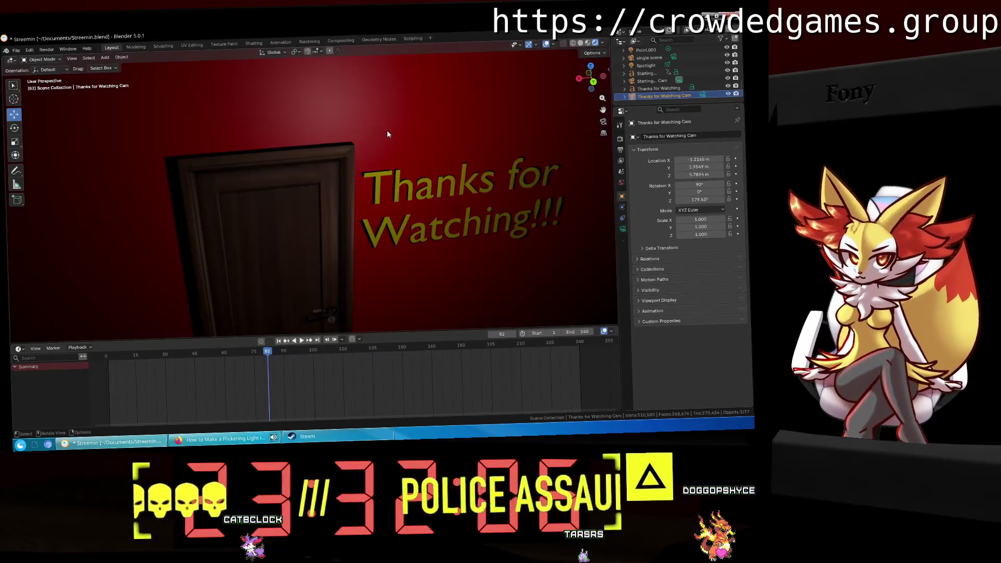
{"action": "key", "text": "ctrl+s"}
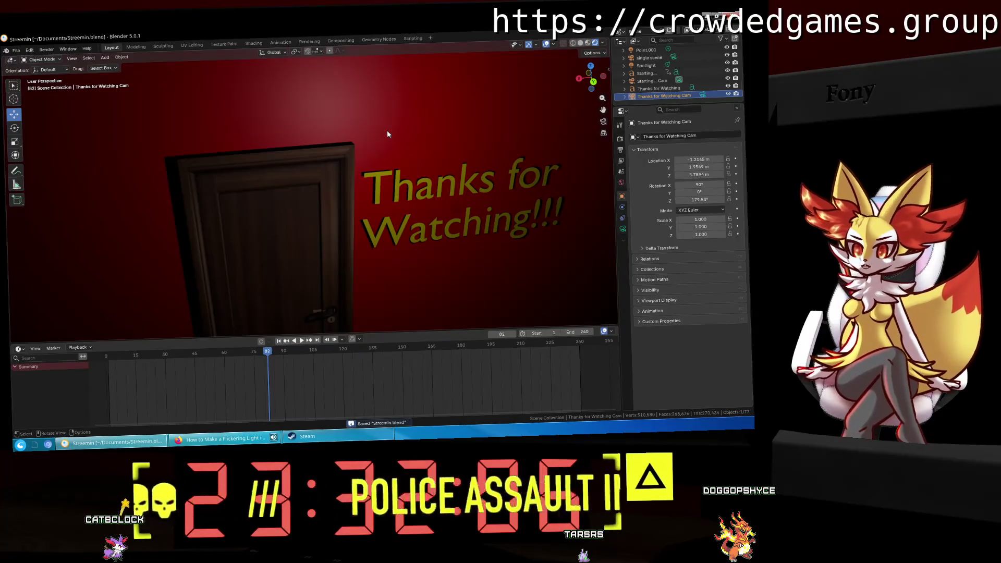
{"action": "left_click", "coordinate": [20, 444]}
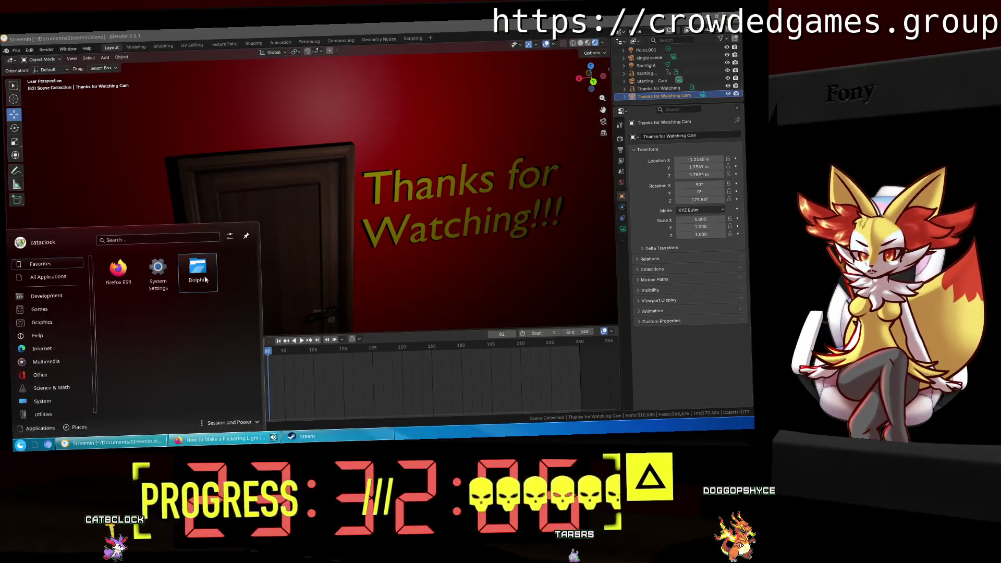
{"action": "left_click", "coordinate": [199, 270]}
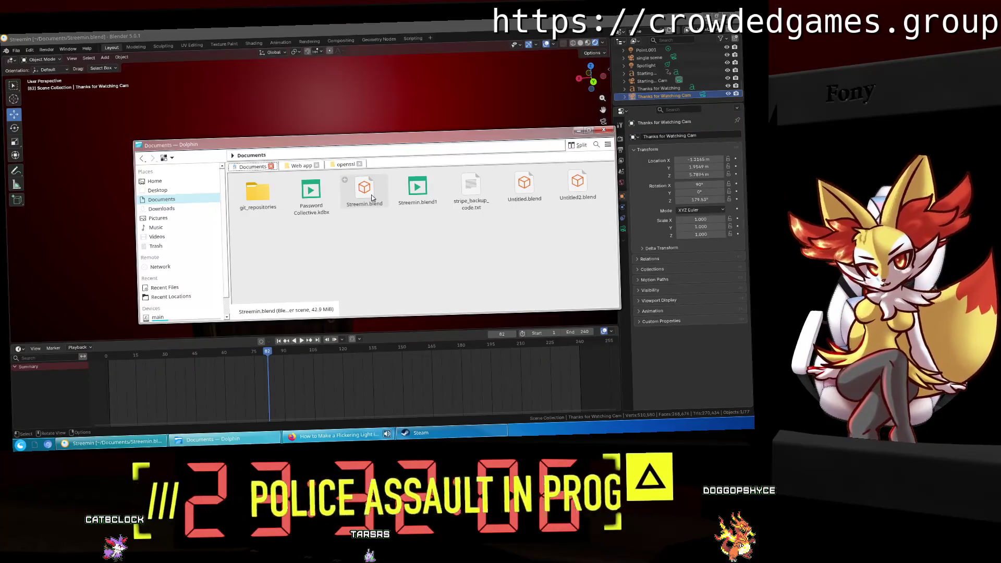
{"action": "left_click", "coordinate": [609, 132]}
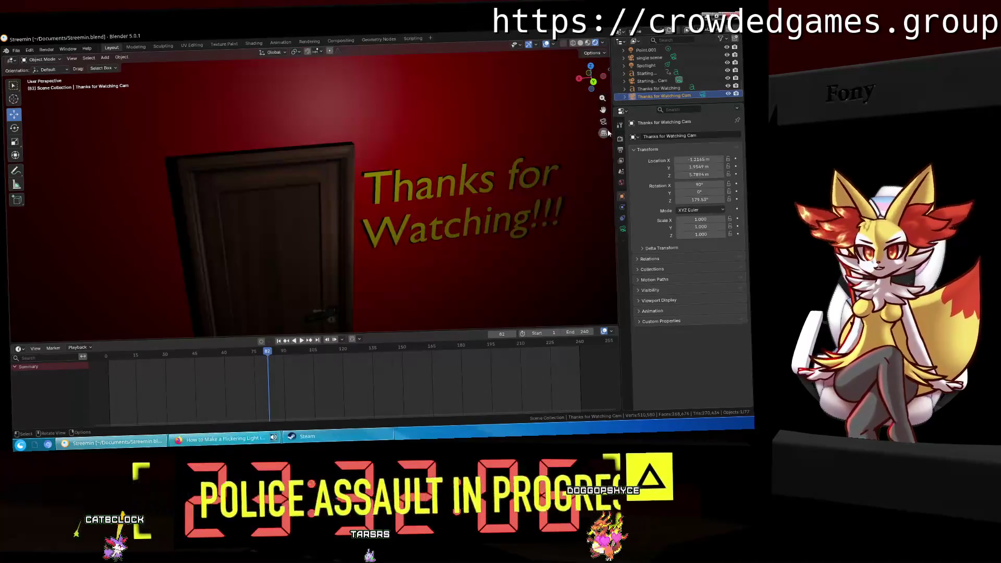
{"action": "middle_click_drag", "start_coordinate": [489, 142], "coordinate": [475, 139]}
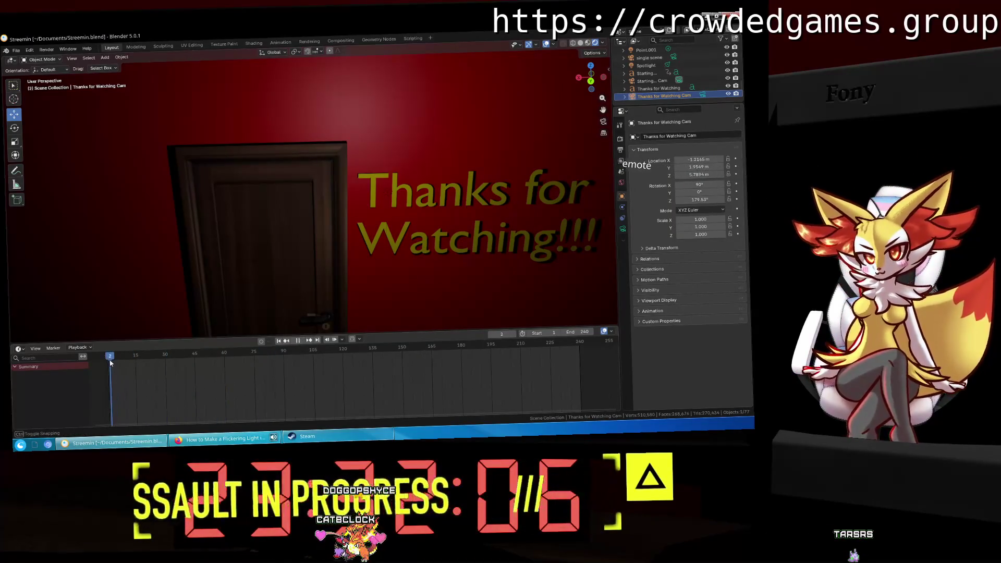
{"action": "left_click", "coordinate": [274, 226]}
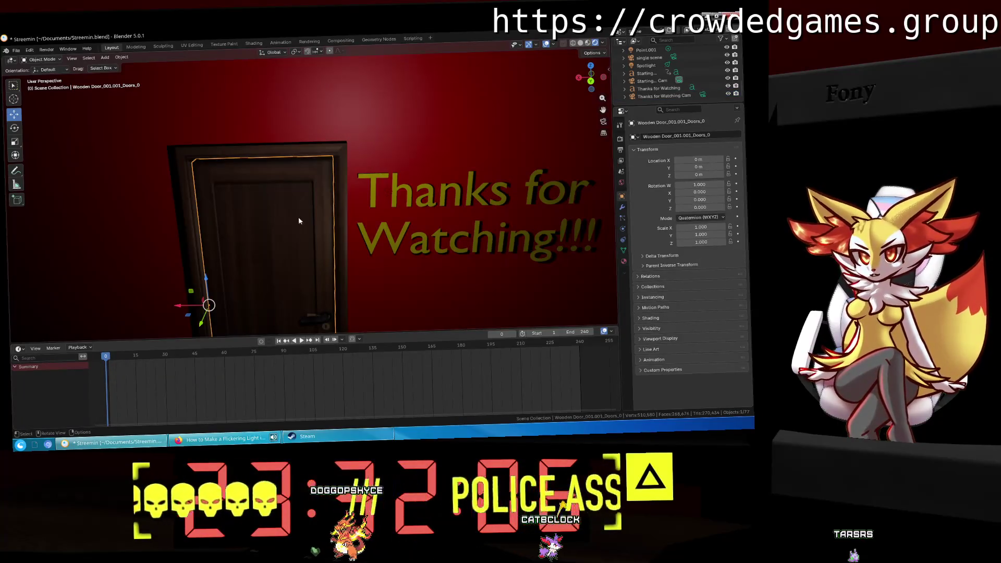
{"action": "middle_click_drag", "start_coordinate": [297, 219], "coordinate": [312, 238]}
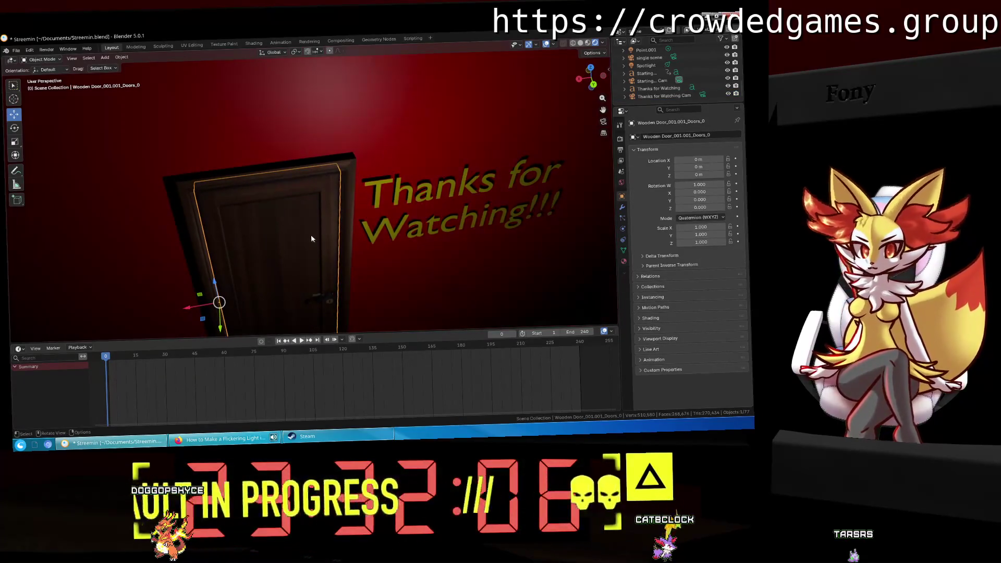
{"action": "mouse_move", "coordinate": [247, 287]}
{"action": "middle_mouse_down"}
{"action": "mouse_move", "coordinate": [220, 133]}
{"action": "mouse_move", "coordinate": [241, 177]}
{"action": "middle_mouse_up"}
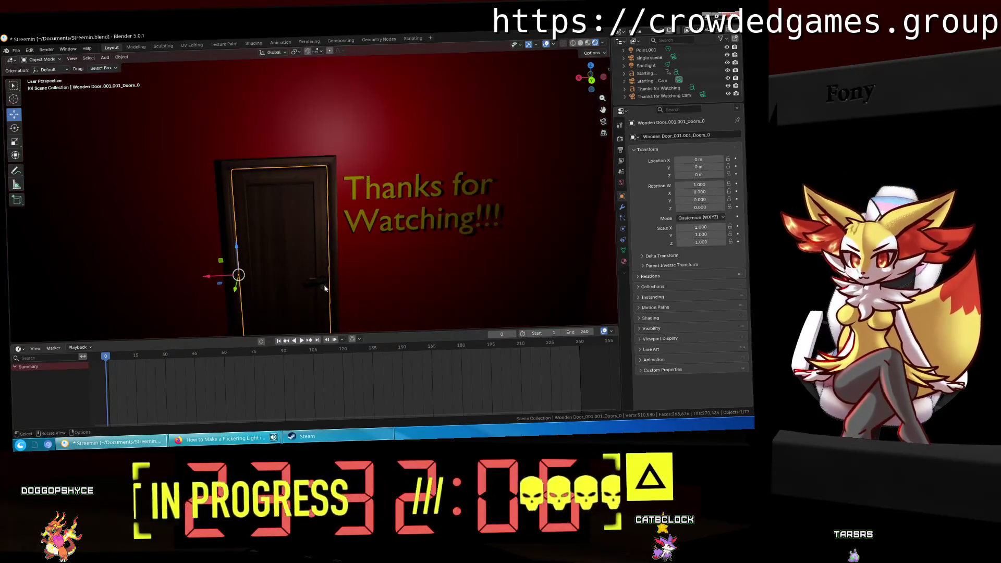
{"action": "left_click", "coordinate": [322, 284]}
{"action": "middle_click_drag", "start_coordinate": [347, 246], "coordinate": [337, 275]}
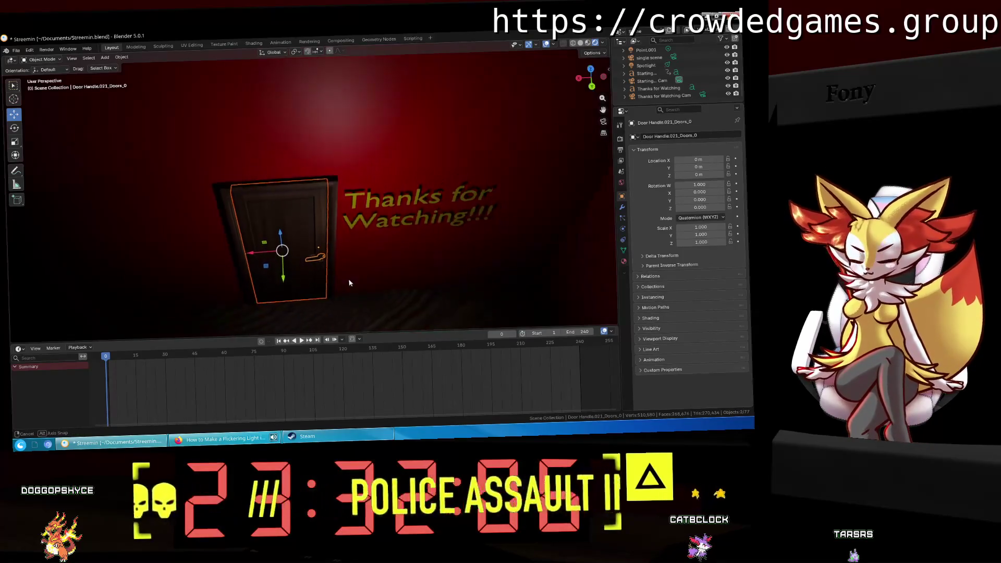
Step: Try rotating the door twice, undoing each to restore its orientation, saving in between
{"action": "key", "text": "r"}
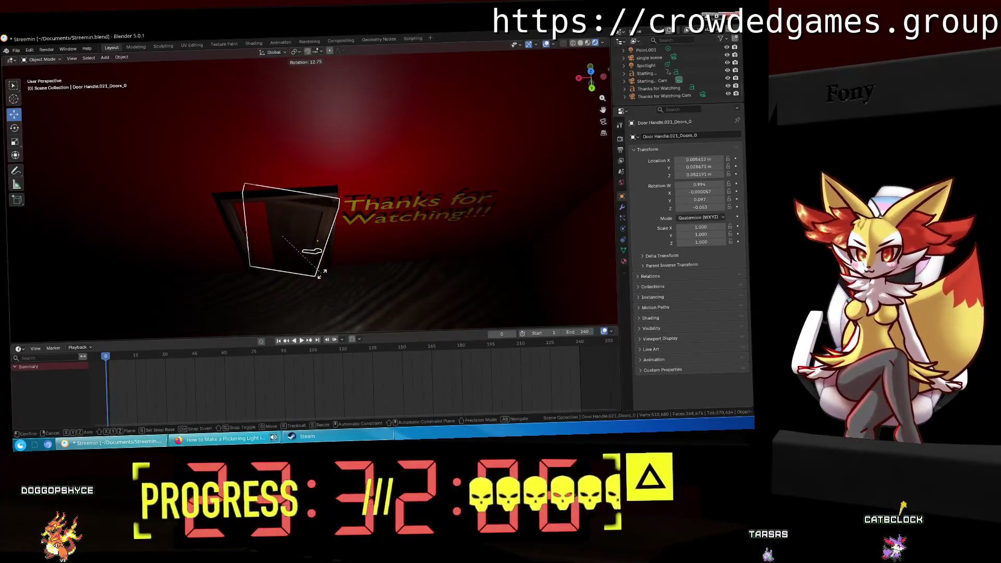
{"action": "left_click", "coordinate": [321, 273]}
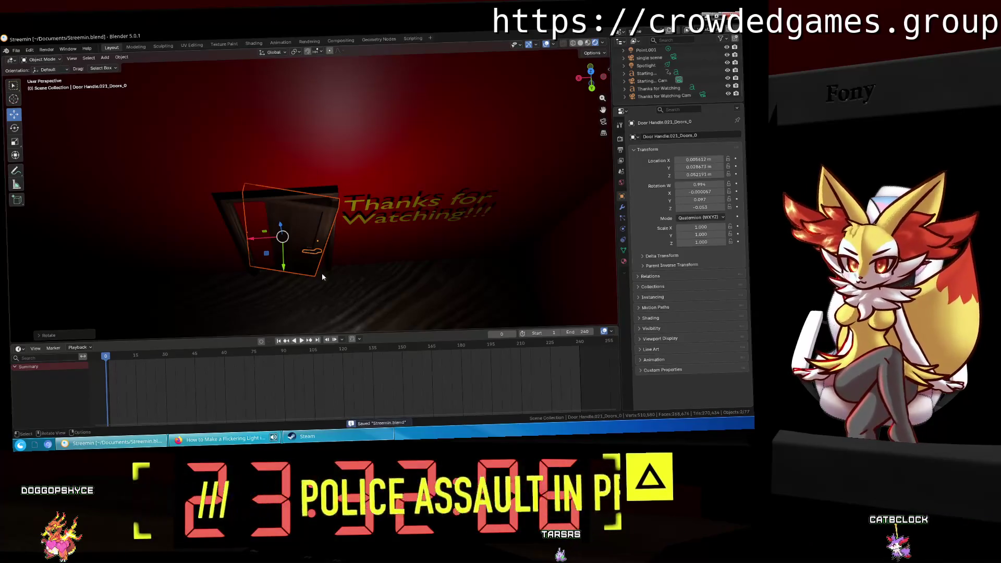
{"action": "key", "text": "ctrl+z"}
{"action": "key", "text": "ctrl+s"}
{"action": "key", "text": "r"}
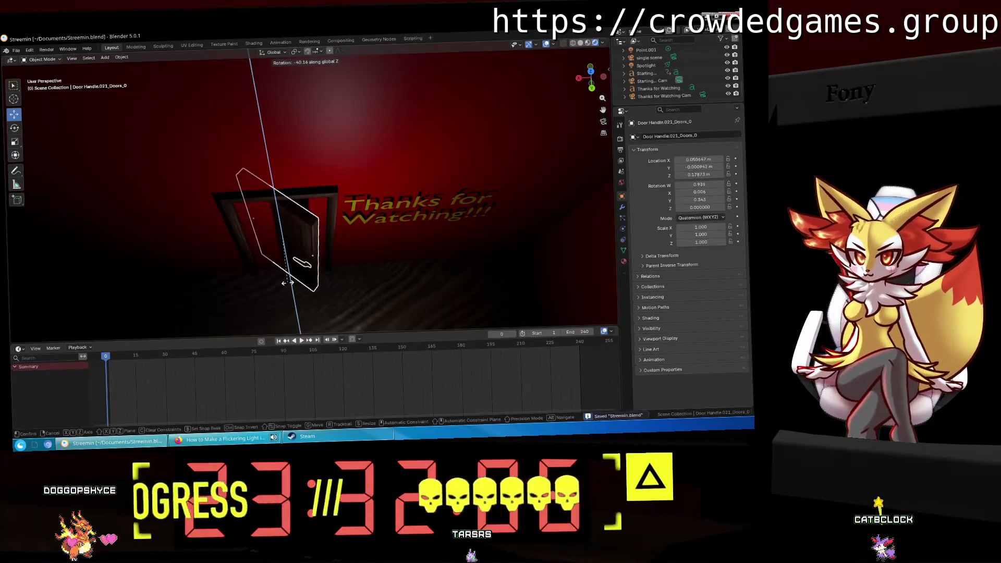
{"action": "left_click", "coordinate": [274, 59]}
{"action": "key", "text": "ctrl+z"}
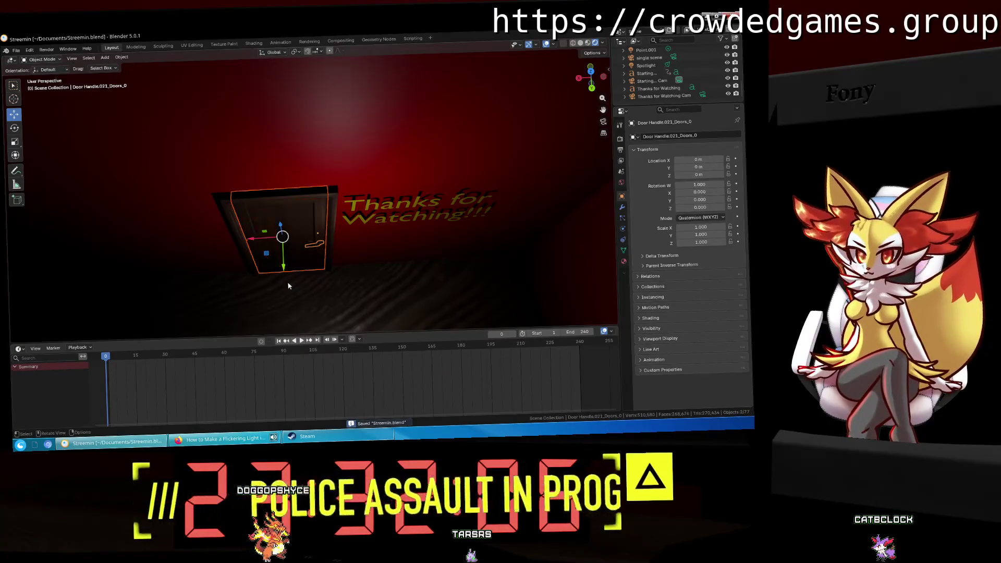
Step: From a top view, rotate the door handle about Z and move it onto the door
{"action": "middle_click_drag", "start_coordinate": [324, 268], "coordinate": [351, 224]}
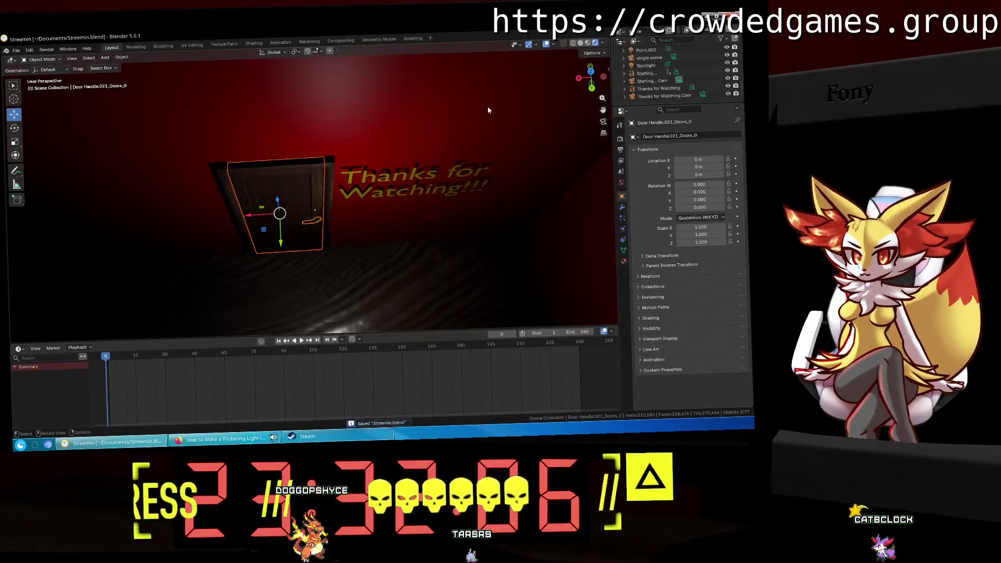
{"action": "left_click", "coordinate": [596, 70]}
{"action": "mouse_move", "coordinate": [456, 230]}
{"action": "middle_mouse_down", "text": "shift"}
{"action": "mouse_move", "coordinate": [396, 222]}
{"action": "mouse_move", "coordinate": [422, 229]}
{"action": "middle_mouse_up", "text": "shift"}
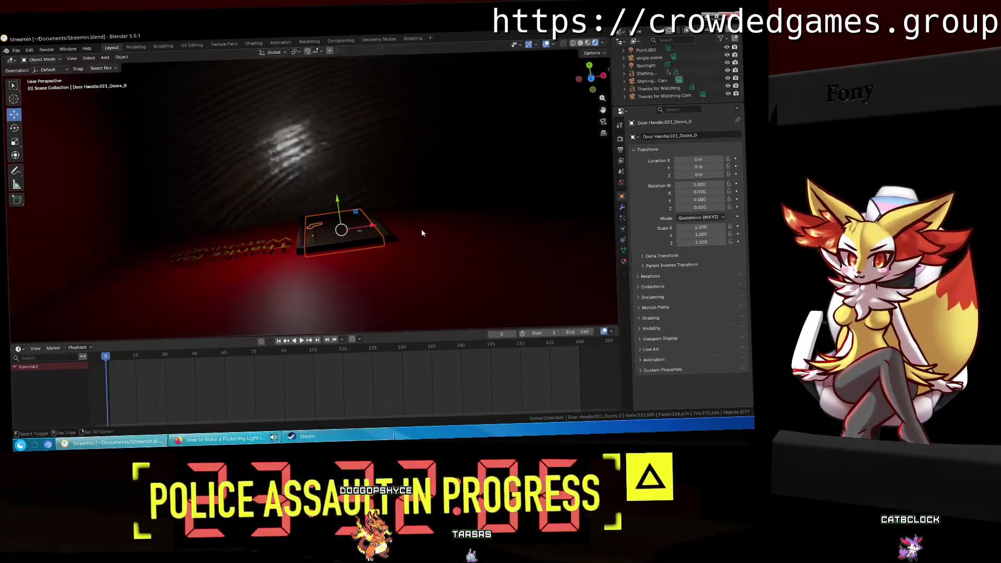
{"action": "left_click", "coordinate": [592, 79]}
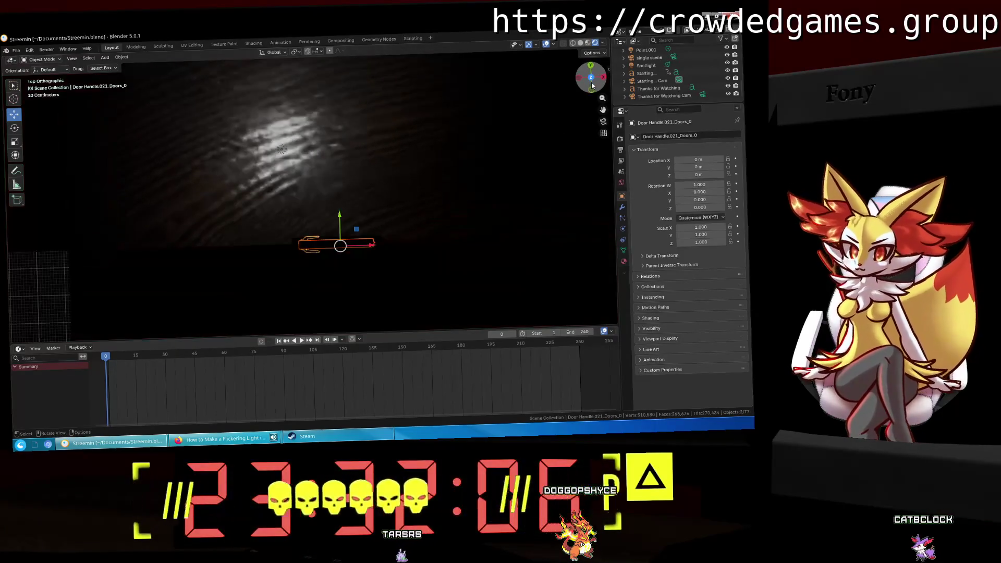
{"action": "middle_click_drag", "start_coordinate": [475, 224], "coordinate": [379, 251], "text": "shift"}
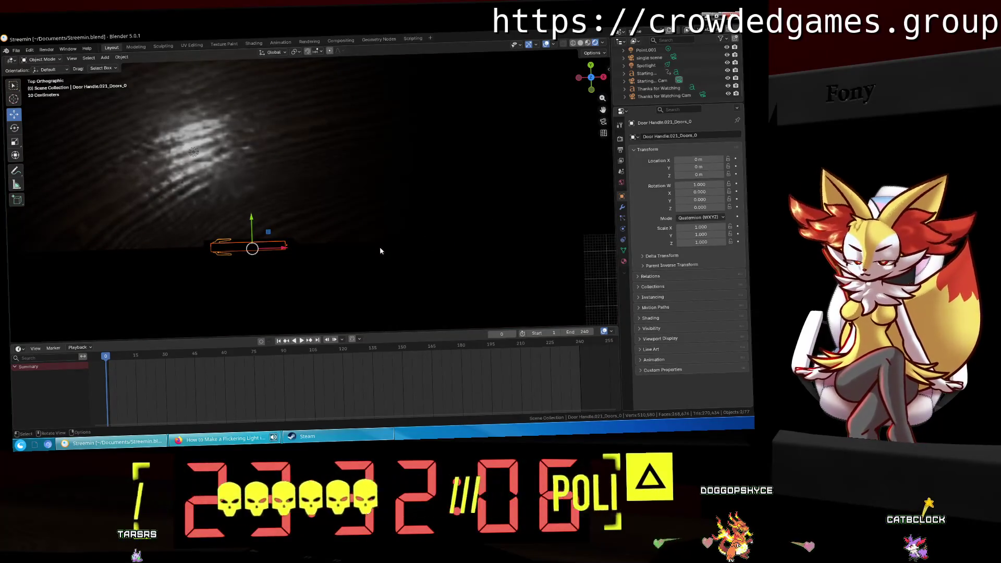
{"action": "key", "text": "r"}
{"action": "key", "text": "z"}
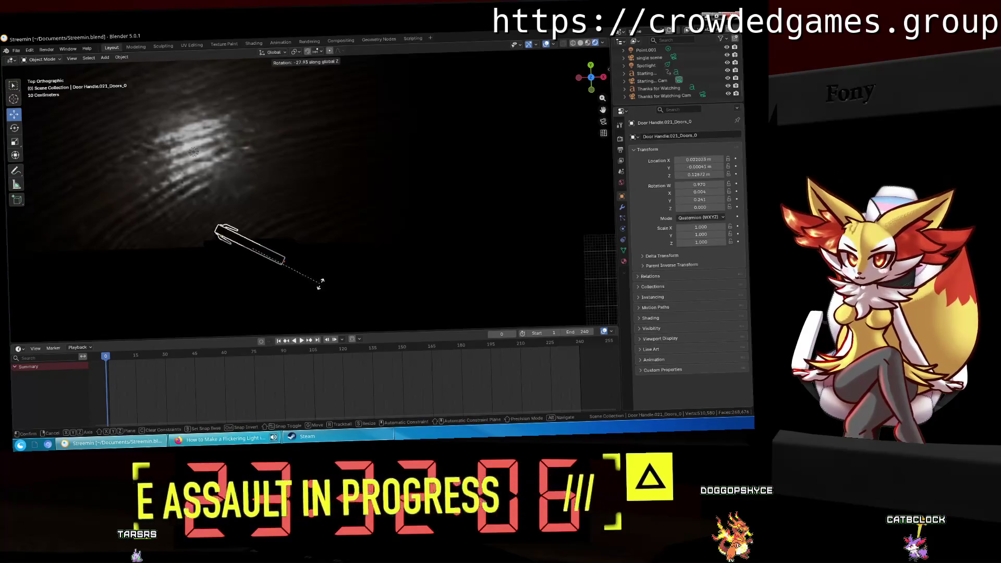
{"action": "left_click", "coordinate": [319, 283]}
{"action": "key", "text": "g"}
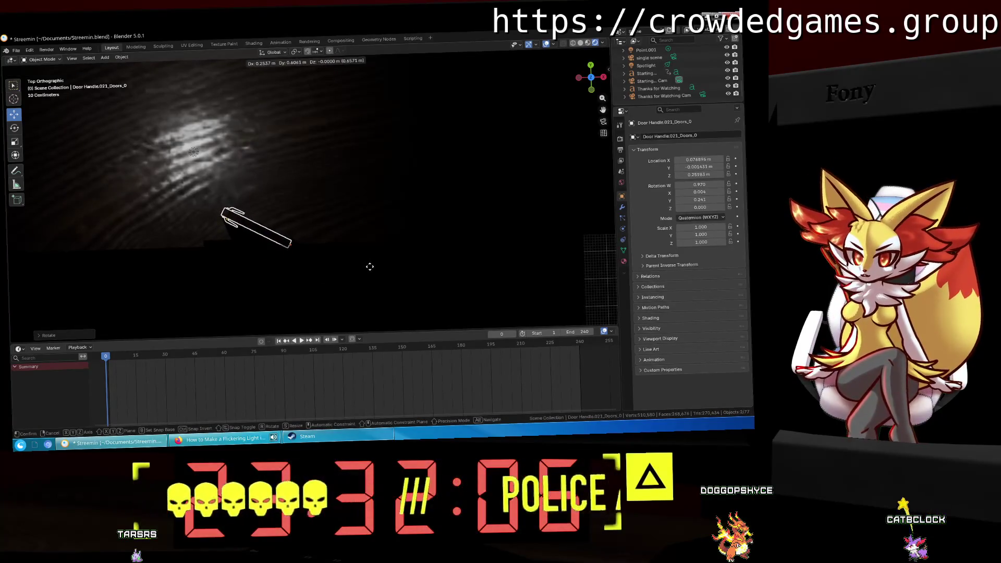
{"action": "left_click", "coordinate": [369, 265]}
Step: Select the door and handle, then look at them through the Thanks for Watching camera
{"action": "left_click", "coordinate": [686, 95]}
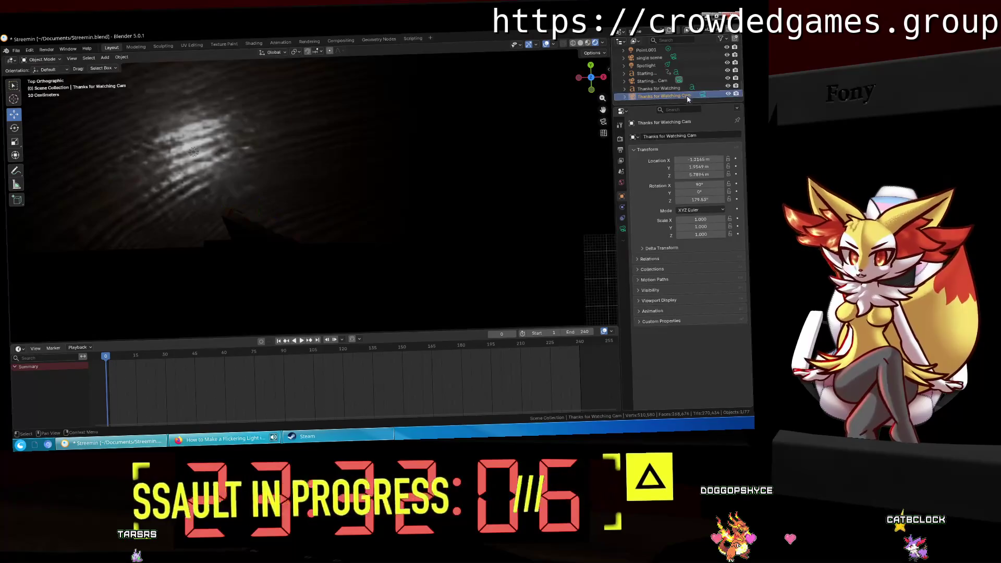
{"action": "left_click", "coordinate": [414, 195]}
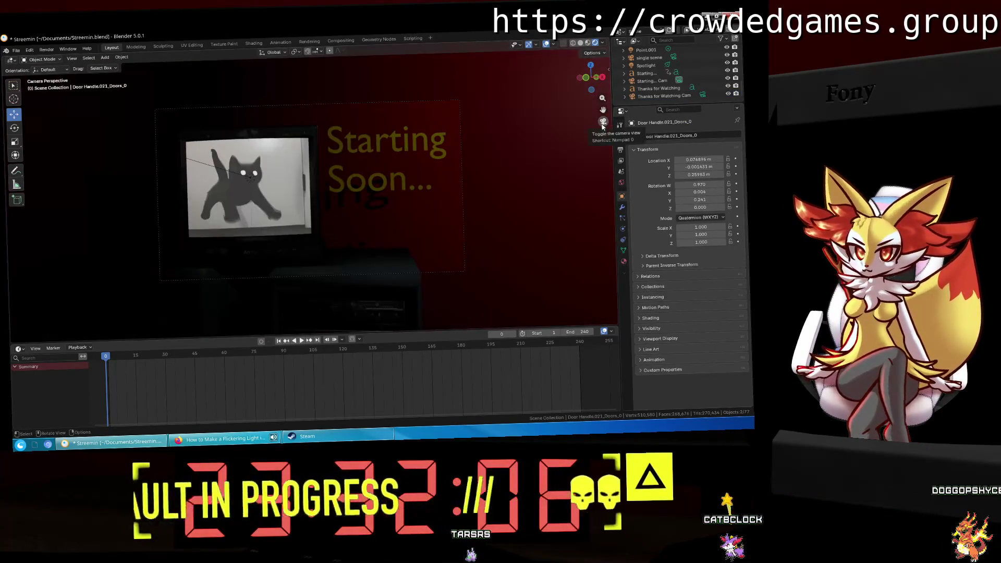
{"action": "left_click", "coordinate": [702, 95]}
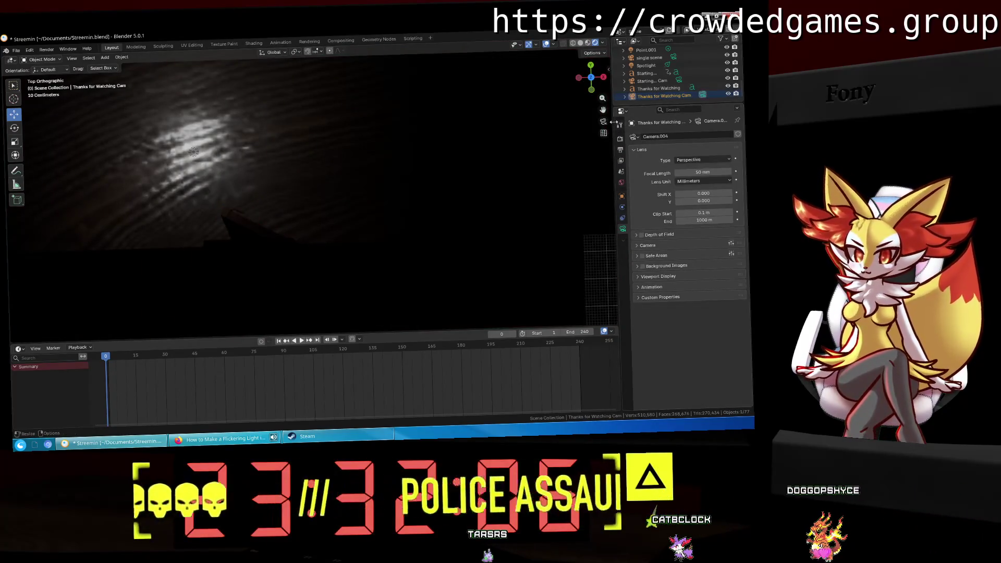
{"action": "left_click_drag", "start_coordinate": [262, 186], "coordinate": [216, 227]}
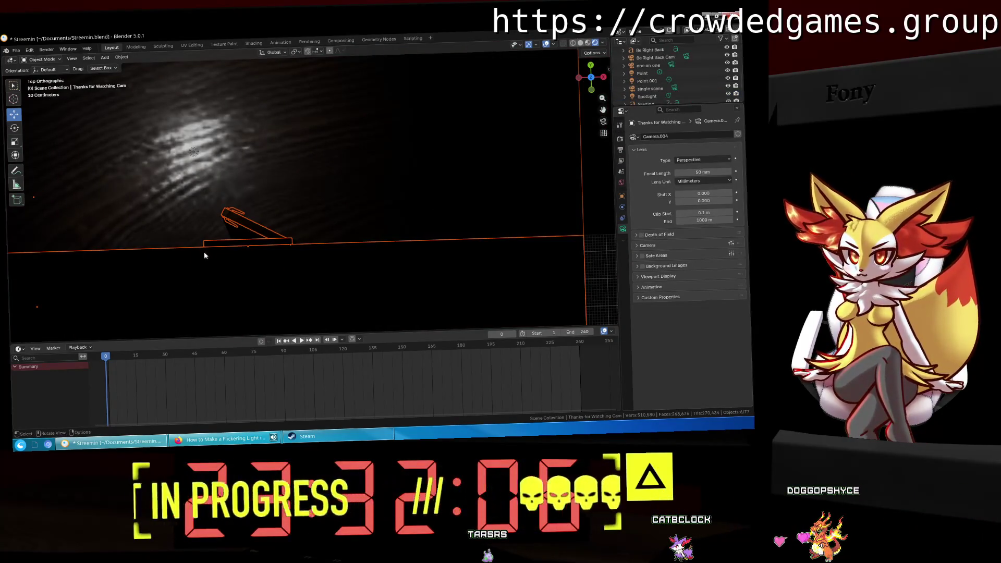
{"action": "mouse_move", "coordinate": [273, 179]}
{"action": "left_mouse_down"}
{"action": "mouse_move", "coordinate": [210, 229]}
{"action": "mouse_move", "coordinate": [254, 231]}
{"action": "left_mouse_up"}
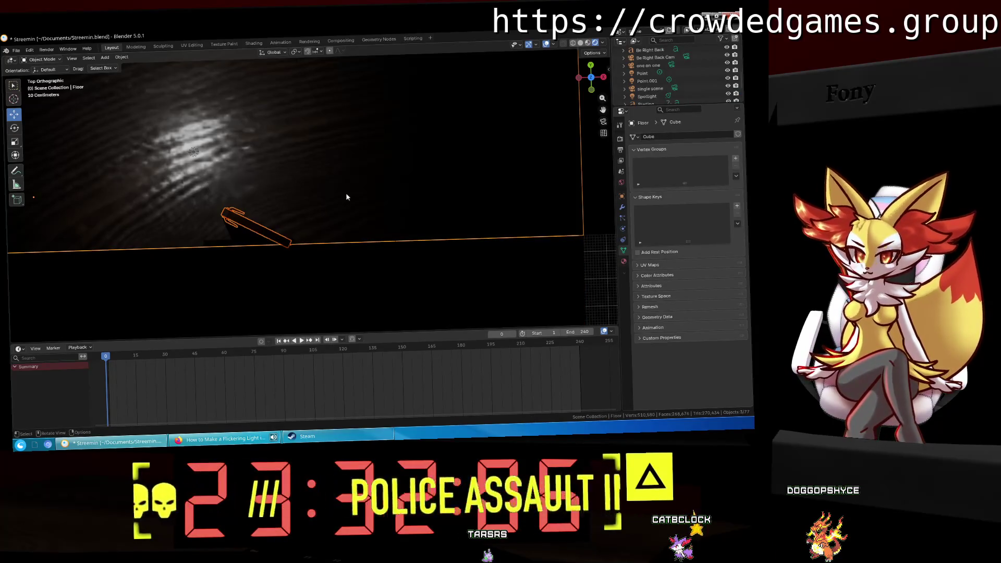
{"action": "scroll", "coordinate": [346, 197], "scroll_direction": "down", "scroll_amount": 5}
{"action": "scroll", "coordinate": [280, 199], "scroll_direction": "up", "scroll_amount": 5}
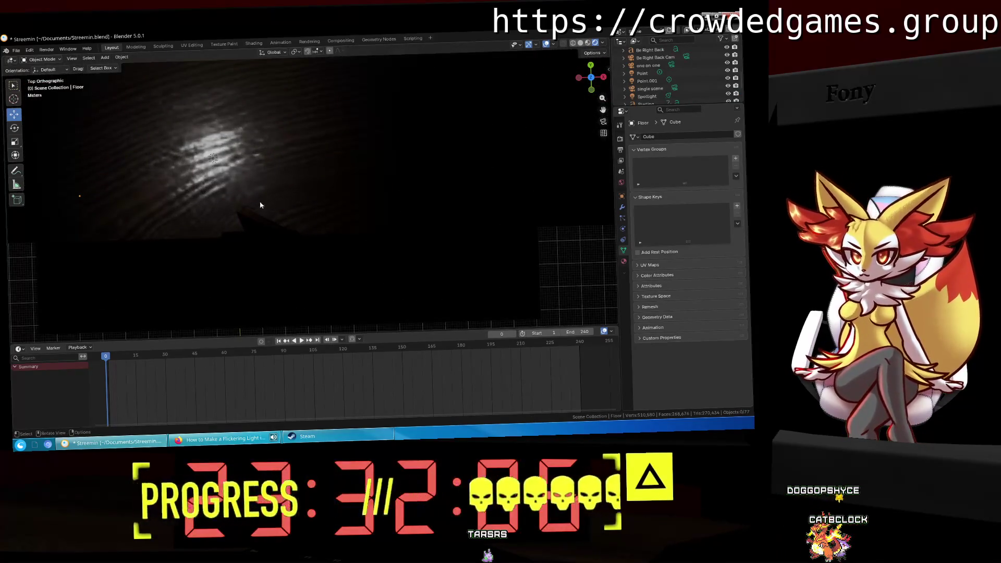
{"action": "left_click", "coordinate": [247, 218]}
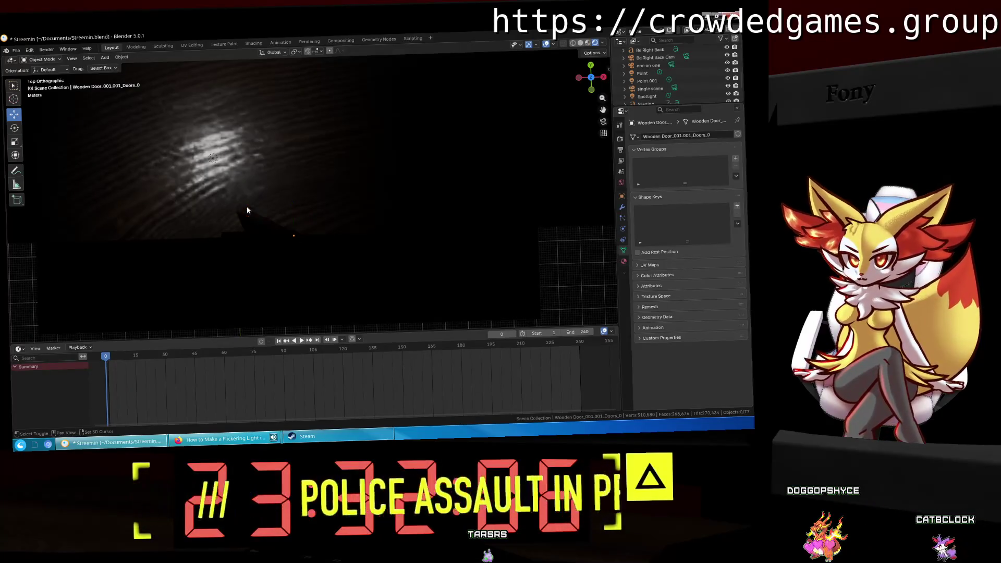
{"action": "left_click", "coordinate": [248, 208]}
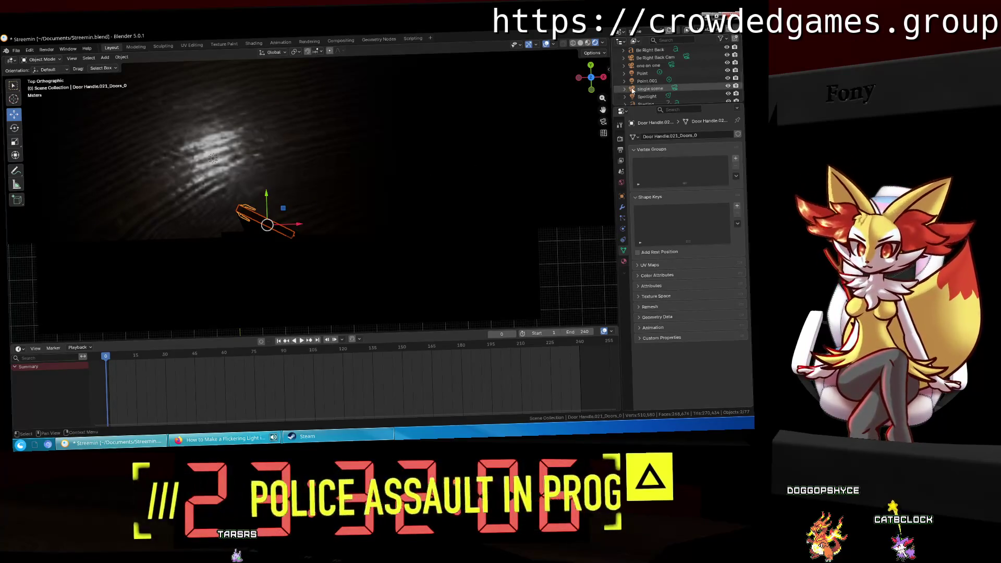
{"action": "scroll", "coordinate": [640, 92], "scroll_direction": "down", "scroll_amount": 2}
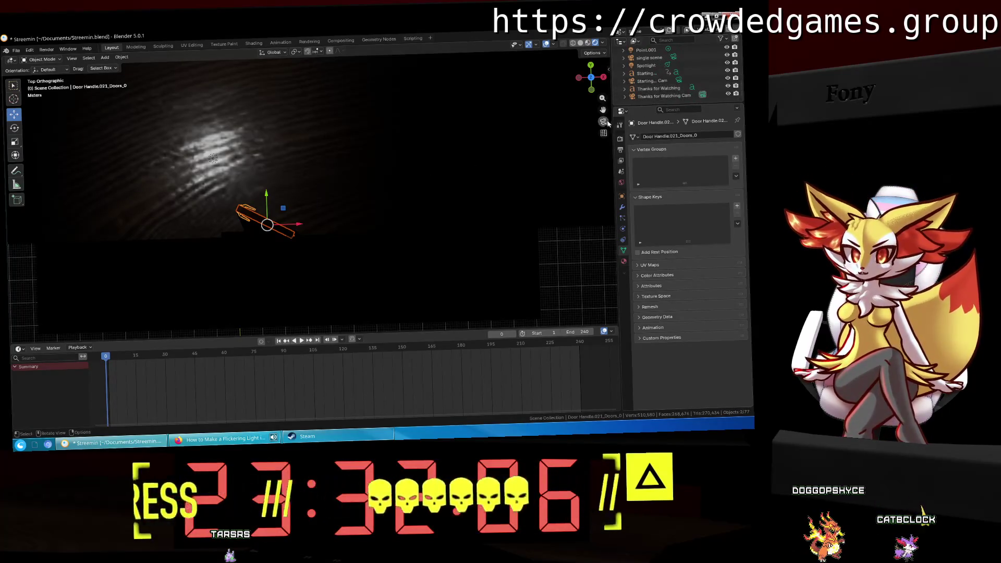
{"action": "left_click", "coordinate": [603, 122]}
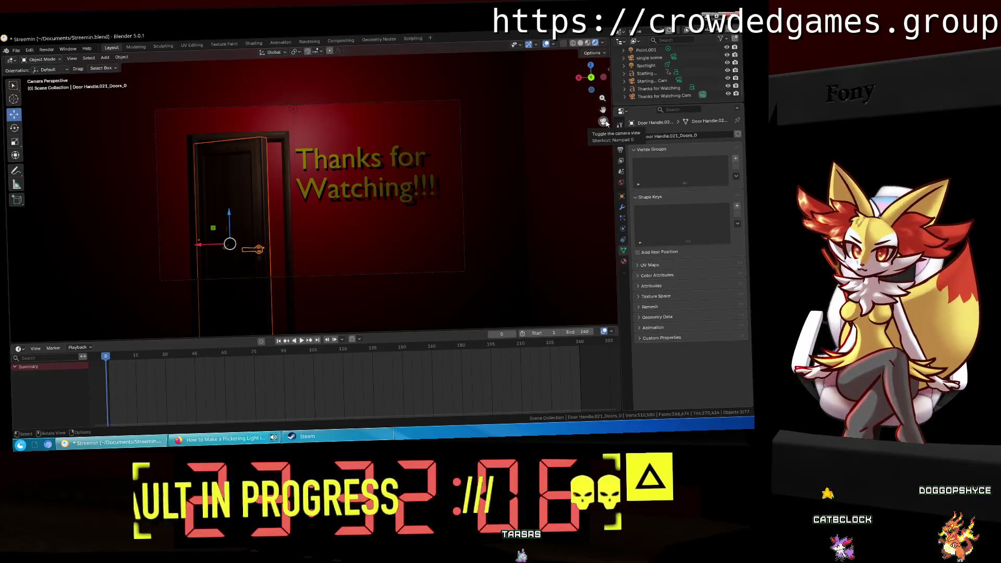
Step: Leave camera view, select the Door, and add a new mesh Cube (Cube.001)
{"action": "left_click", "coordinate": [603, 121]}
{"action": "mouse_move", "coordinate": [342, 186]}
{"action": "middle_mouse_down"}
{"action": "mouse_move", "coordinate": [245, 172]}
{"action": "mouse_move", "coordinate": [416, 205]}
{"action": "middle_mouse_up"}
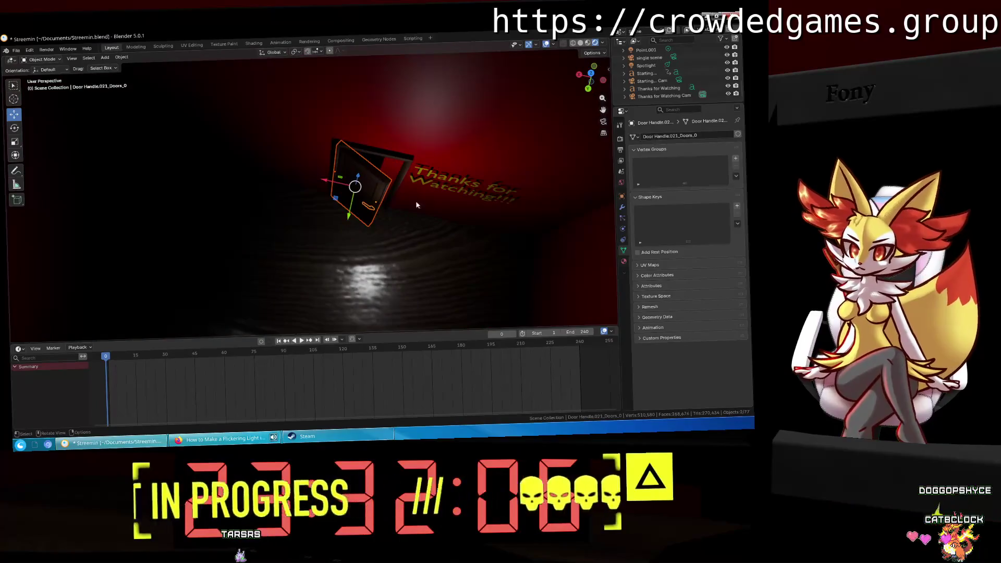
{"action": "middle_click_drag", "start_coordinate": [489, 212], "coordinate": [650, 100]}
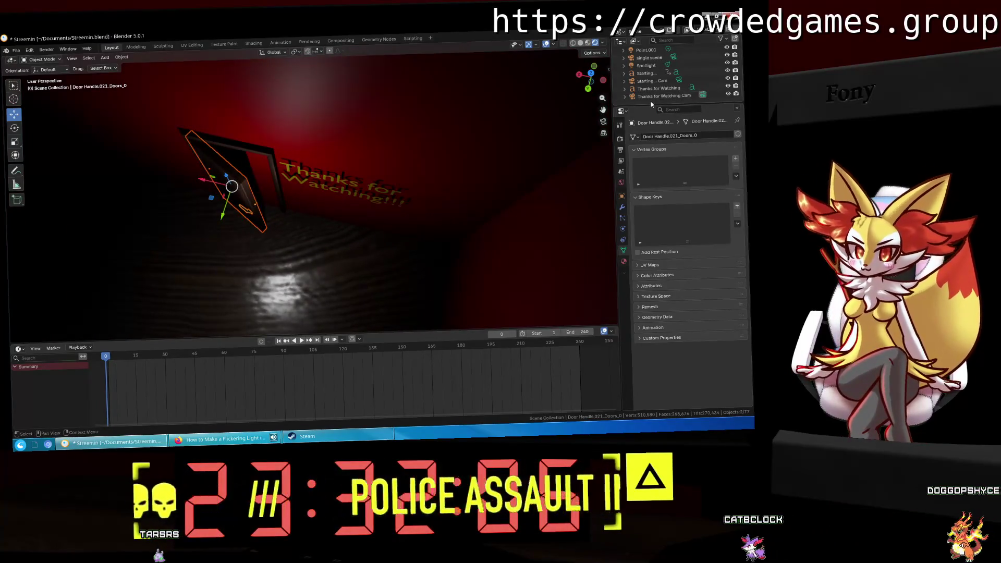
{"action": "left_click", "coordinate": [655, 89]}
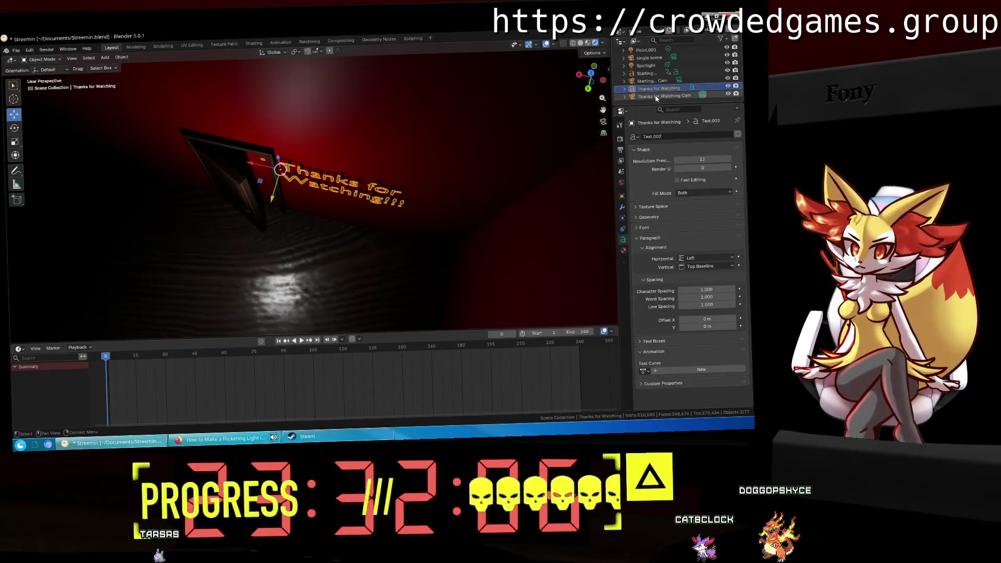
{"action": "scroll", "coordinate": [657, 97], "scroll_direction": "up", "scroll_amount": 5}
{"action": "left_click", "coordinate": [636, 81]}
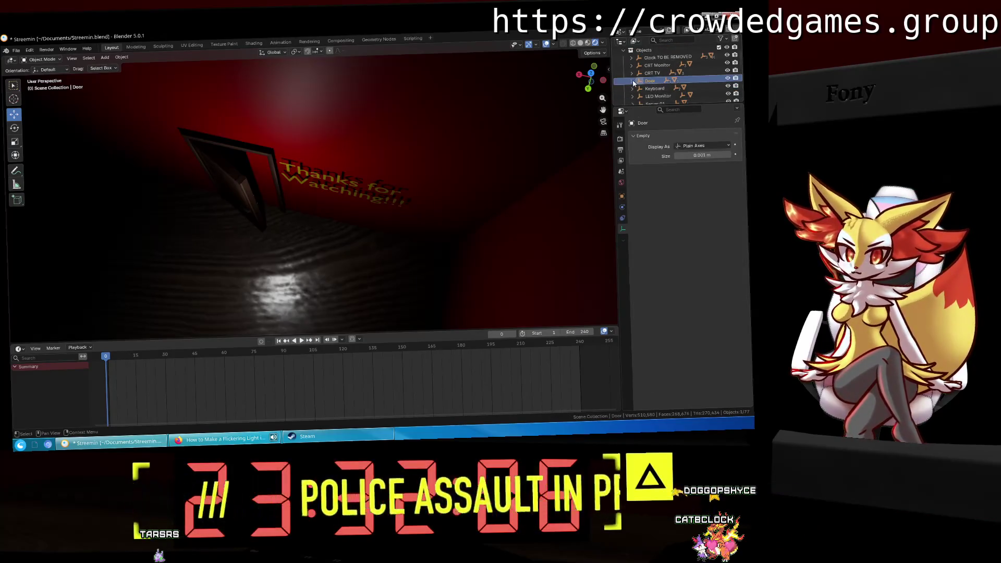
{"action": "left_click", "coordinate": [105, 58]}
{"action": "left_click", "coordinate": [186, 71]}
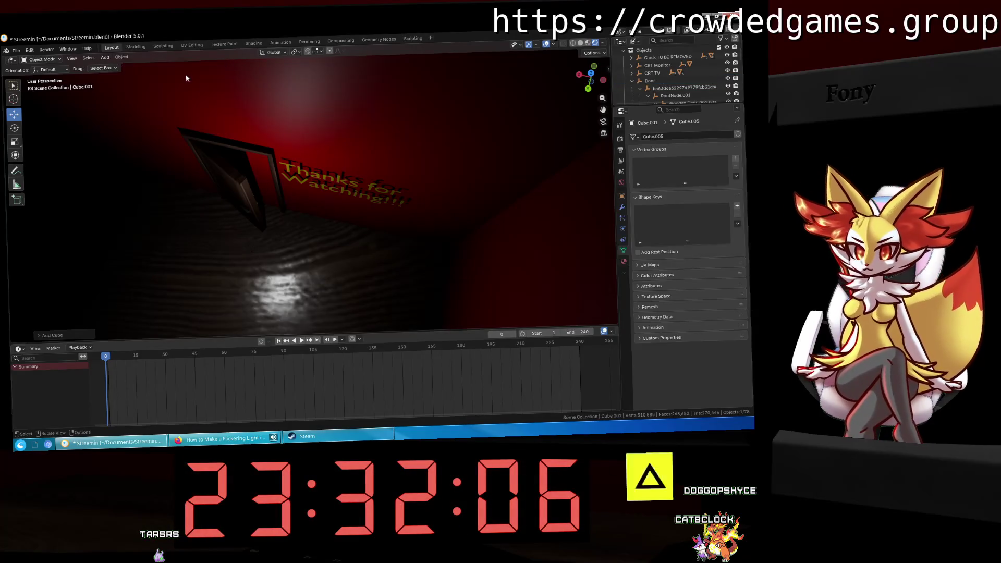
Step: Move the new cube onto the floor beside the door
{"action": "middle_click_drag", "start_coordinate": [279, 133], "coordinate": [206, 161]}
{"action": "key", "text": "g"}
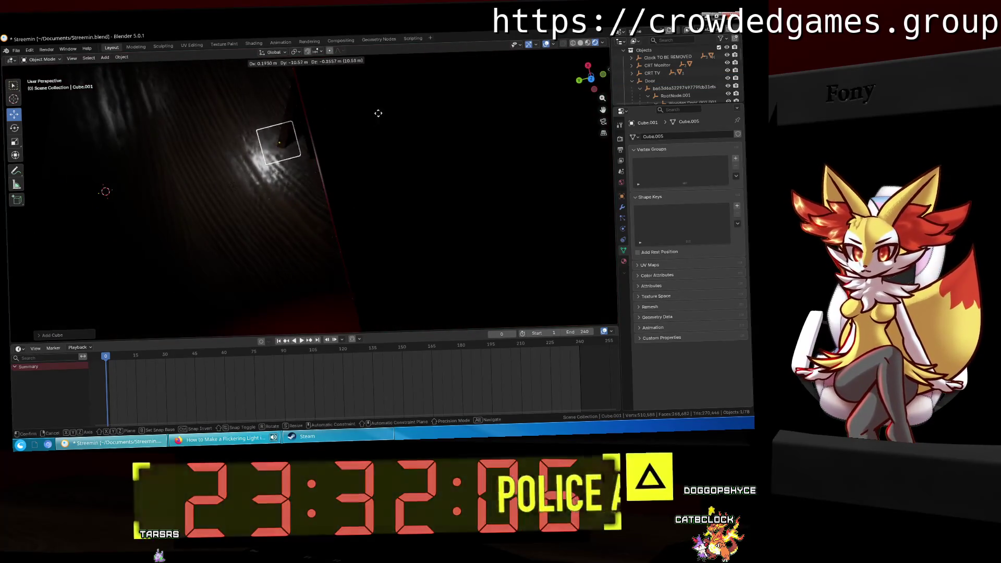
{"action": "left_click", "coordinate": [378, 113]}
{"action": "mouse_move", "coordinate": [404, 105]}
{"action": "middle_mouse_down"}
{"action": "mouse_move", "coordinate": [278, 81]}
{"action": "mouse_move", "coordinate": [353, 230]}
{"action": "middle_mouse_up"}
{"action": "key", "text": "g"}
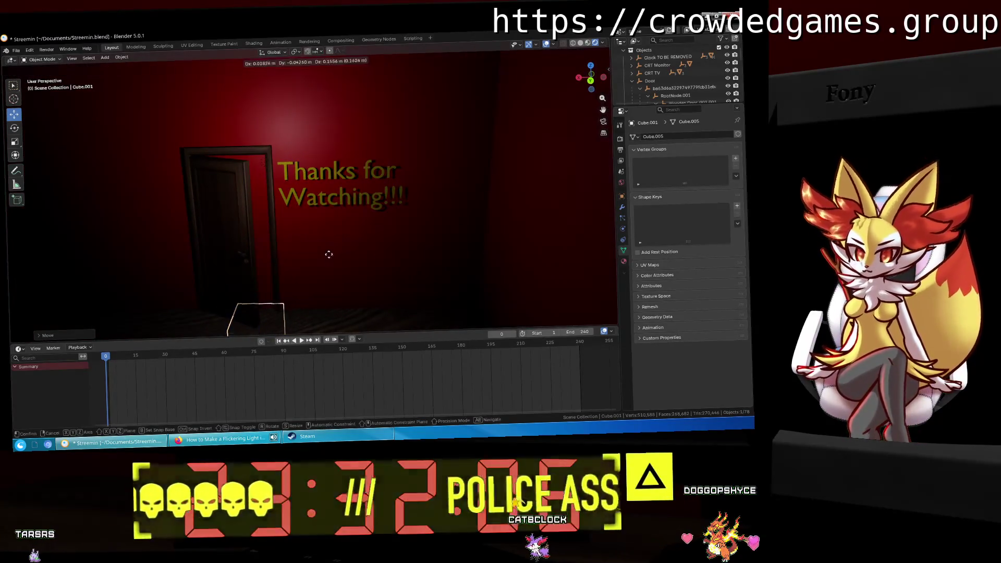
{"action": "left_click", "coordinate": [322, 150]}
{"action": "middle_click_drag", "start_coordinate": [322, 149], "coordinate": [263, 202]}
Step: Switch the viewport to Solid shading and enter Edit Mode on Cube.001 via Modeling
{"action": "key", "text": "z"}
{"action": "left_click", "coordinate": [567, 88]}
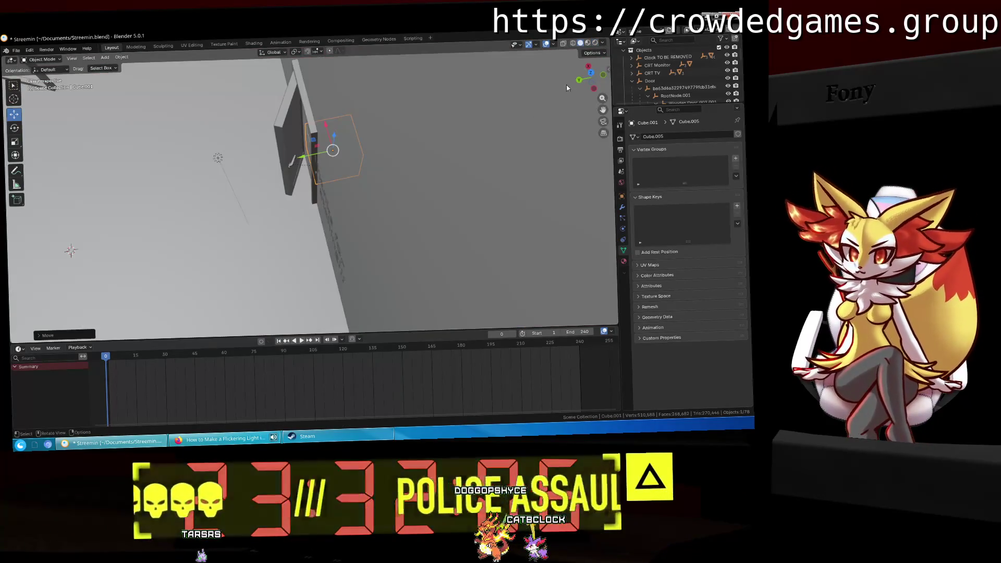
{"action": "key", "text": "z"}
{"action": "left_click", "coordinate": [492, 163]}
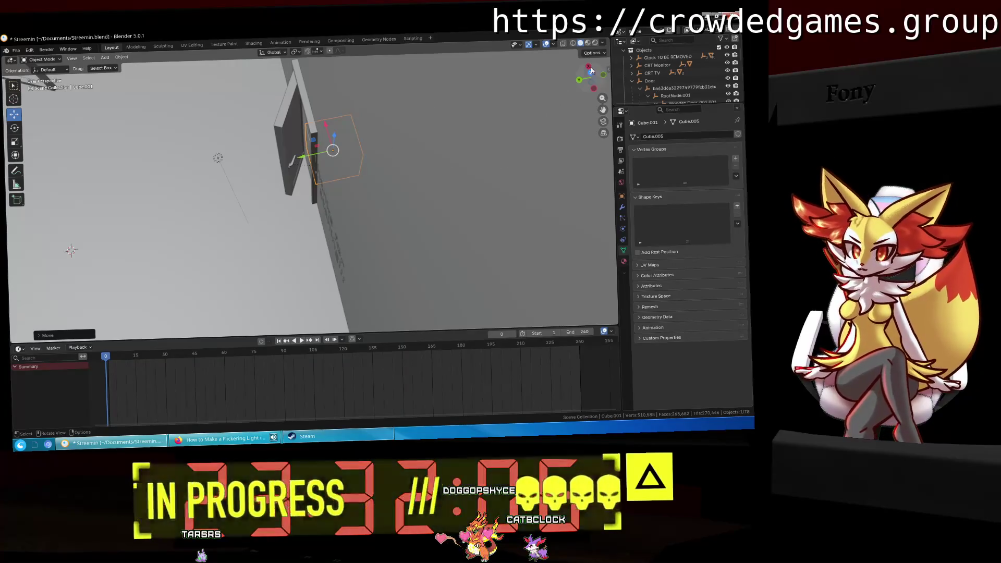
{"action": "left_click", "coordinate": [591, 73]}
{"action": "key", "text": "g"}
{"action": "key", "text": "Escape"}
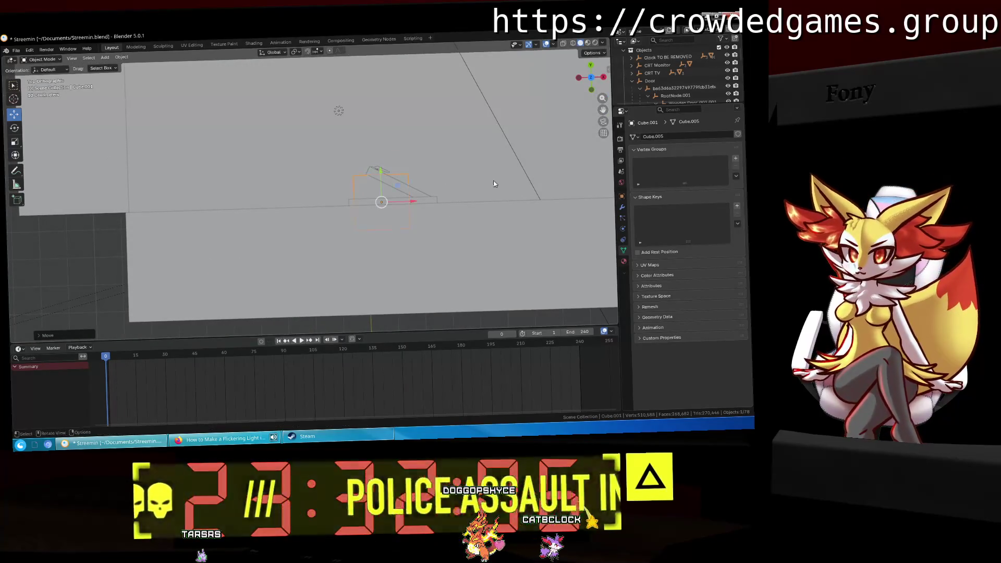
{"action": "middle_click_drag", "start_coordinate": [227, 120], "coordinate": [135, 48]}
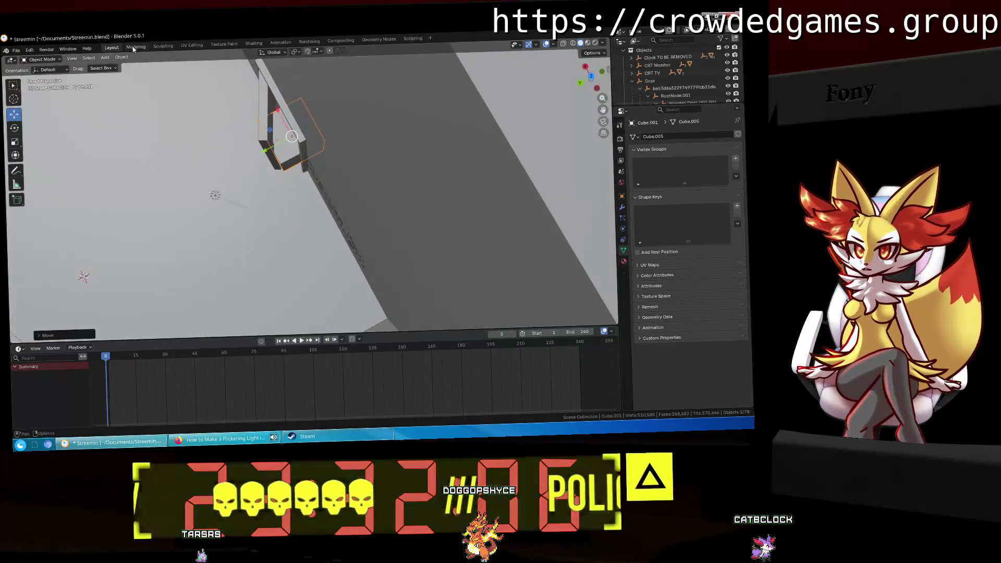
{"action": "left_click", "coordinate": [135, 49]}
{"action": "mouse_move", "coordinate": [313, 235]}
{"action": "middle_mouse_down"}
{"action": "mouse_move", "coordinate": [444, 245]}
{"action": "mouse_move", "coordinate": [475, 355]}
{"action": "middle_mouse_up"}
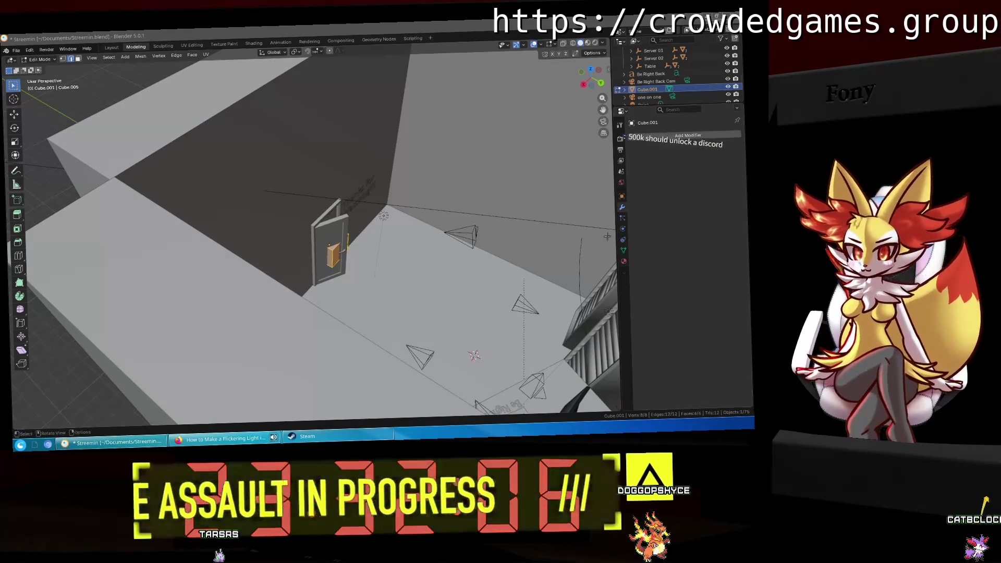
Step: Look over the door area and select one face of the cube
{"action": "middle_click_drag", "start_coordinate": [607, 236], "coordinate": [447, 274]}
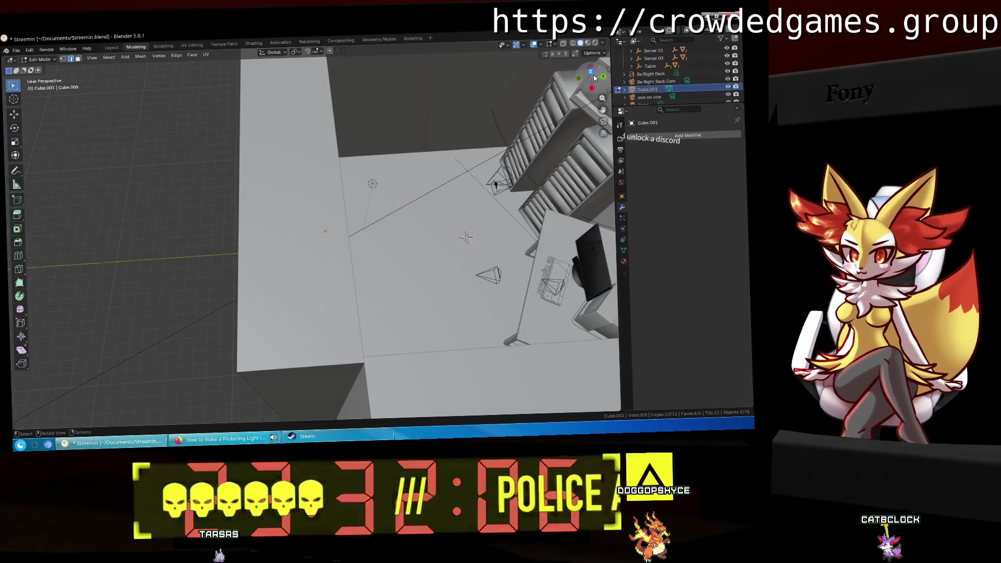
{"action": "left_click", "coordinate": [593, 75]}
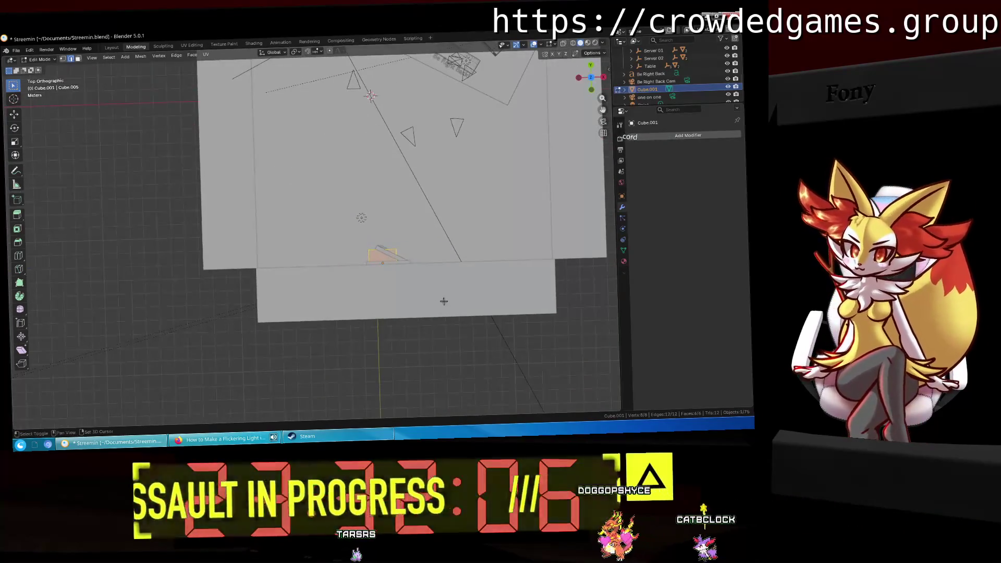
{"action": "middle_click_drag", "start_coordinate": [444, 301], "coordinate": [287, 246]}
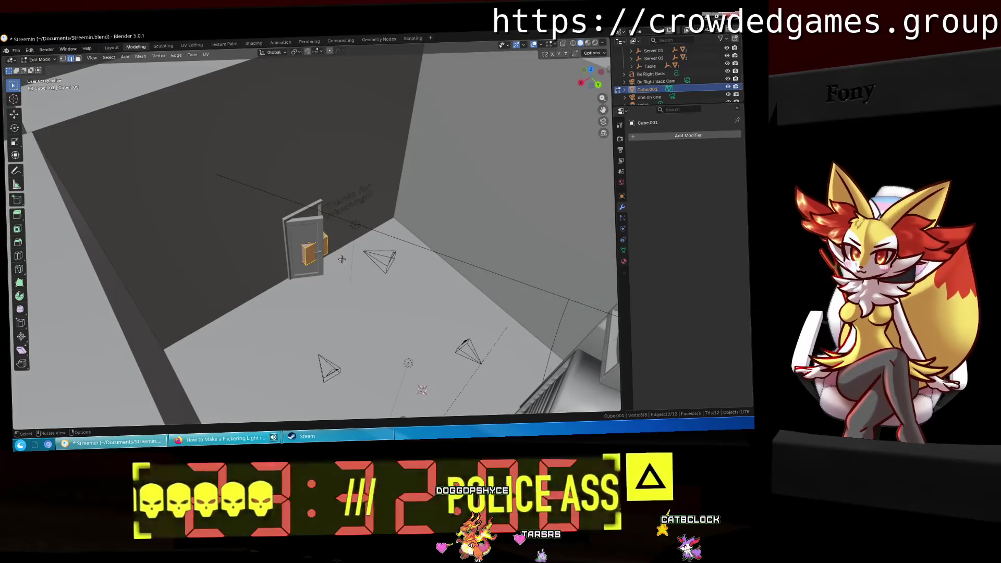
{"action": "scroll", "coordinate": [327, 263], "scroll_direction": "up", "scroll_amount": 3}
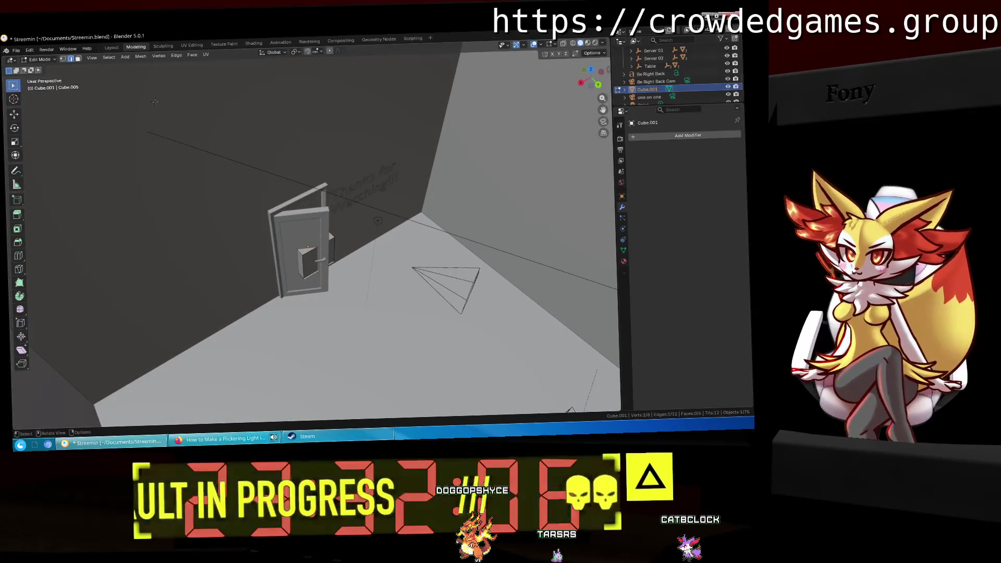
{"action": "scroll", "coordinate": [293, 249], "scroll_direction": "up", "scroll_amount": 5}
{"action": "middle_click_drag", "start_coordinate": [353, 239], "coordinate": [365, 262]}
{"action": "scroll", "coordinate": [364, 262], "scroll_direction": "down", "scroll_amount": 5}
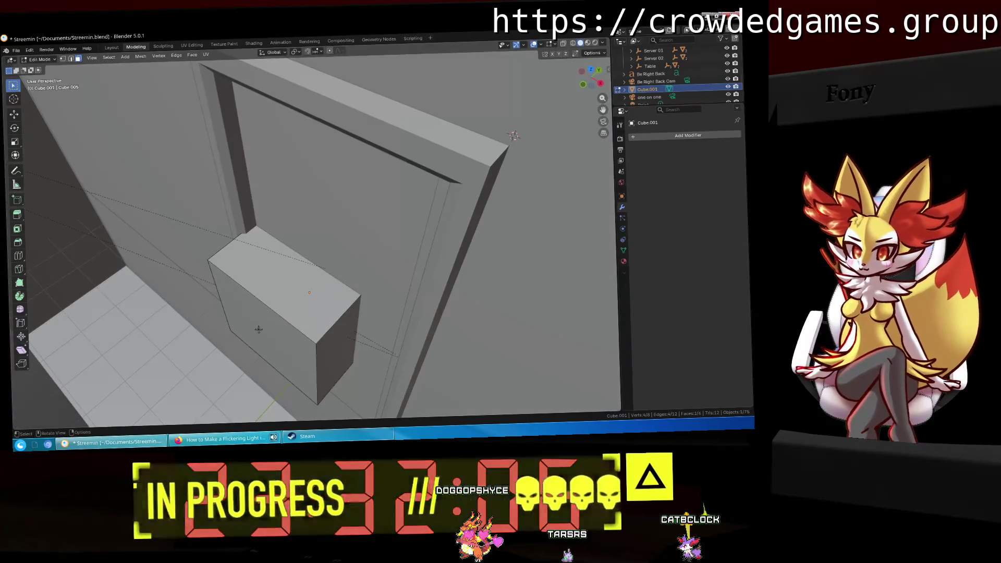
{"action": "left_click", "coordinate": [297, 313]}
{"action": "mouse_move", "coordinate": [297, 312]}
{"action": "middle_mouse_down"}
{"action": "mouse_move", "coordinate": [359, 311]}
{"action": "mouse_move", "coordinate": [368, 340]}
{"action": "mouse_move", "coordinate": [495, 303]}
{"action": "middle_mouse_up"}
Step: Scale the selected face into a slanted slab and start extruding it along its normal
{"action": "key", "text": "g"}
{"action": "key", "text": "z"}
{"action": "key", "text": "z"}
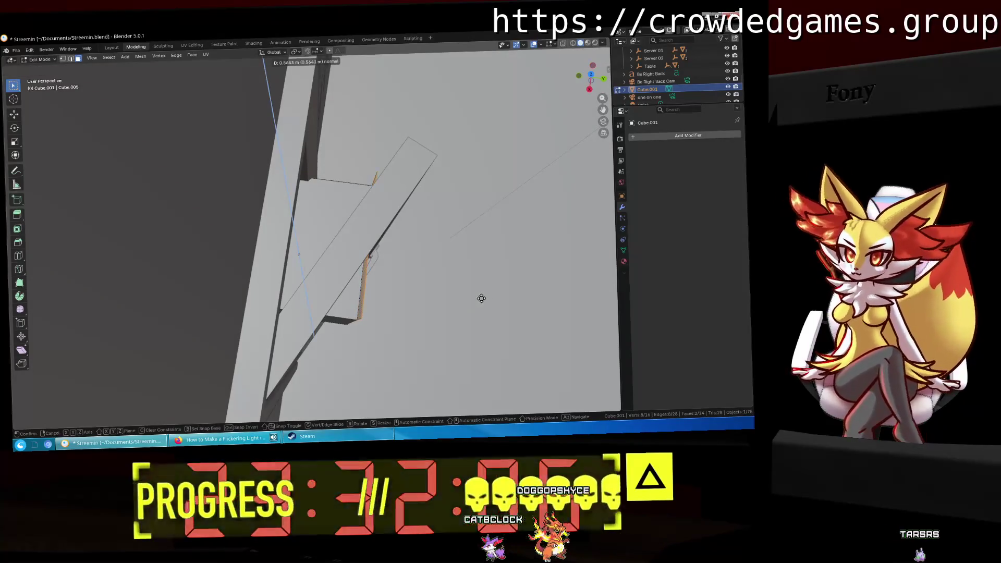
{"action": "key", "text": "Escape"}
{"action": "key", "text": "s"}
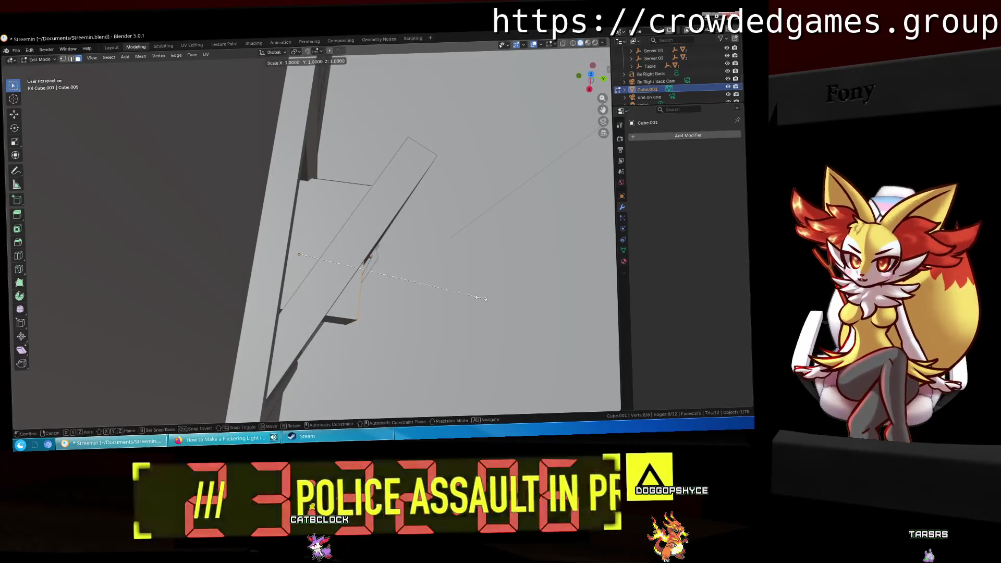
{"action": "left_click", "coordinate": [465, 297]}
{"action": "mouse_move", "coordinate": [465, 298]}
{"action": "middle_mouse_down"}
{"action": "mouse_move", "coordinate": [440, 270]}
{"action": "mouse_move", "coordinate": [459, 239]}
{"action": "mouse_move", "coordinate": [470, 329]}
{"action": "middle_mouse_up"}
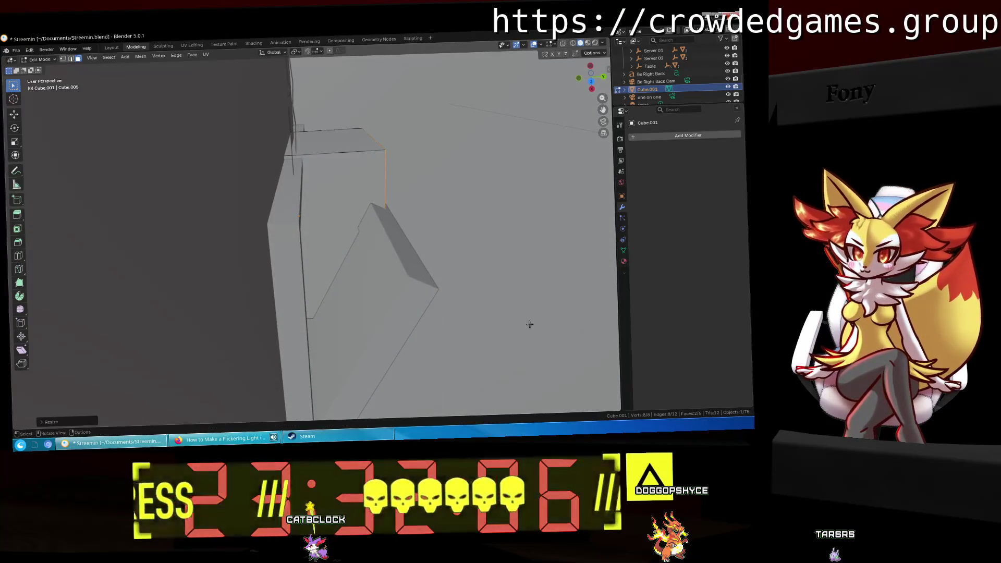
{"action": "mouse_move", "coordinate": [465, 208]}
{"action": "middle_mouse_down"}
{"action": "mouse_move", "coordinate": [446, 177]}
{"action": "mouse_move", "coordinate": [465, 169]}
{"action": "mouse_move", "coordinate": [439, 172]}
{"action": "middle_mouse_up"}
{"action": "key", "text": "e"}
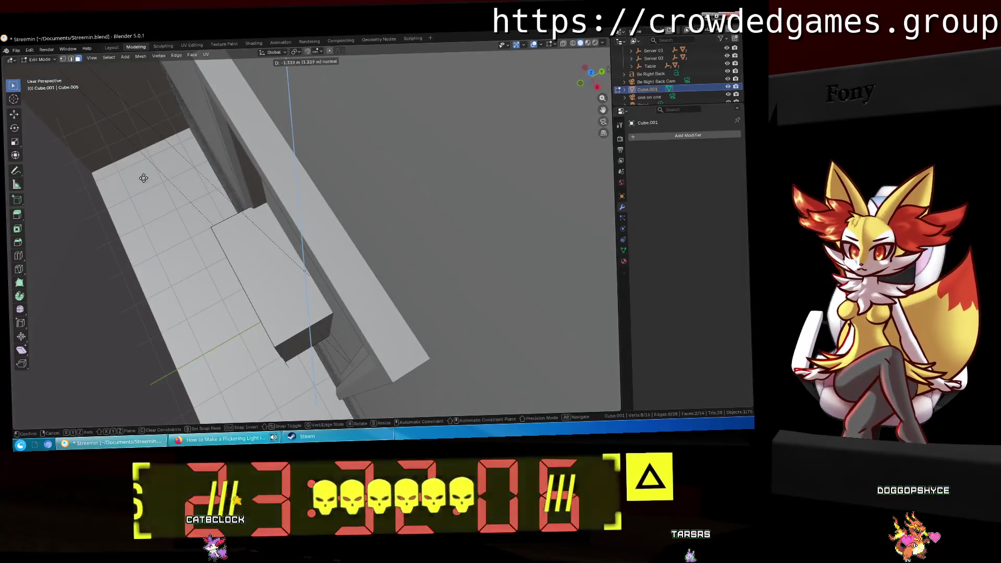
Step: Confirm the extrusion and switch to the Move tool while inspecting the box by the door
{"action": "left_click", "coordinate": [143, 177]}
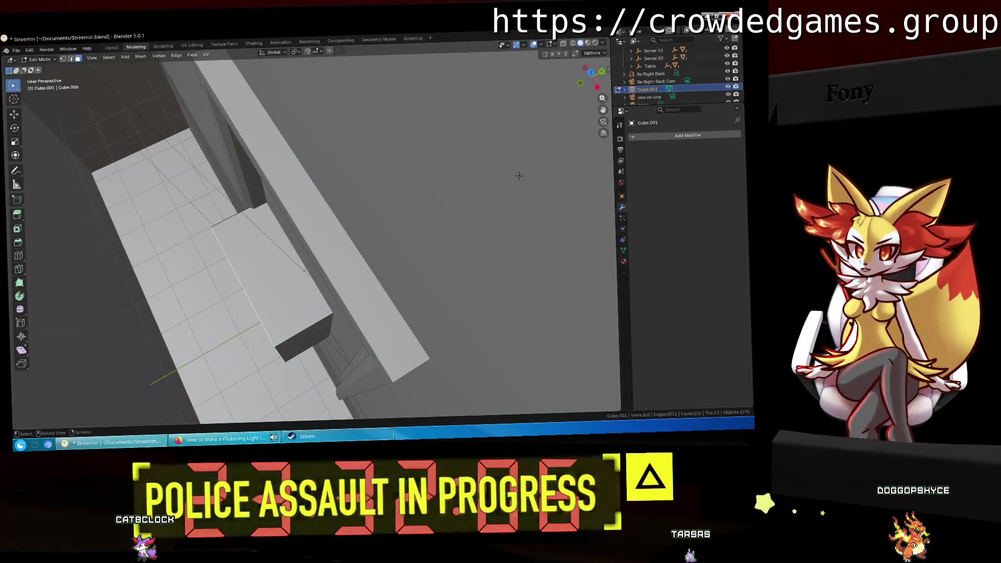
{"action": "middle_click_drag", "start_coordinate": [474, 149], "coordinate": [471, 116]}
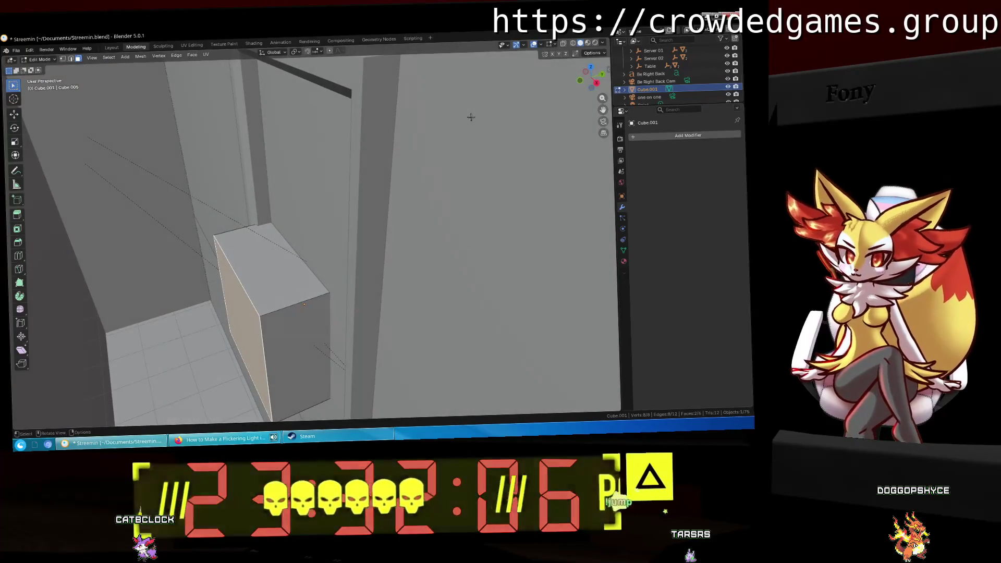
{"action": "middle_click_drag", "start_coordinate": [470, 152], "coordinate": [407, 142]}
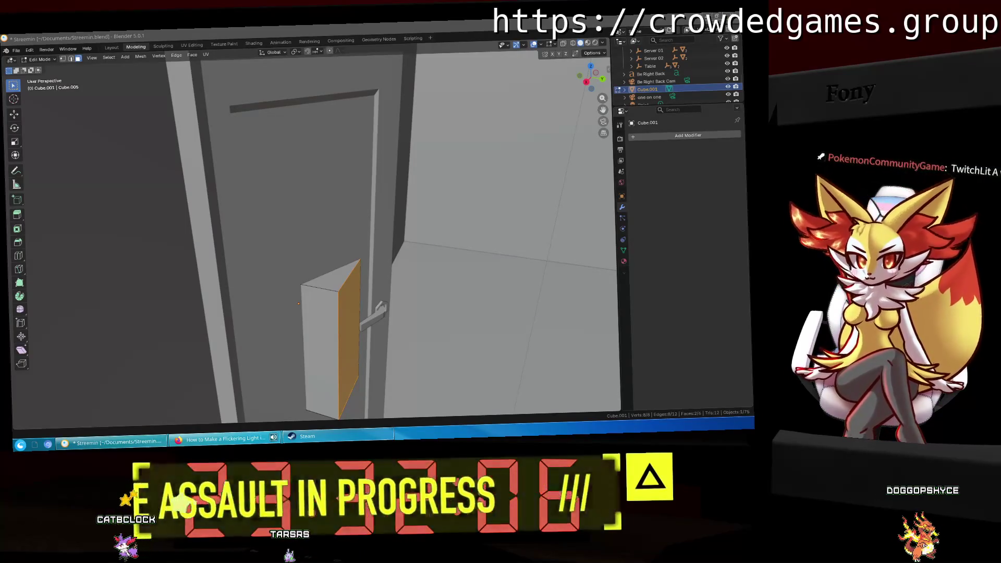
{"action": "mouse_move", "coordinate": [485, 301]}
{"action": "middle_mouse_down"}
{"action": "mouse_move", "coordinate": [496, 299]}
{"action": "mouse_move", "coordinate": [392, 316]}
{"action": "mouse_move", "coordinate": [403, 299]}
{"action": "mouse_move", "coordinate": [429, 306]}
{"action": "mouse_move", "coordinate": [431, 355]}
{"action": "middle_mouse_up"}
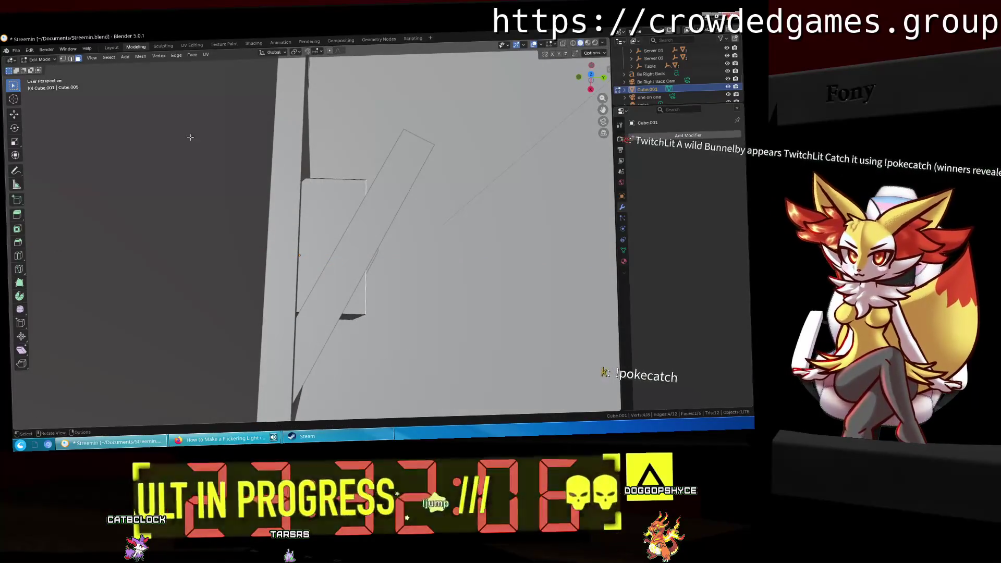
{"action": "left_click", "coordinate": [13, 113]}
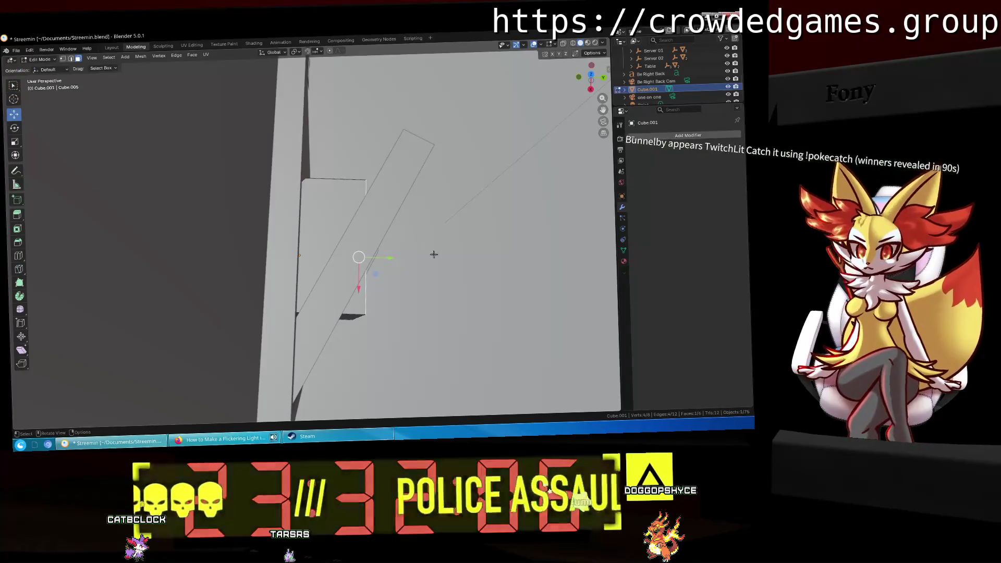
{"action": "scroll", "coordinate": [433, 253], "scroll_direction": "down", "scroll_amount": 5}
{"action": "mouse_move", "coordinate": [402, 235]}
{"action": "middle_mouse_down"}
{"action": "mouse_move", "coordinate": [337, 282]}
{"action": "mouse_move", "coordinate": [428, 245]}
{"action": "middle_mouse_up"}
{"action": "scroll", "coordinate": [345, 272], "scroll_direction": "up", "scroll_amount": 5}
{"action": "scroll", "coordinate": [345, 272], "scroll_direction": "down", "scroll_amount": 5}
{"action": "scroll", "coordinate": [345, 272], "scroll_direction": "up", "scroll_amount": 5}
{"action": "scroll", "coordinate": [336, 282], "scroll_direction": "down", "scroll_amount": 5}
{"action": "scroll", "coordinate": [337, 282], "scroll_direction": "up", "scroll_amount": 5}
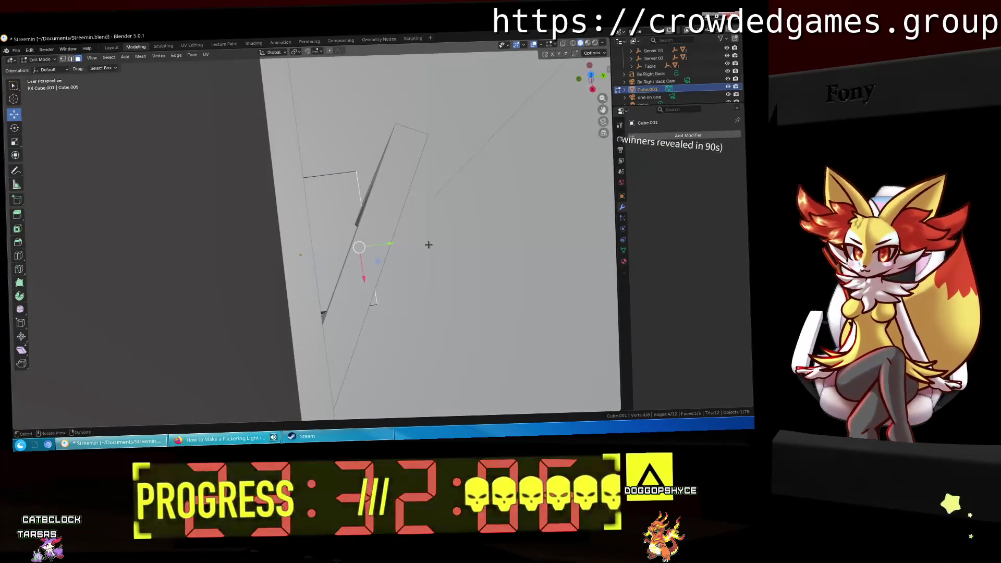
Step: Move the box's geometry along global Y so it wedges snugly against the door frame
{"action": "key", "text": "g"}
{"action": "key", "text": "y"}
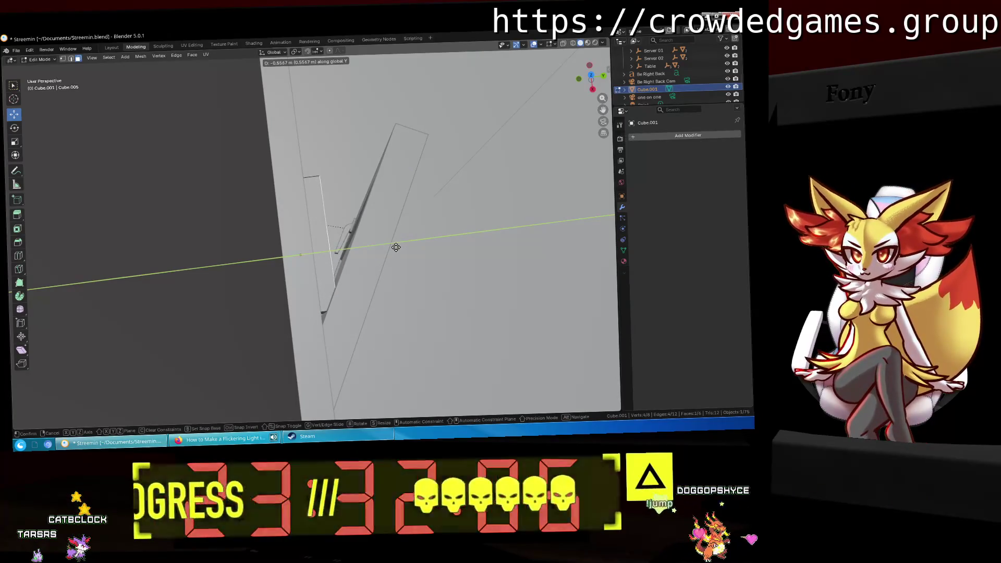
{"action": "left_click", "coordinate": [396, 247]}
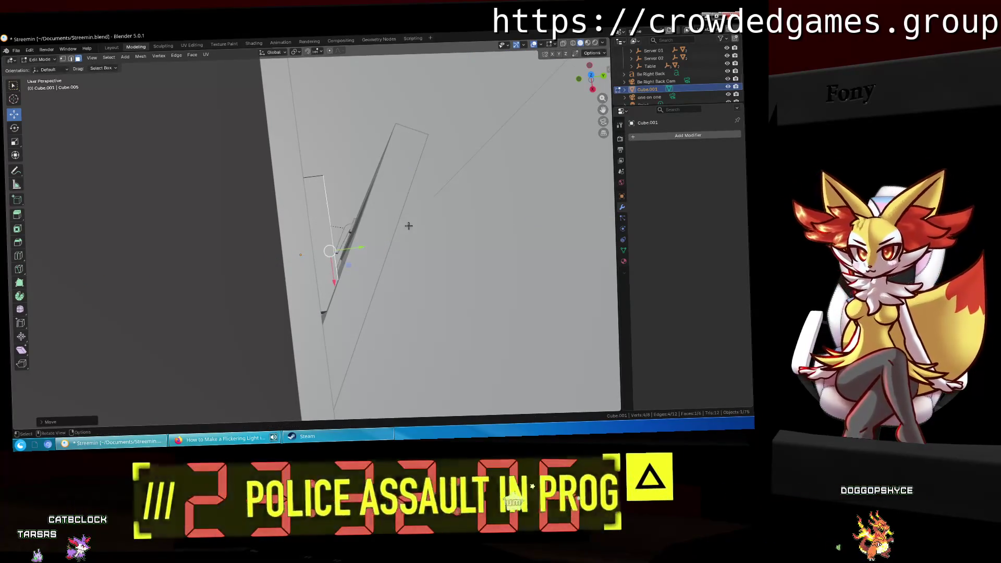
{"action": "scroll", "coordinate": [403, 250], "scroll_direction": "down", "scroll_amount": 4}
{"action": "mouse_move", "coordinate": [403, 250]}
{"action": "middle_mouse_down"}
{"action": "mouse_move", "coordinate": [230, 307]}
{"action": "mouse_move", "coordinate": [396, 346]}
{"action": "middle_mouse_up"}
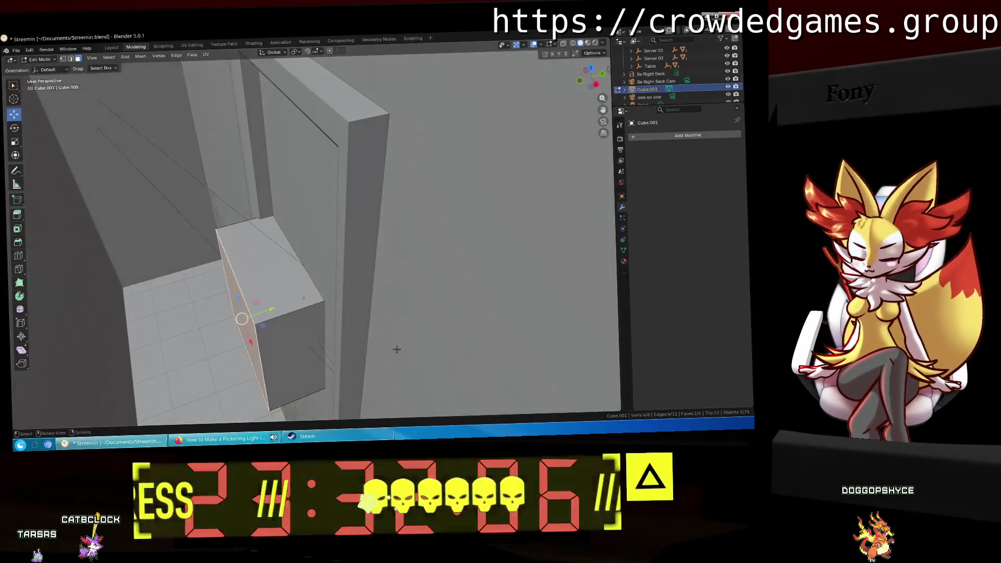
{"action": "type", "text": "g"}
{"action": "type", "text": ".5"}
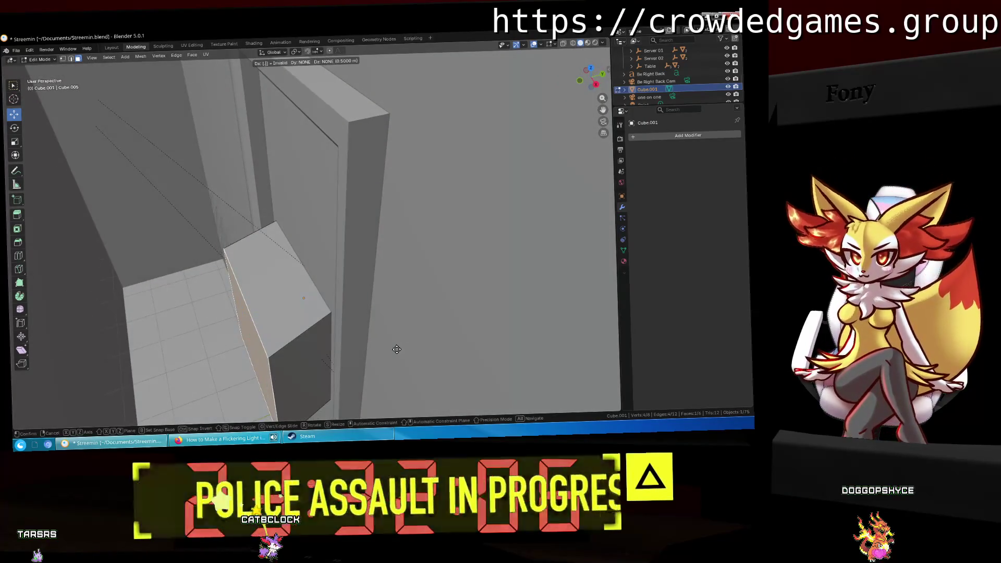
{"action": "type", "text": "5"}
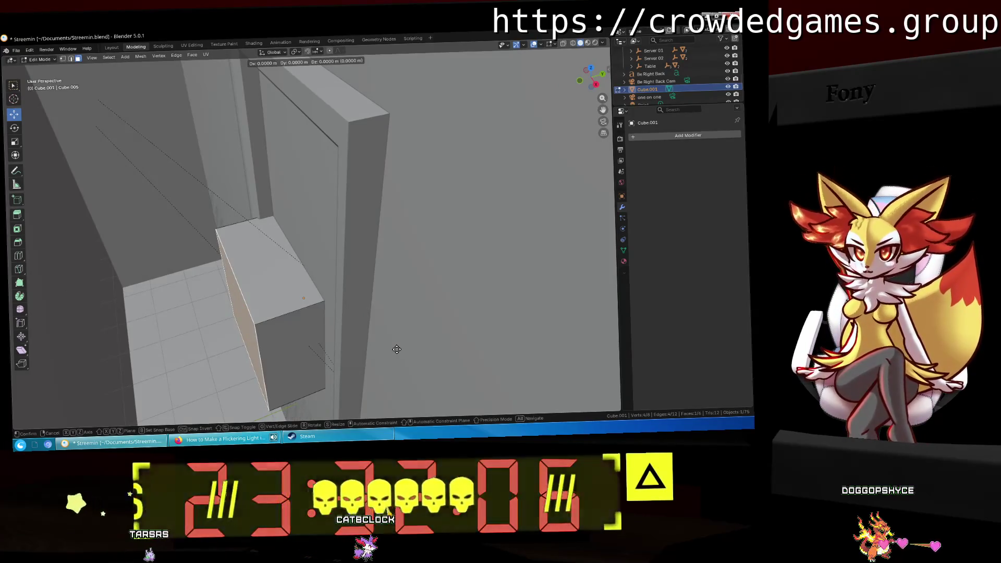
{"action": "type", "text": "5"}
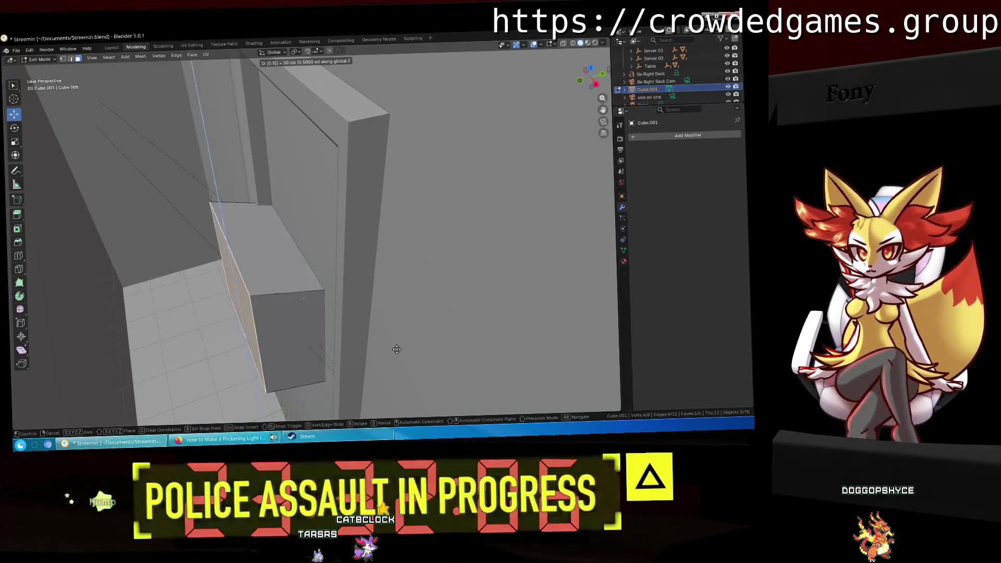
{"action": "key", "text": "Return"}
{"action": "middle_click_drag", "start_coordinate": [387, 337], "coordinate": [631, 154]}
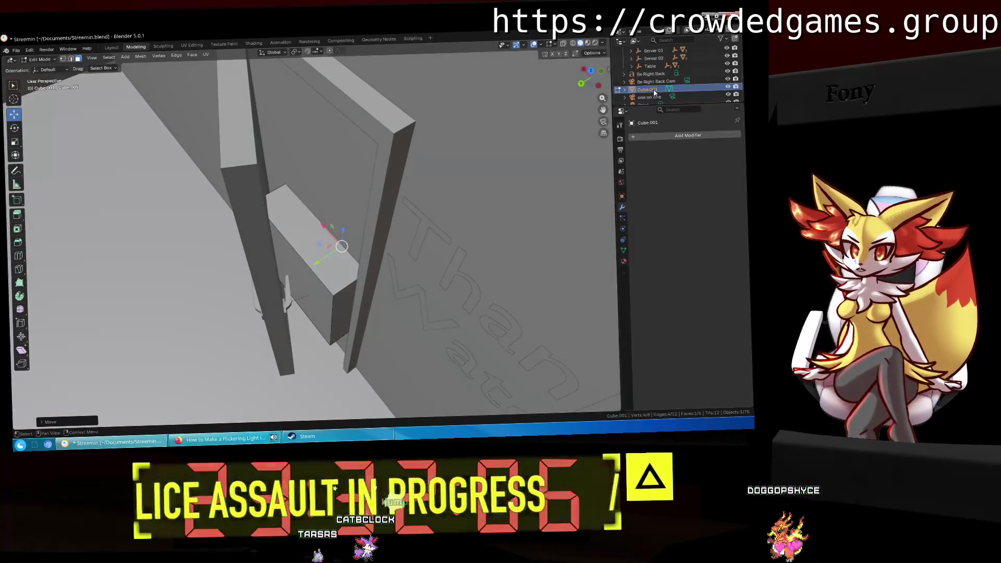
Step: Return to the Layout workspace and scale Cube.001 as a whole object beside the door
{"action": "left_click", "coordinate": [113, 47]}
{"action": "middle_click_drag", "start_coordinate": [313, 196], "coordinate": [385, 178]}
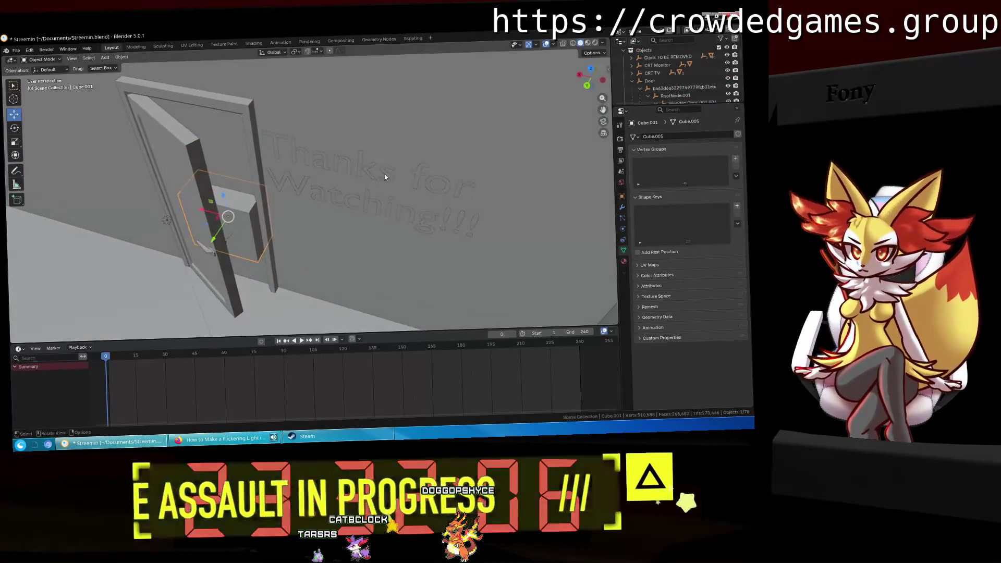
{"action": "key", "text": "s"}
{"action": "left_click", "coordinate": [290, 168]}
{"action": "mouse_move", "coordinate": [290, 167]}
{"action": "middle_mouse_down"}
{"action": "mouse_move", "coordinate": [327, 205]}
{"action": "mouse_move", "coordinate": [409, 203]}
{"action": "middle_mouse_up"}
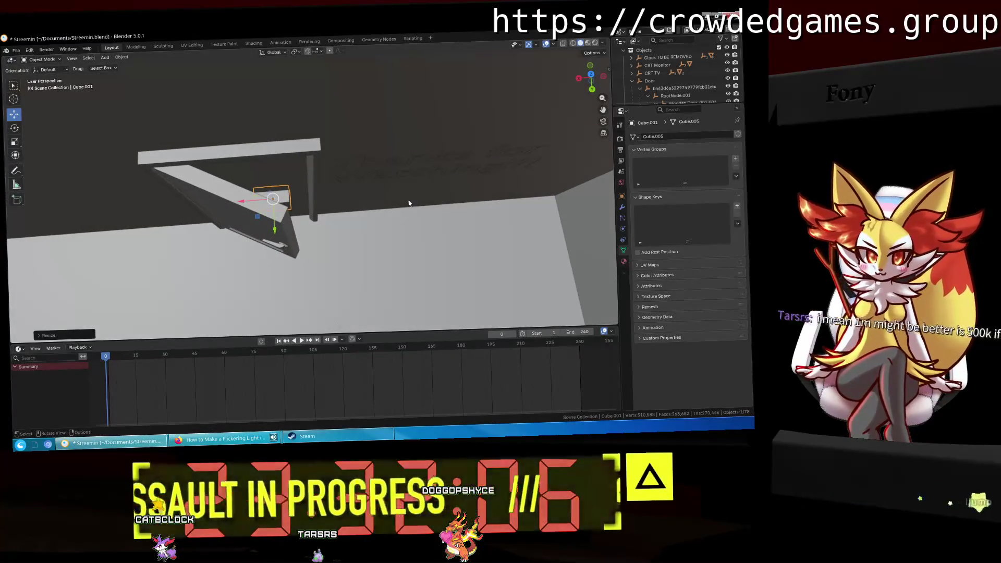
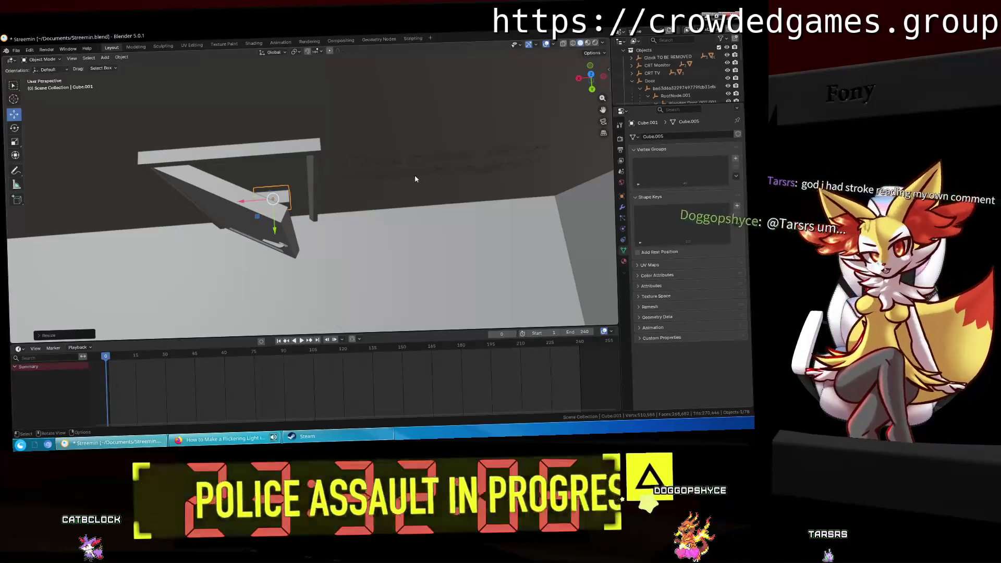
Step: Slide the first trim strips vertically and along X so the top strip sits at the door head
{"action": "mouse_move", "coordinate": [416, 179]}
{"action": "middle_mouse_down"}
{"action": "mouse_move", "coordinate": [280, 161]}
{"action": "mouse_move", "coordinate": [422, 228]}
{"action": "mouse_move", "coordinate": [232, 204]}
{"action": "middle_mouse_up"}
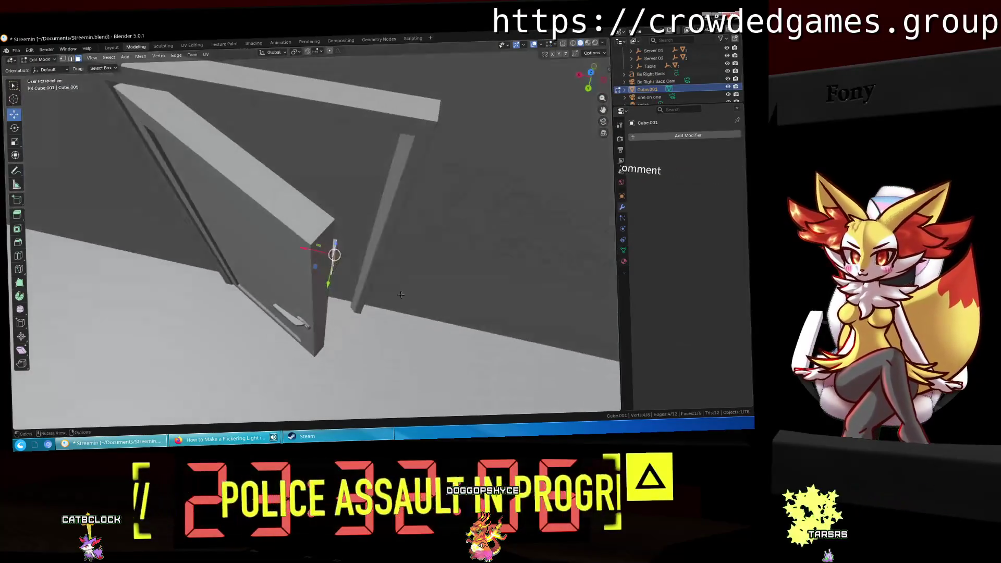
{"action": "middle_click_drag", "start_coordinate": [334, 288], "coordinate": [416, 314]}
{"action": "key", "text": "g"}
{"action": "key", "text": "z"}
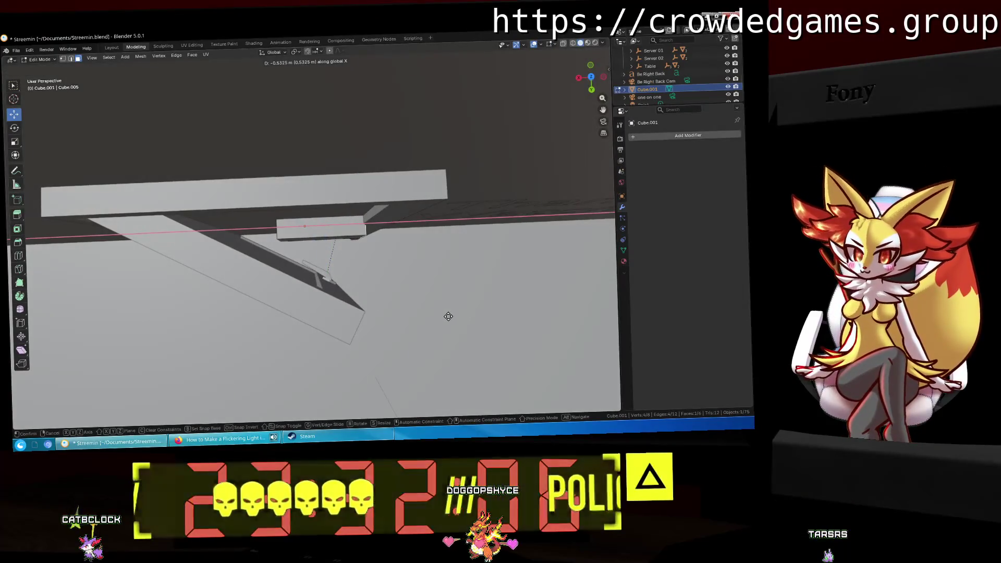
{"action": "left_click", "coordinate": [448, 316]}
{"action": "mouse_move", "coordinate": [449, 316]}
{"action": "middle_mouse_down"}
{"action": "mouse_move", "coordinate": [414, 226]}
{"action": "mouse_move", "coordinate": [377, 208]}
{"action": "mouse_move", "coordinate": [365, 351]}
{"action": "mouse_move", "coordinate": [452, 312]}
{"action": "middle_mouse_up"}
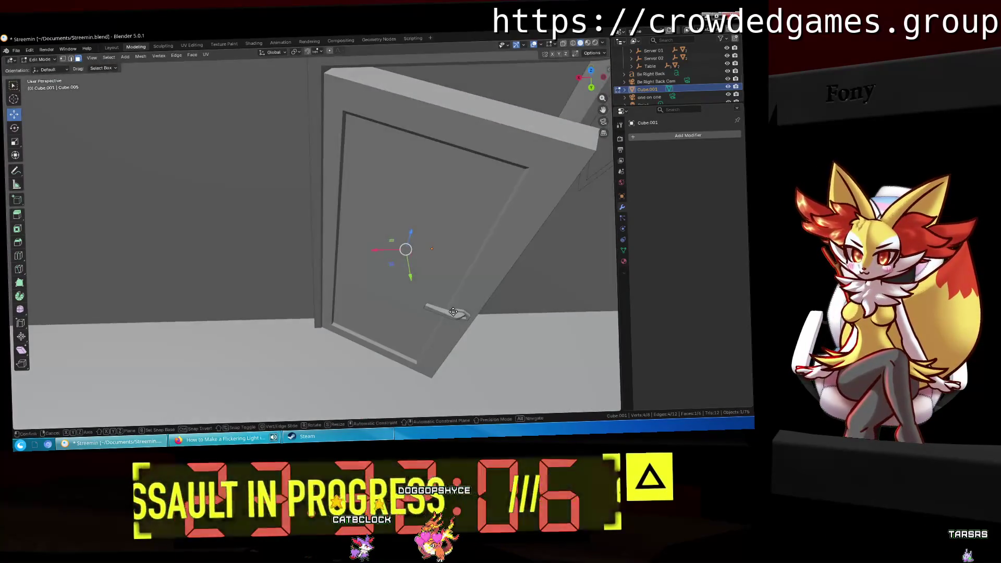
{"action": "key", "text": "g"}
{"action": "key", "text": "x"}
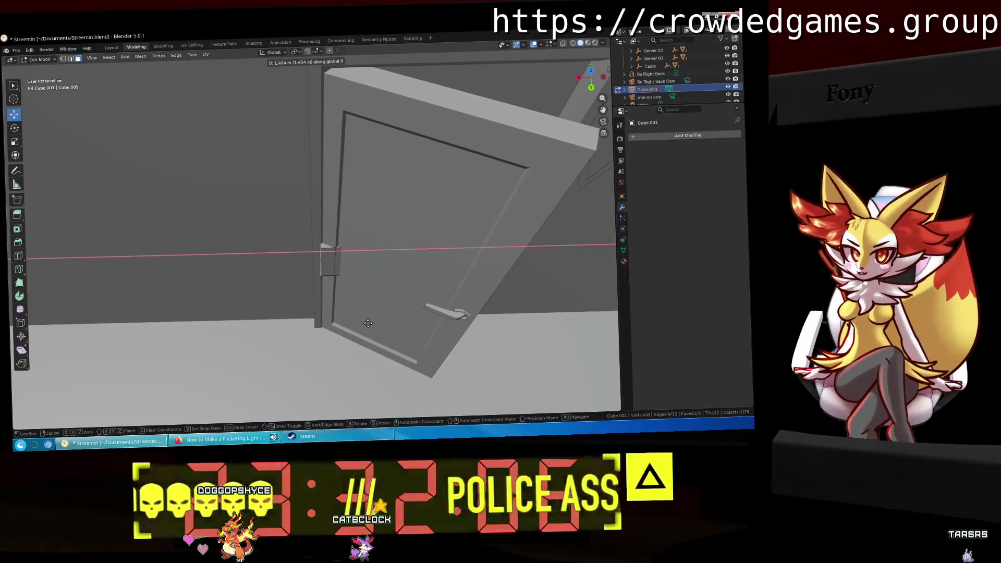
{"action": "left_click", "coordinate": [368, 322]}
{"action": "middle_click_drag", "start_coordinate": [368, 323], "coordinate": [359, 306]}
{"action": "middle_click_drag", "start_coordinate": [466, 368], "coordinate": [356, 280]}
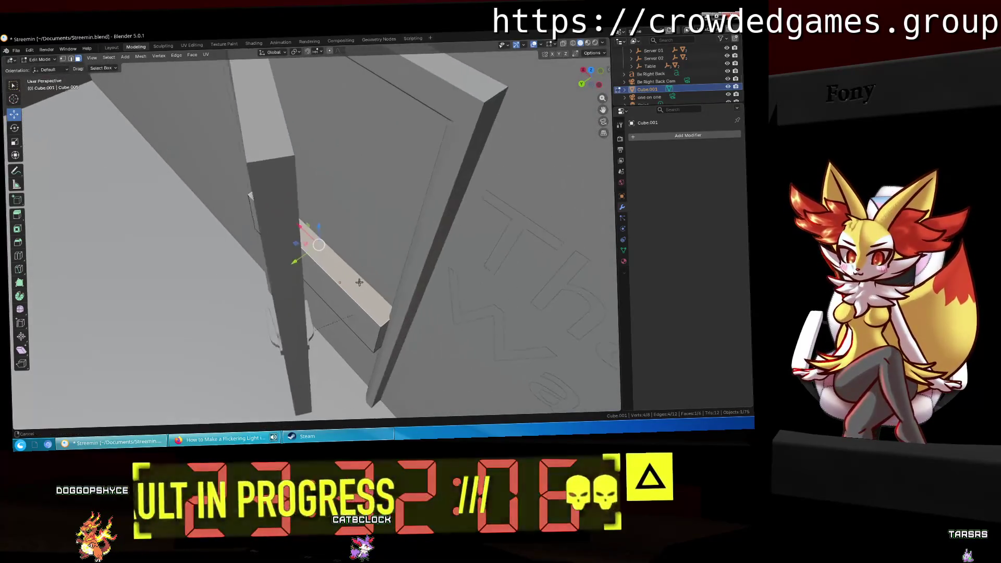
{"action": "key", "text": "g"}
{"action": "key", "text": "x"}
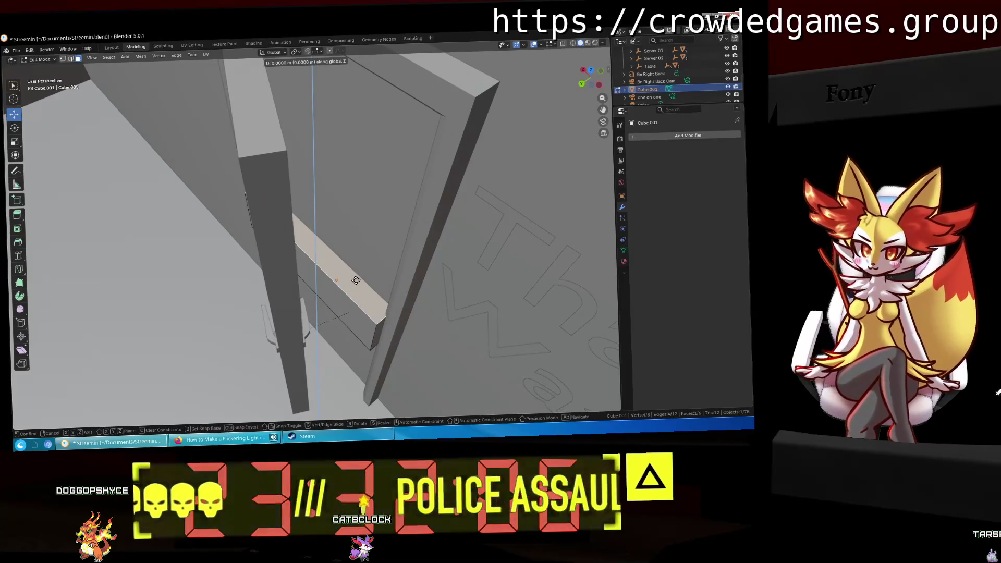
{"action": "key", "text": "Return"}
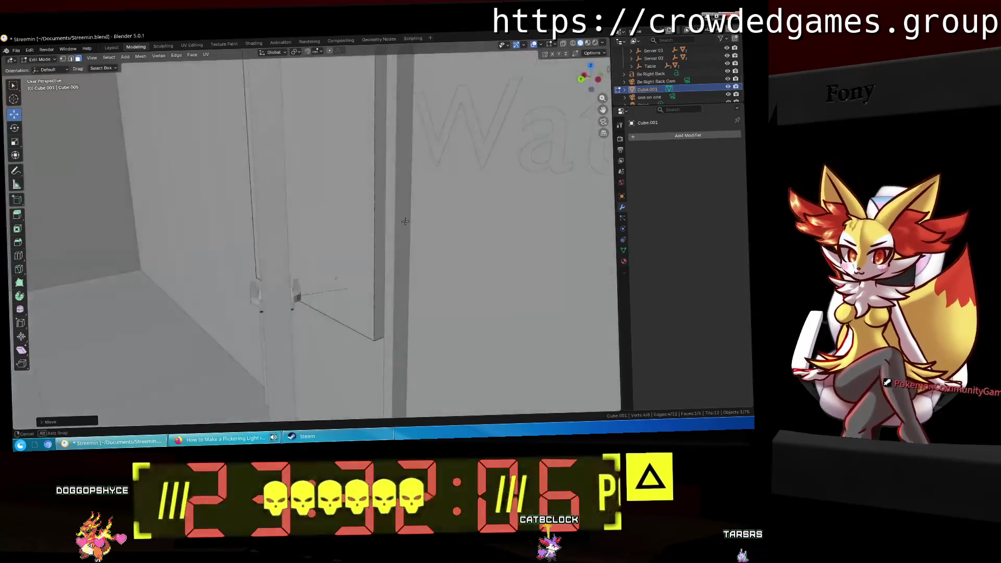
Step: Move the diagonal strip and neighbouring pieces along Z, then nudge one along Y
{"action": "mouse_move", "coordinate": [411, 258]}
{"action": "middle_mouse_down"}
{"action": "mouse_move", "coordinate": [405, 178]}
{"action": "mouse_move", "coordinate": [398, 214]}
{"action": "middle_mouse_up"}
{"action": "left_click", "coordinate": [313, 316]}
{"action": "middle_click_drag", "start_coordinate": [313, 317], "coordinate": [459, 261]}
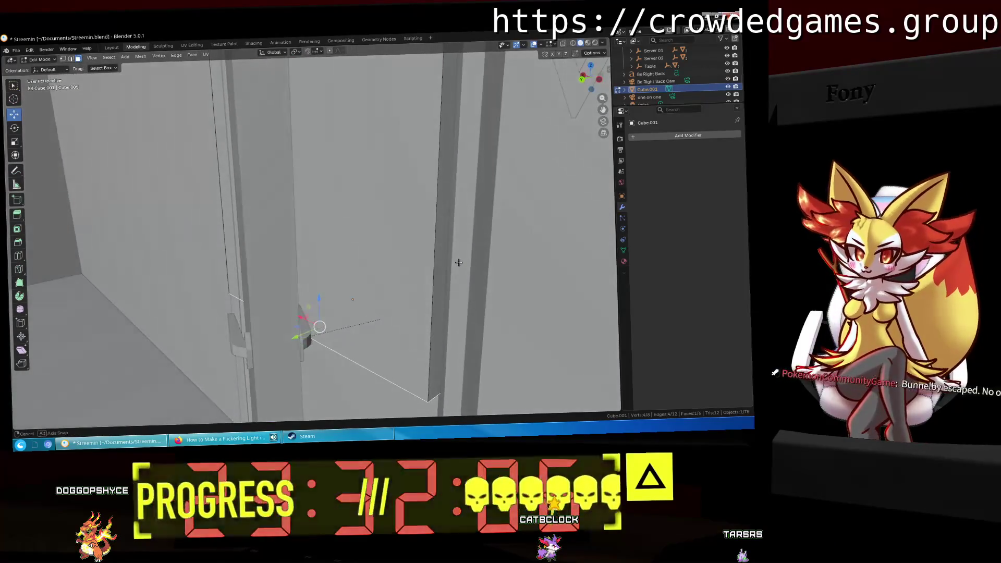
{"action": "key", "text": "g"}
{"action": "key", "text": "z"}
{"action": "key", "text": "Return"}
{"action": "middle_click_drag", "start_coordinate": [463, 331], "coordinate": [353, 210]}
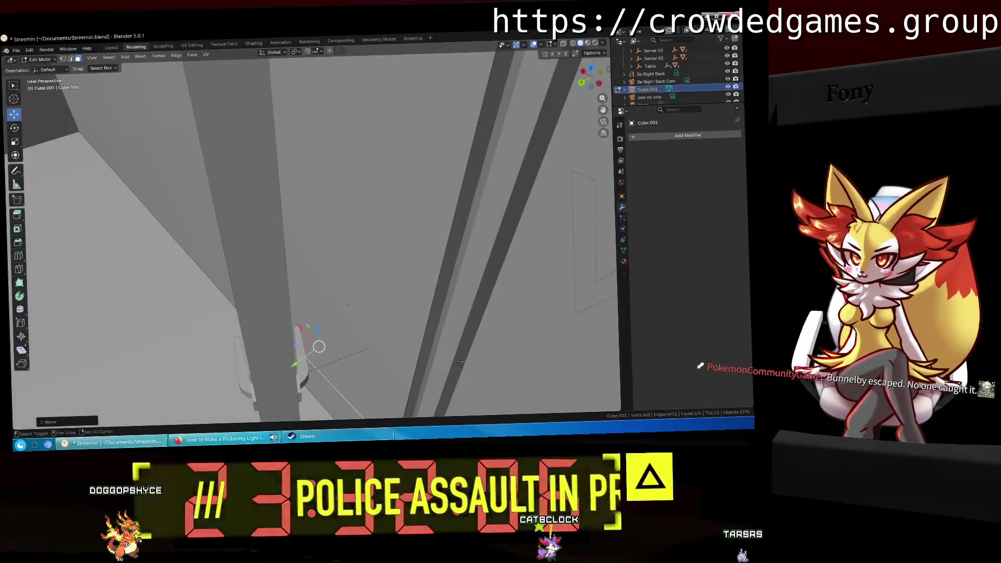
{"action": "key", "text": "g"}
{"action": "key", "text": "z"}
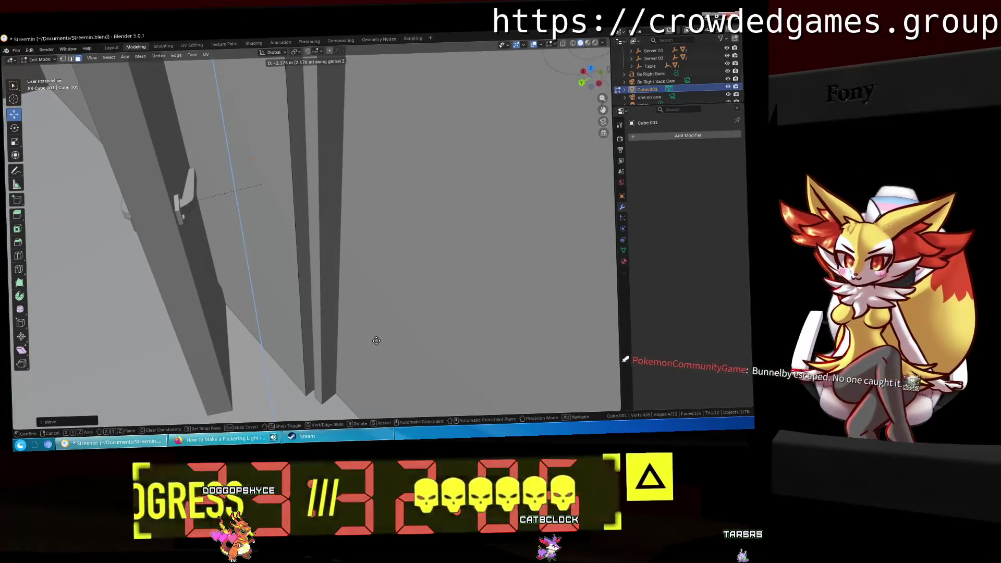
{"action": "key", "text": "Return"}
{"action": "mouse_move", "coordinate": [372, 329]}
{"action": "middle_mouse_down"}
{"action": "mouse_move", "coordinate": [360, 205]}
{"action": "mouse_move", "coordinate": [377, 265]}
{"action": "middle_mouse_up"}
{"action": "key", "text": "g"}
{"action": "key", "text": "z"}
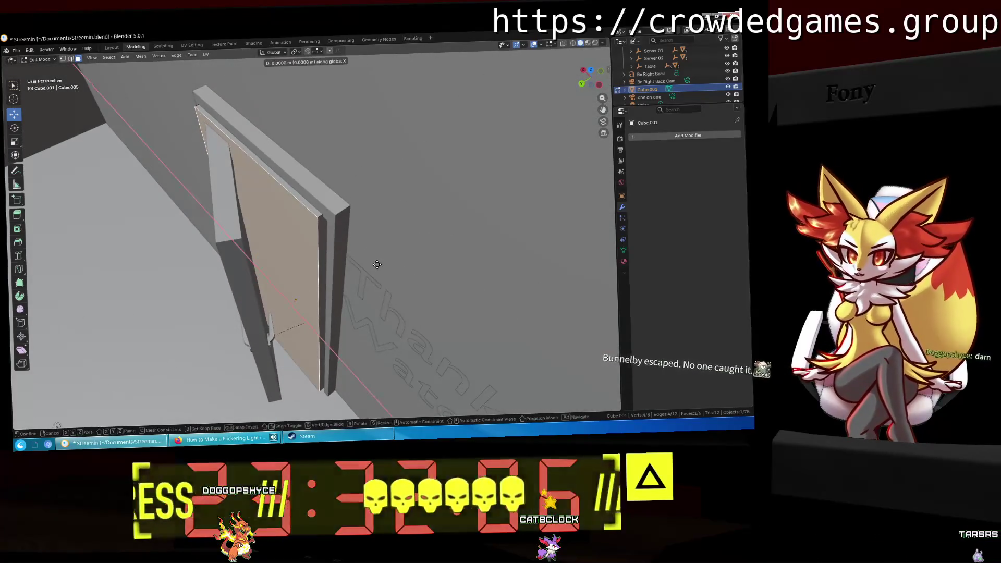
{"action": "key", "text": "y"}
{"action": "key", "text": "Return"}
Step: Shift the remaining frame strips along Y into place against the door front
{"action": "mouse_move", "coordinate": [376, 264]}
{"action": "middle_mouse_down"}
{"action": "mouse_move", "coordinate": [438, 195]}
{"action": "mouse_move", "coordinate": [415, 177]}
{"action": "mouse_move", "coordinate": [398, 183]}
{"action": "middle_mouse_up"}
{"action": "scroll", "coordinate": [447, 185], "scroll_direction": "up", "scroll_amount": 3}
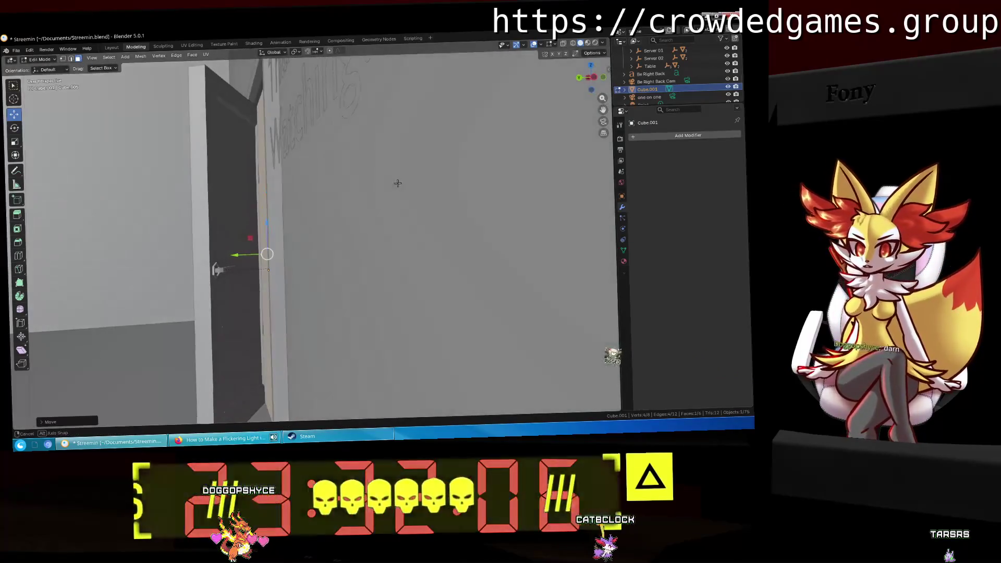
{"action": "key", "text": "g"}
{"action": "key", "text": "y"}
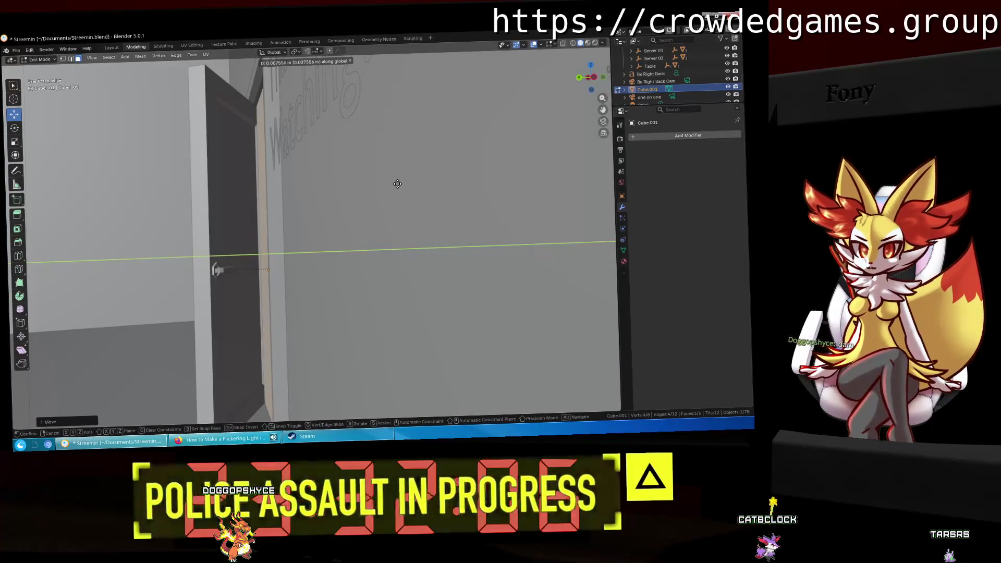
{"action": "key", "text": "Return"}
{"action": "middle_click_drag", "start_coordinate": [395, 183], "coordinate": [361, 185]}
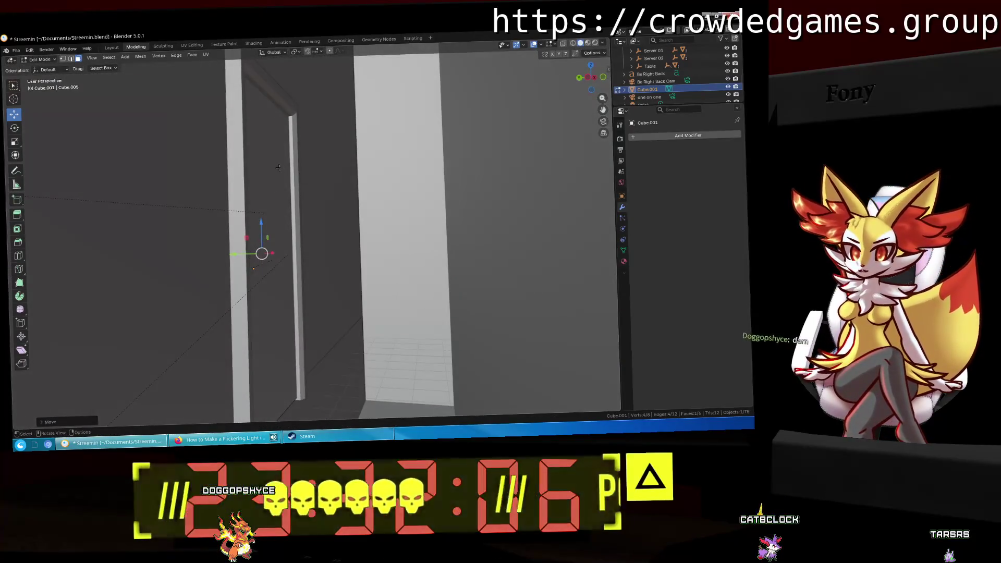
{"action": "middle_click_drag", "start_coordinate": [278, 168], "coordinate": [321, 174]}
{"action": "key", "text": "g"}
{"action": "key", "text": "y"}
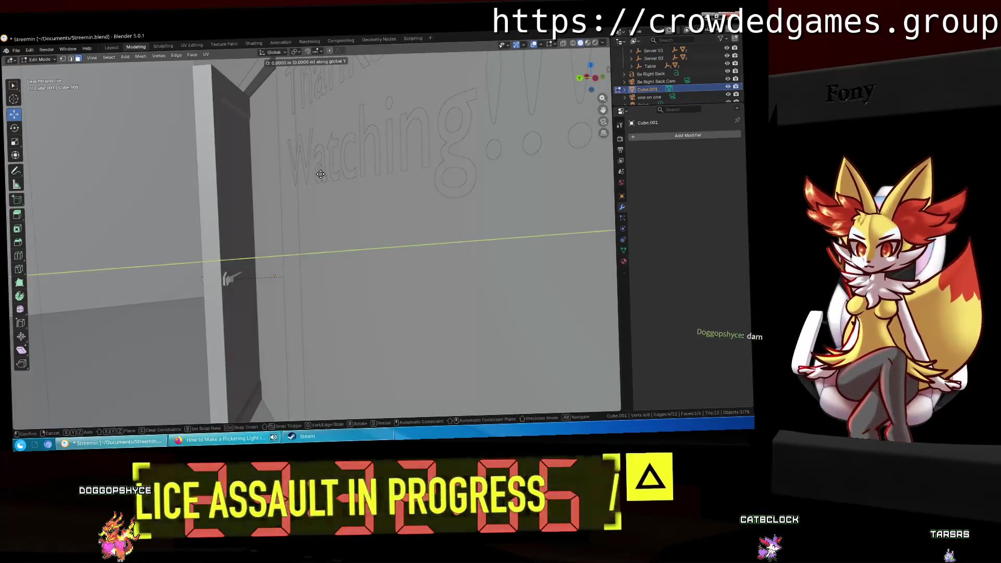
{"action": "key", "text": "Return"}
{"action": "mouse_move", "coordinate": [307, 178]}
{"action": "middle_mouse_down"}
{"action": "mouse_move", "coordinate": [401, 202]}
{"action": "mouse_move", "coordinate": [275, 183]}
{"action": "middle_mouse_up"}
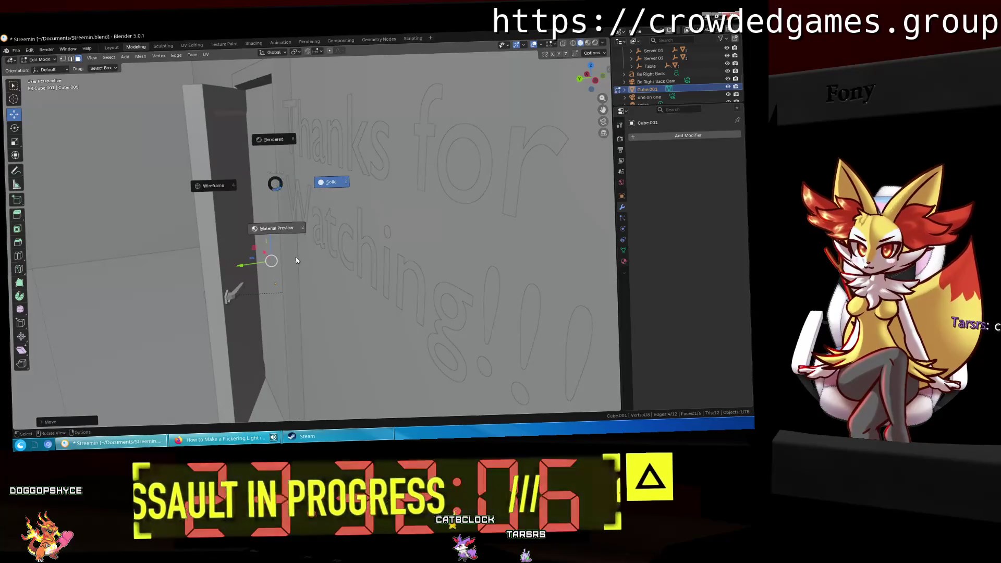
Step: Switch the viewport to Material Preview and expand the Door entry in the Outliner
{"action": "left_click", "coordinate": [276, 223]}
{"action": "mouse_move", "coordinate": [277, 223]}
{"action": "middle_mouse_down"}
{"action": "mouse_move", "coordinate": [366, 246]}
{"action": "mouse_move", "coordinate": [318, 202]}
{"action": "mouse_move", "coordinate": [321, 224]}
{"action": "middle_mouse_up"}
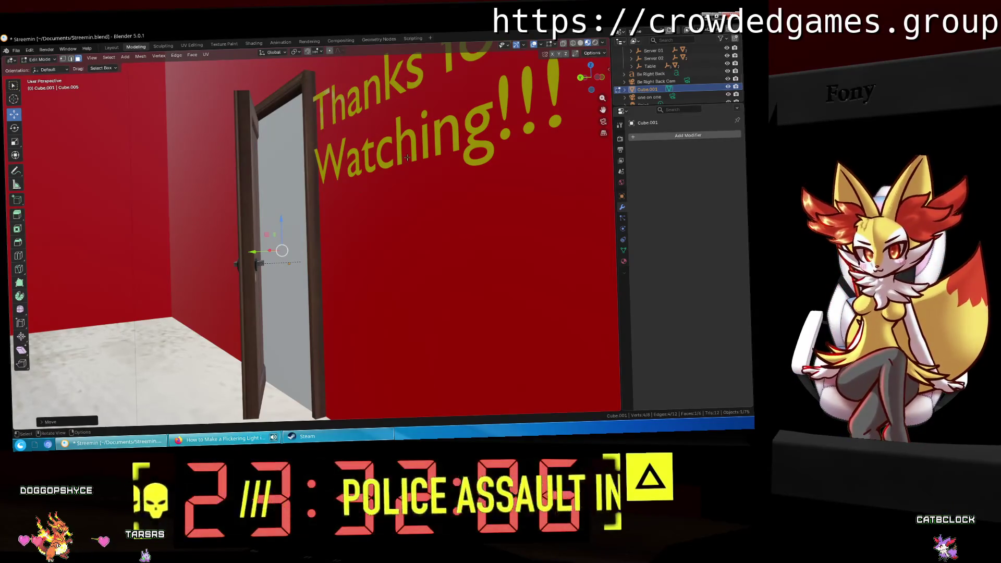
{"action": "mouse_move", "coordinate": [652, 87]}
{"action": "left_mouse_down"}
{"action": "mouse_move", "coordinate": [654, 73]}
{"action": "mouse_move", "coordinate": [659, 88]}
{"action": "left_mouse_up"}
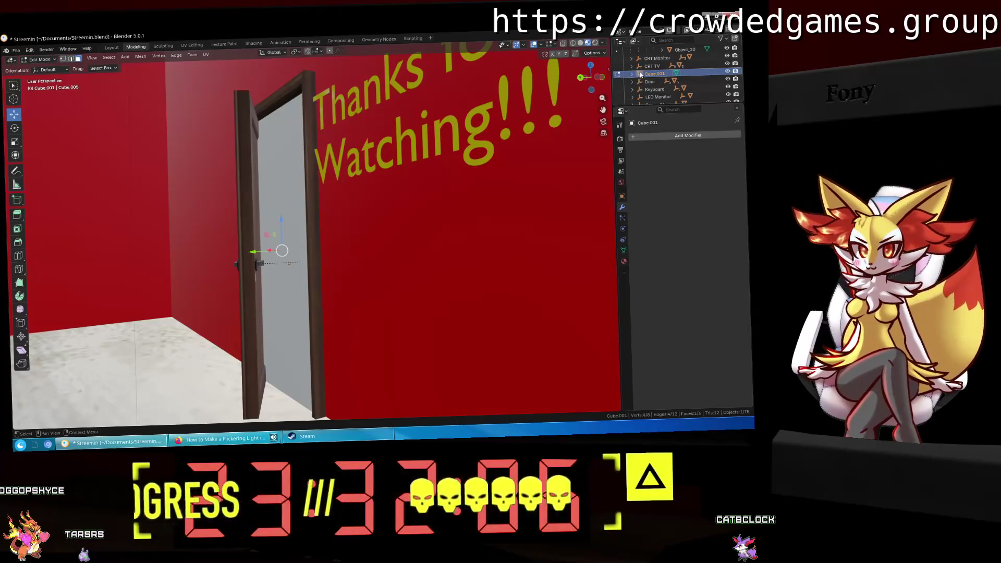
{"action": "left_click", "coordinate": [640, 81]}
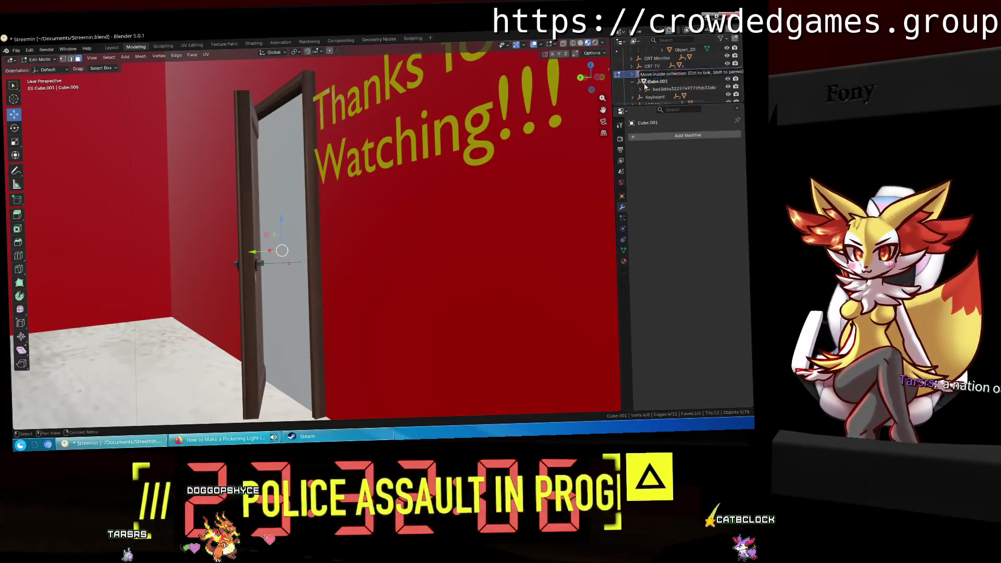
Step: Move Cube.001 under the Door entry in the Outliner and collapse Door's children
{"action": "left_click_drag", "start_coordinate": [640, 80], "coordinate": [643, 75]}
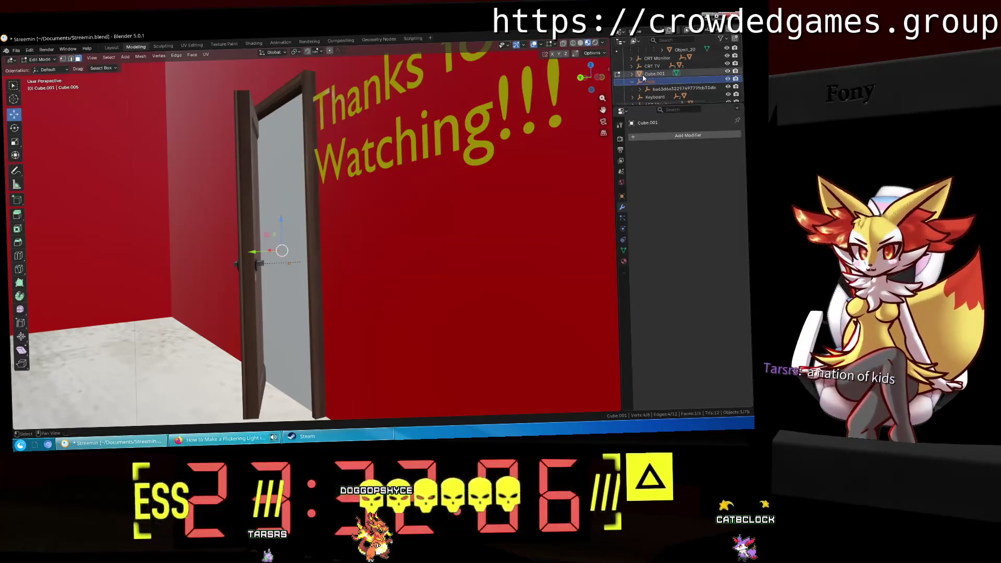
{"action": "right_click", "coordinate": [643, 75]}
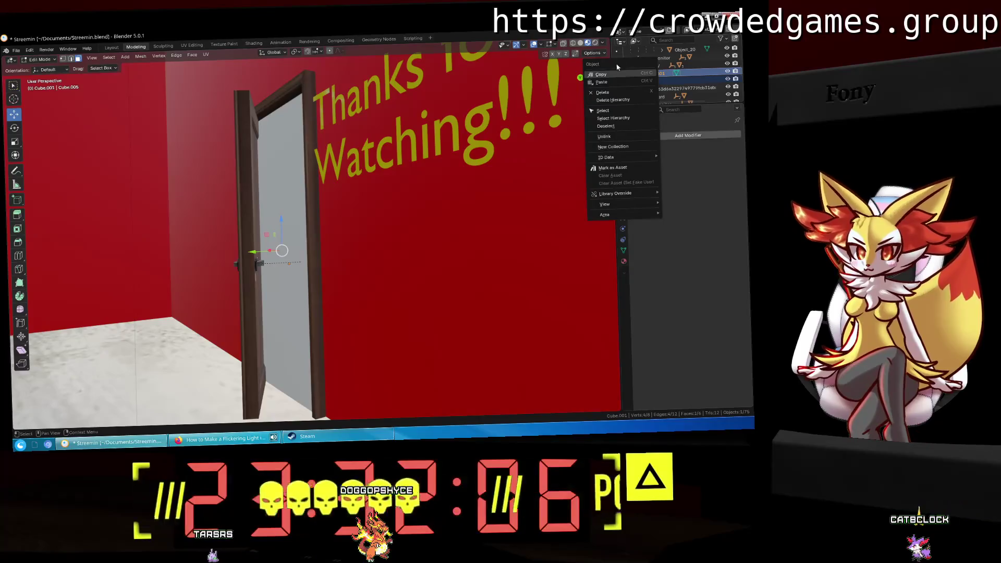
{"action": "key", "text": "Escape"}
{"action": "left_click_drag", "start_coordinate": [649, 82], "coordinate": [661, 81]}
{"action": "left_click", "coordinate": [661, 75]}
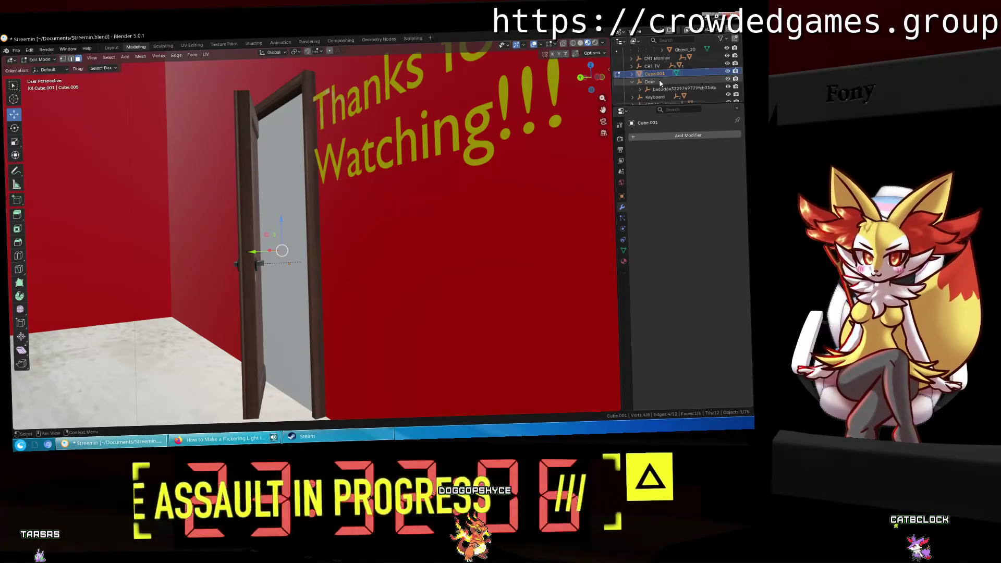
{"action": "left_click", "coordinate": [657, 81]}
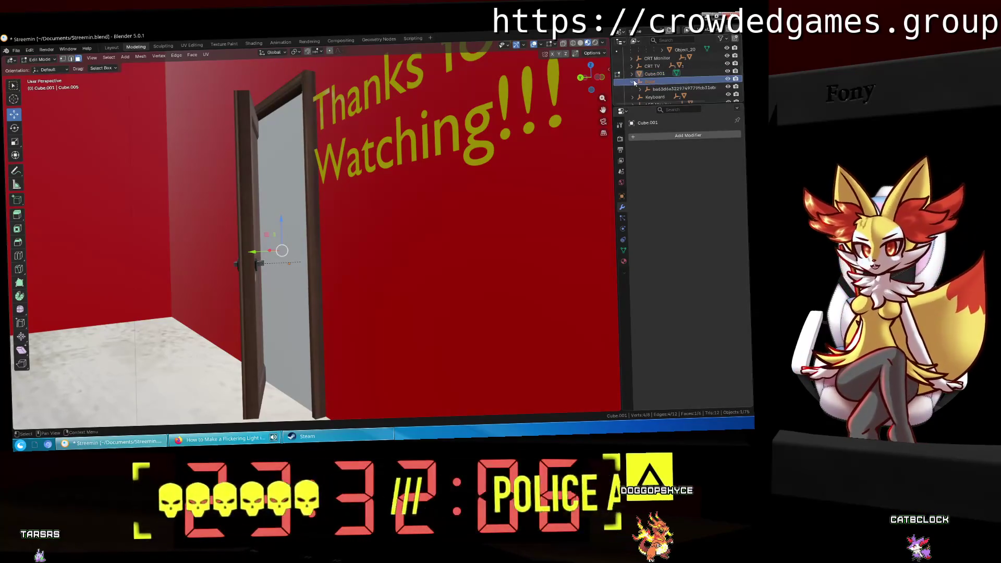
{"action": "left_click", "coordinate": [646, 81]}
Step: Rename Cube.001 to Door_emitter and switch to the Shading workspace
{"action": "left_click_drag", "start_coordinate": [655, 74], "coordinate": [659, 81]}
{"action": "type", "text": "Door"}
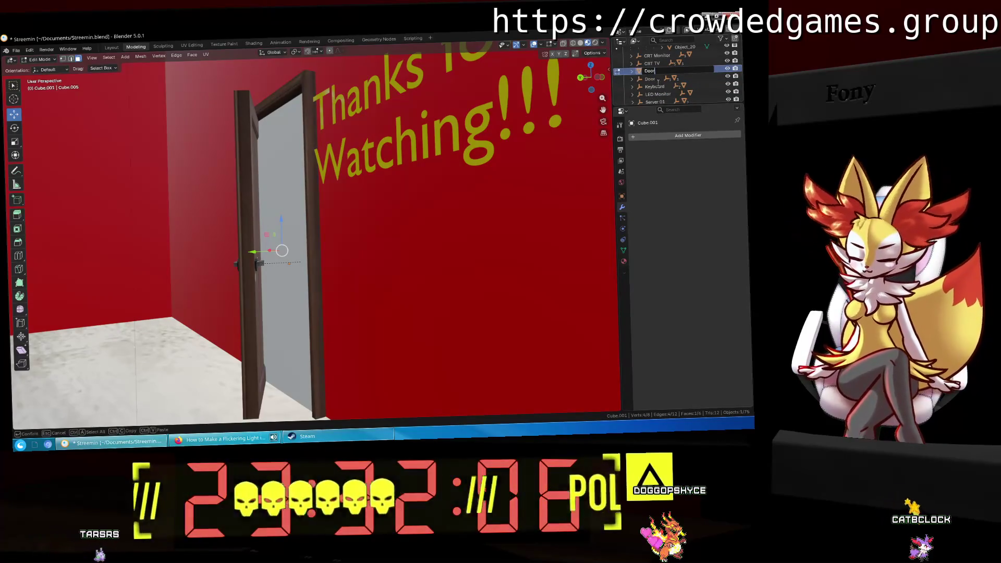
{"action": "type", "text": "_ent"}
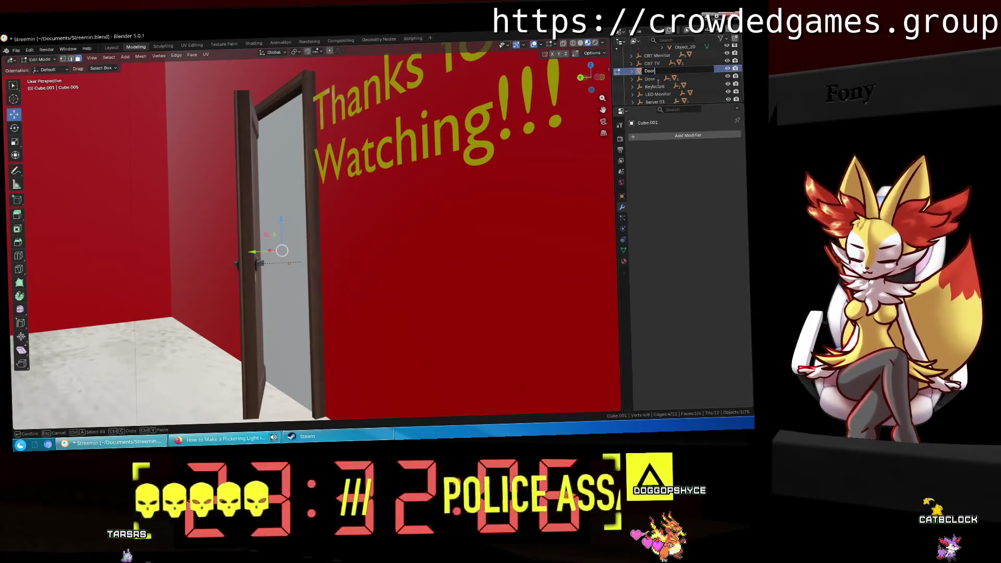
{"action": "type", "text": "tter"}
{"action": "key", "text": "Return"}
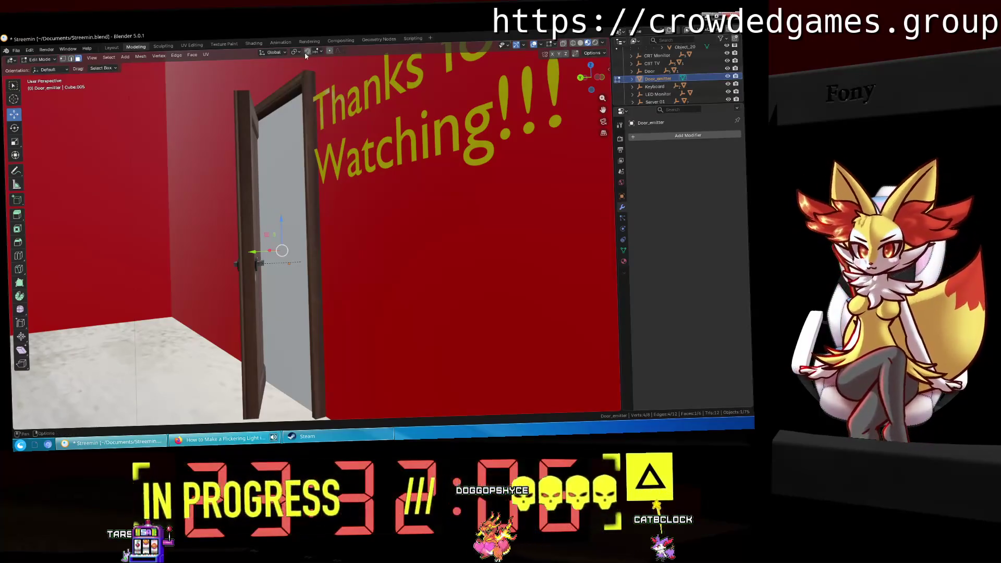
{"action": "scroll", "coordinate": [253, 70], "scroll_direction": "up", "scroll_amount": 2}
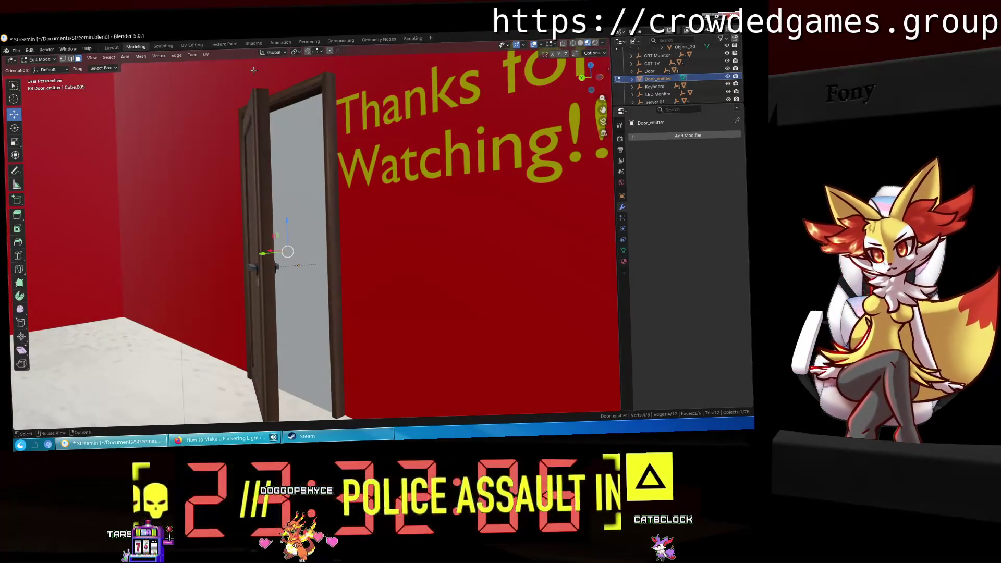
{"action": "left_click", "coordinate": [255, 43]}
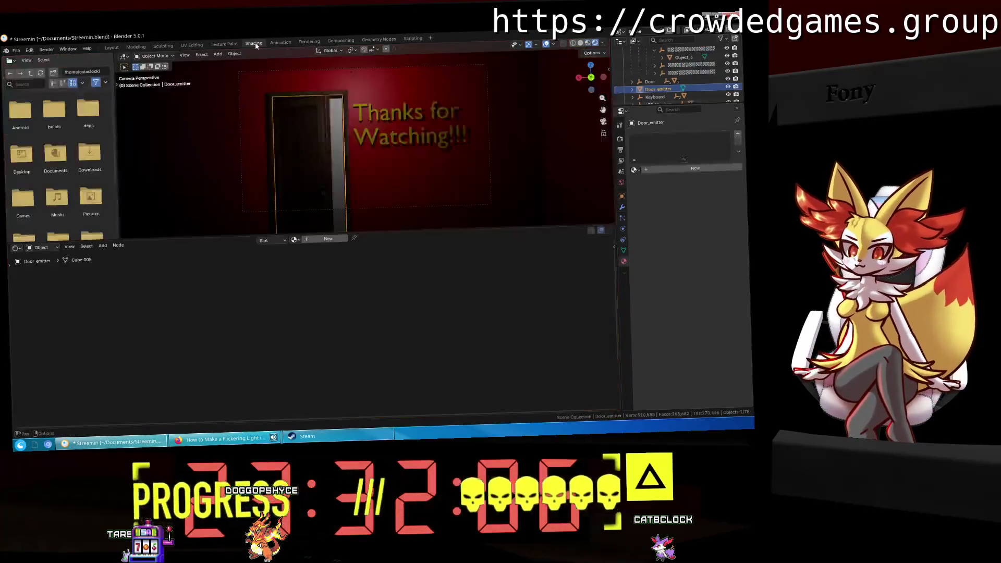
Step: Create a new material for Door_emitter, trying metallic and a purple base colour then undoing
{"action": "middle_click_drag", "start_coordinate": [364, 108], "coordinate": [604, 111]}
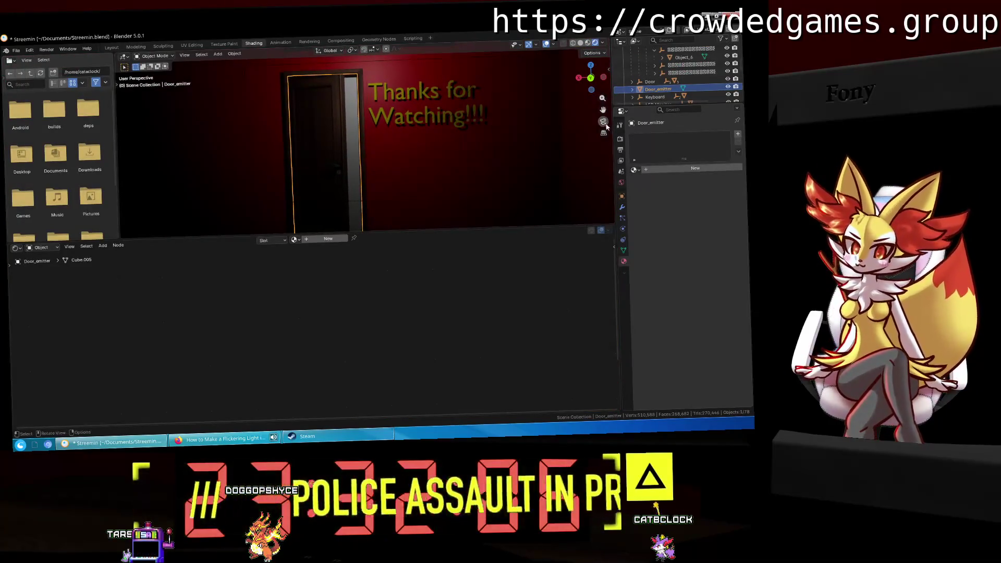
{"action": "left_click", "coordinate": [604, 123]}
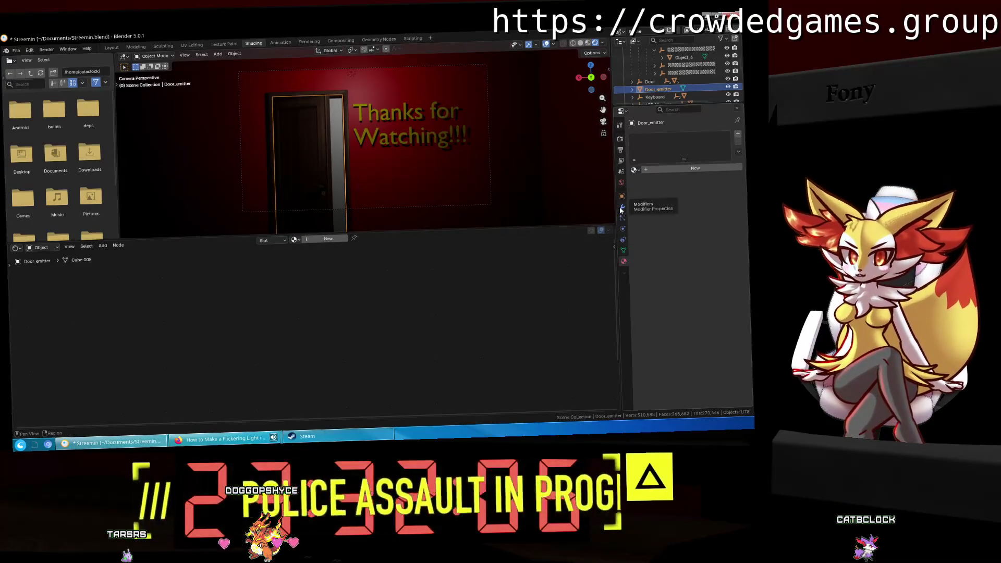
{"action": "left_click", "coordinate": [686, 168]}
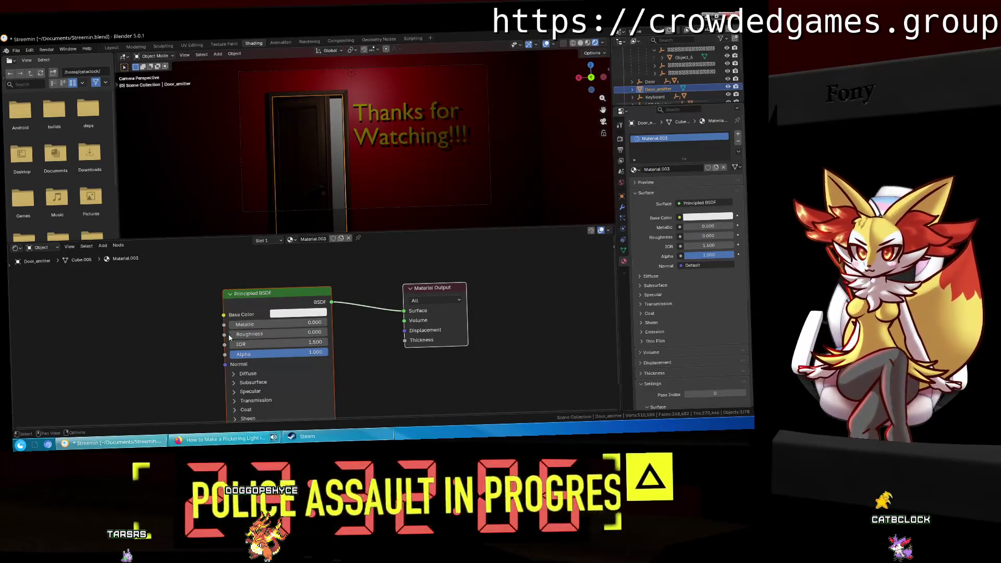
{"action": "left_click_drag", "start_coordinate": [280, 322], "coordinate": [291, 321]}
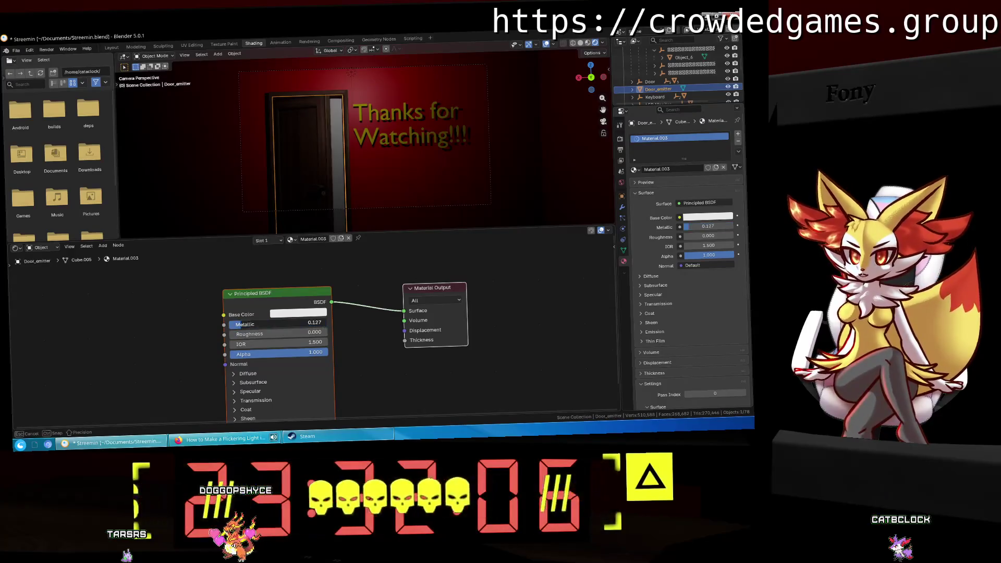
{"action": "left_click", "coordinate": [289, 313]}
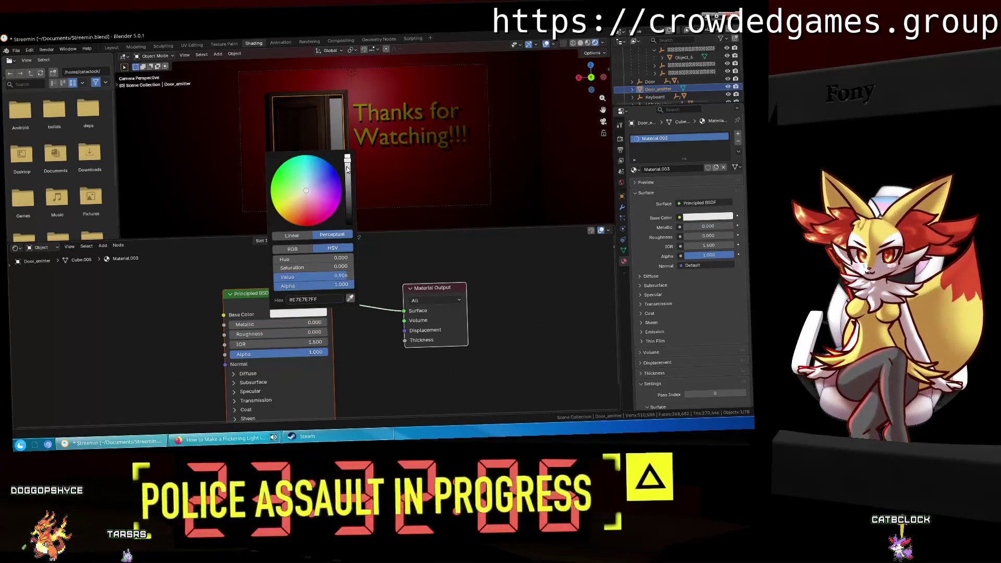
{"action": "left_click", "coordinate": [307, 217]}
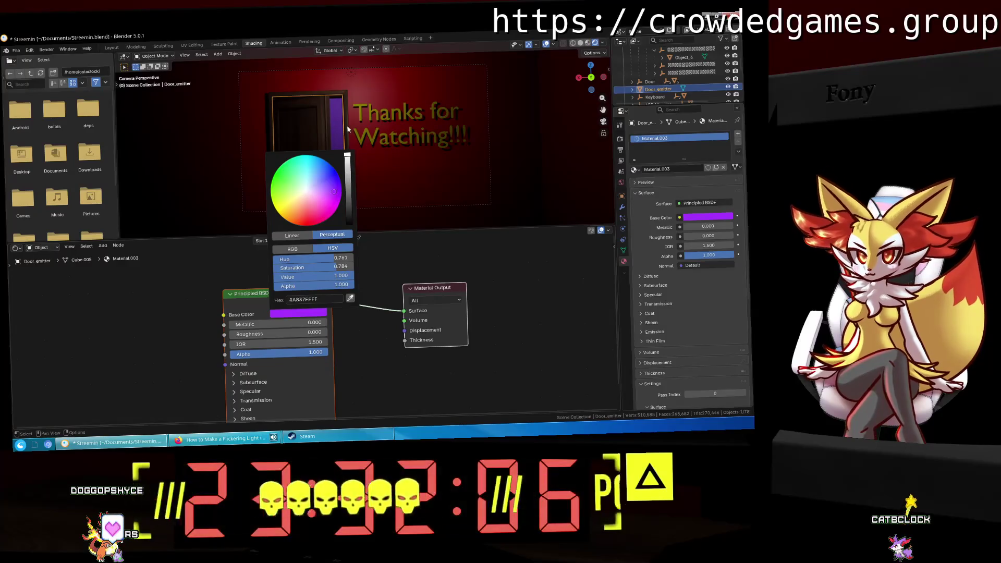
{"action": "key", "text": "ctrl+z"}
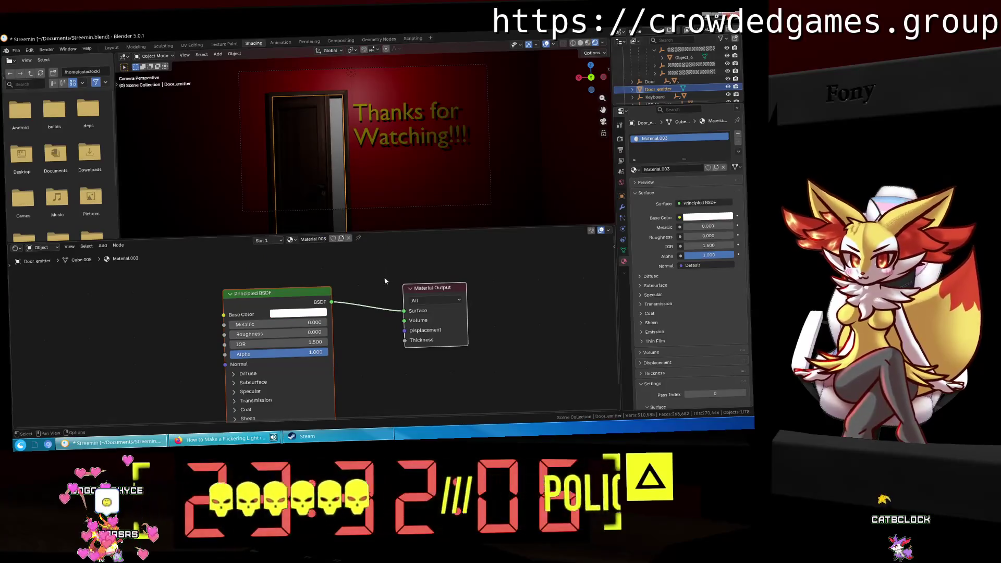
{"action": "scroll", "coordinate": [345, 301], "scroll_direction": "down", "scroll_amount": 1, "text": "shift"}
Step: Link the Principled BSDF output to the Material Output's Volume socket as well as Surface
{"action": "left_click_drag", "start_coordinate": [331, 295], "coordinate": [405, 311]}
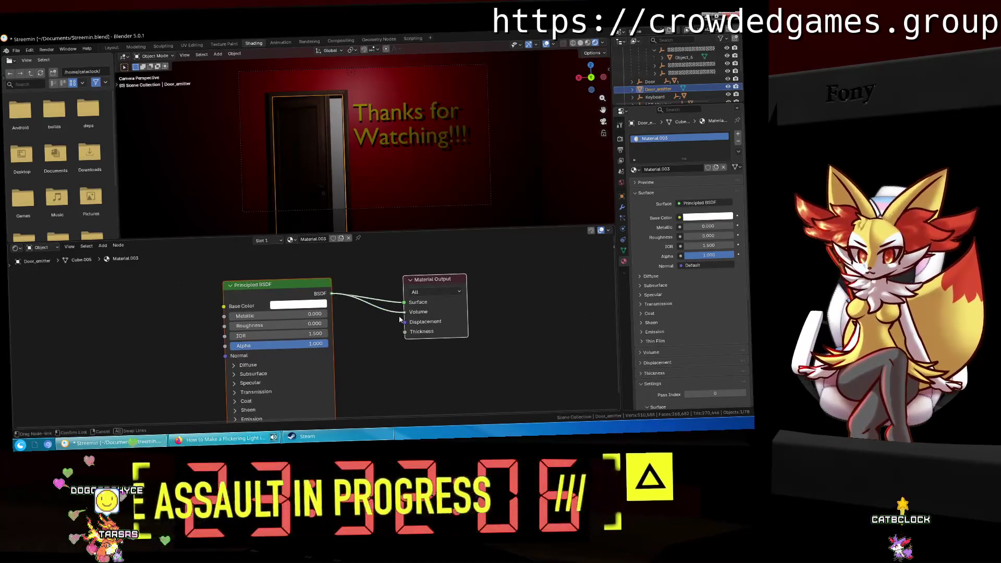
{"action": "mouse_move", "coordinate": [407, 141]}
{"action": "middle_mouse_down"}
{"action": "mouse_move", "coordinate": [408, 151]}
{"action": "mouse_move", "coordinate": [284, 180]}
{"action": "middle_mouse_up"}
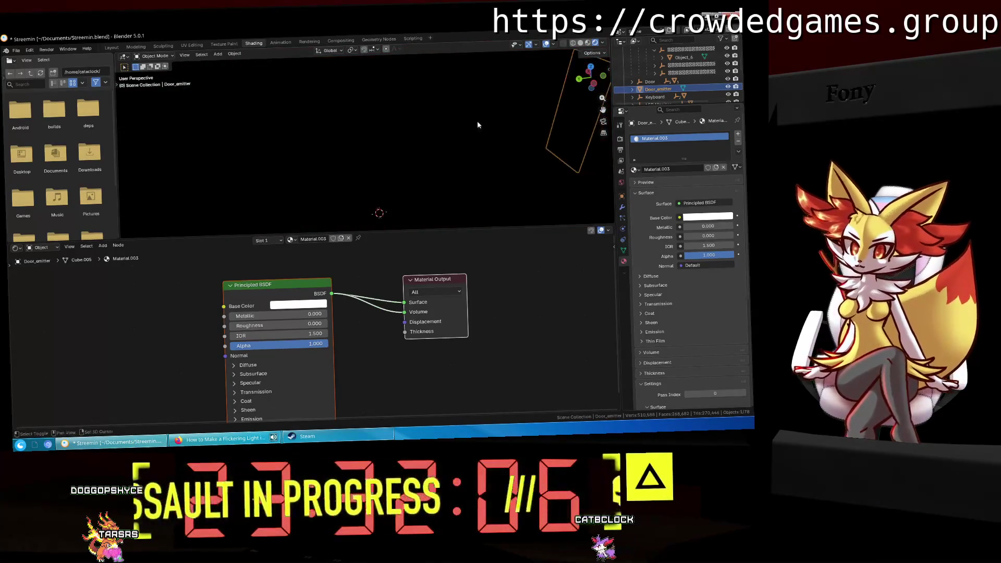
{"action": "mouse_move", "coordinate": [373, 144]}
{"action": "middle_mouse_down"}
{"action": "mouse_move", "coordinate": [466, 116]}
{"action": "mouse_move", "coordinate": [457, 122]}
{"action": "middle_mouse_up"}
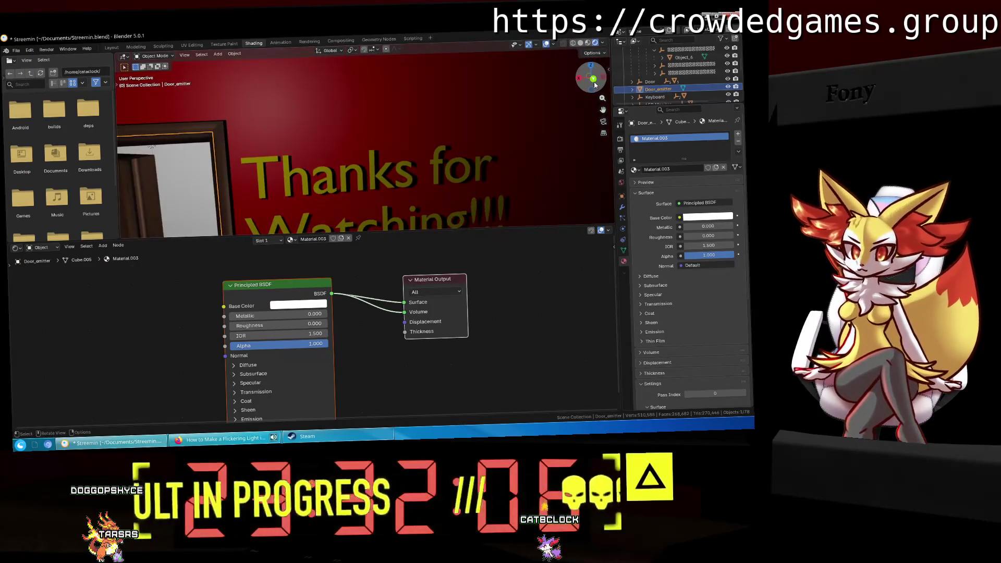
{"action": "key", "text": "KP_0"}
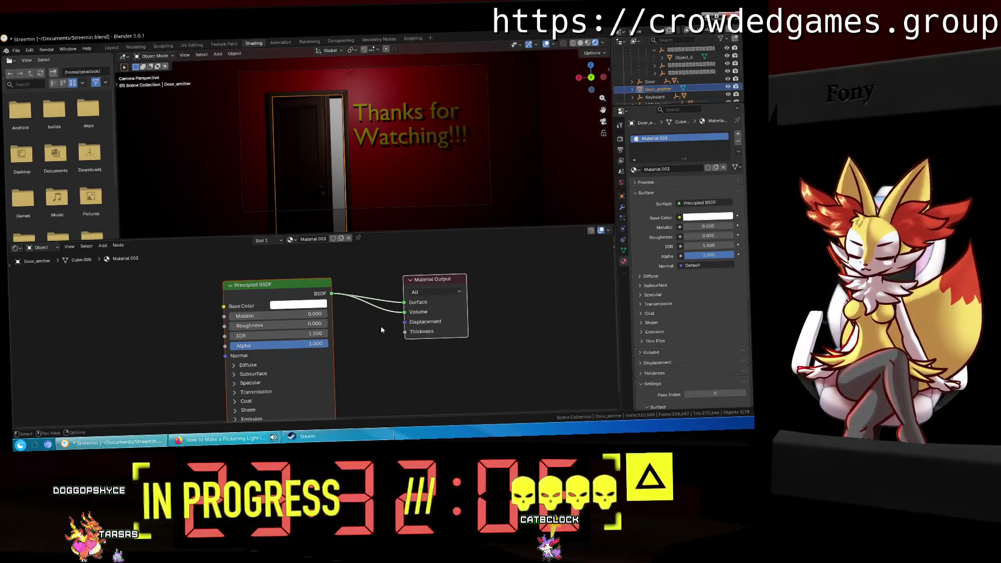
{"action": "middle_click_drag", "start_coordinate": [346, 372], "coordinate": [356, 306]}
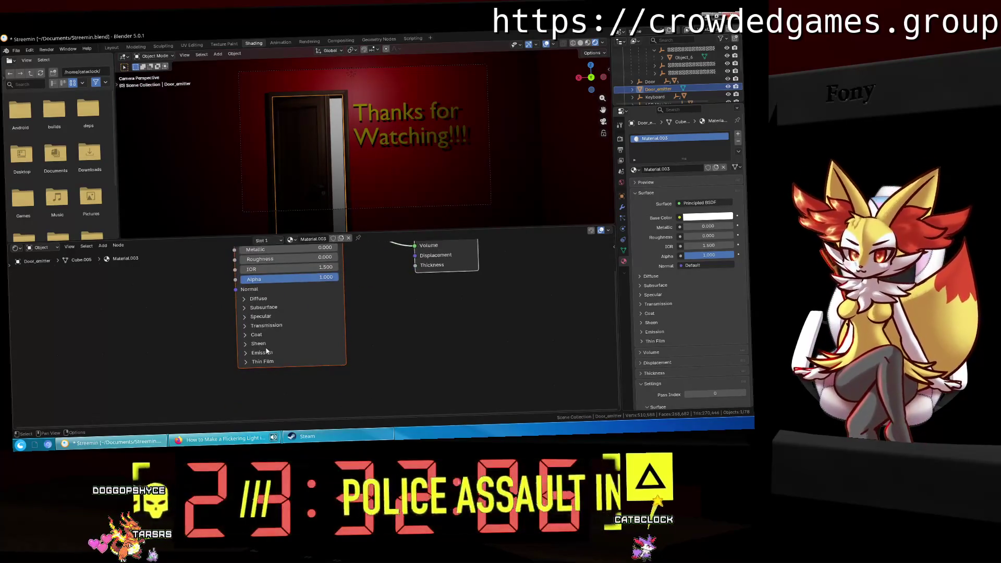
Step: Set the emitter material's emission strength to 10 and save the file
{"action": "left_click", "coordinate": [262, 351]}
{"action": "left_click", "coordinate": [312, 363]}
{"action": "left_click", "coordinate": [262, 386]}
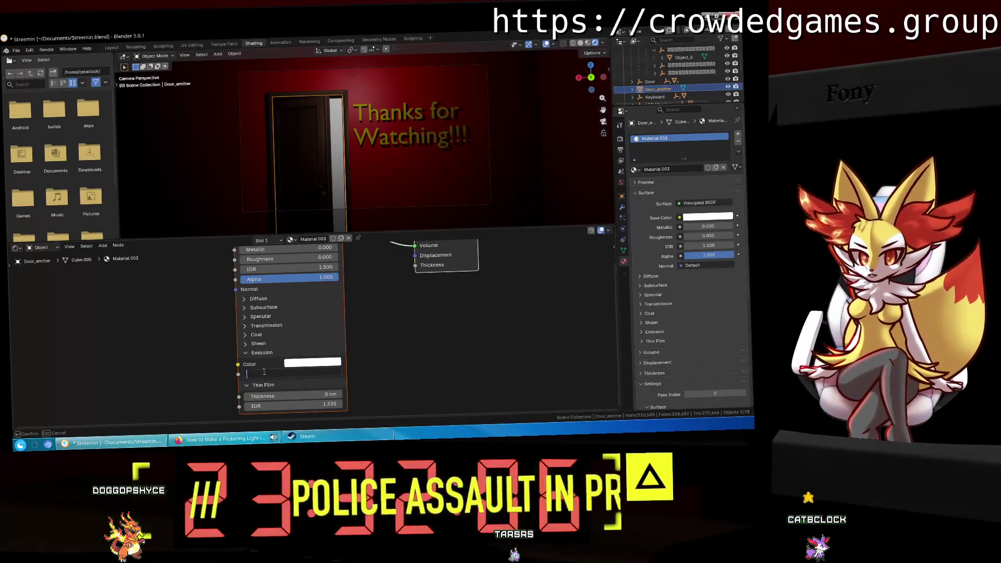
{"action": "type", "text": "10"}
{"action": "key", "text": "Return"}
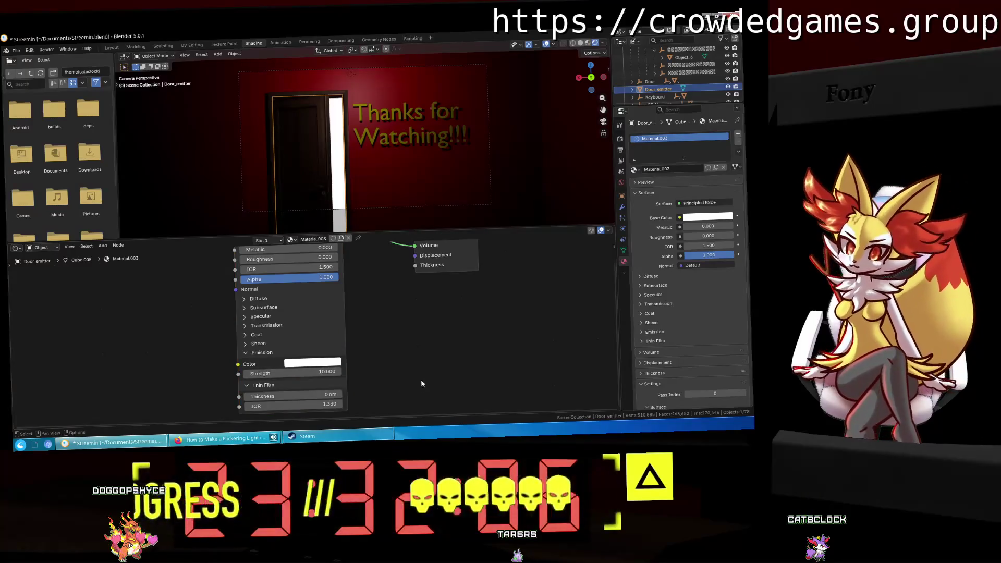
{"action": "left_click", "coordinate": [245, 352]}
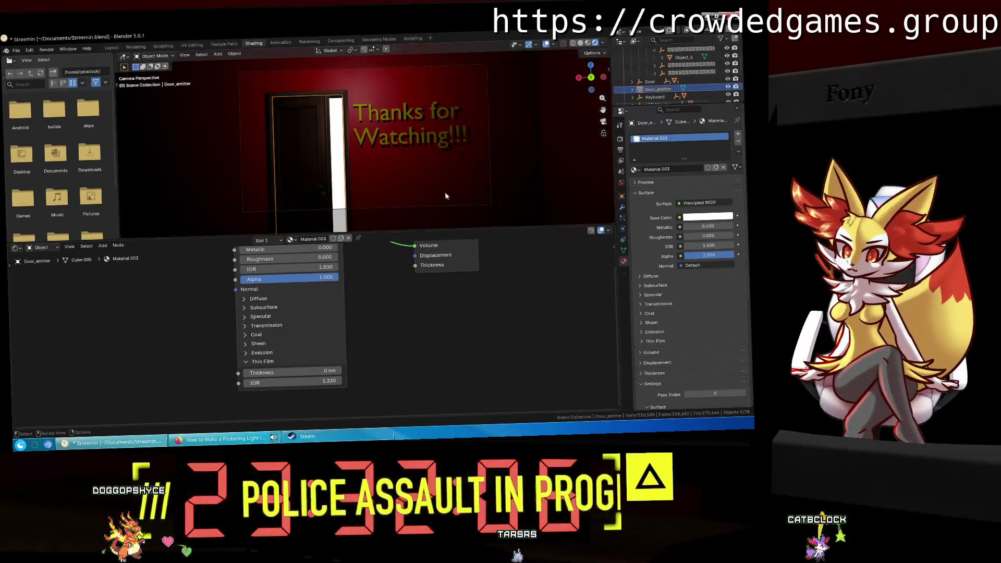
{"action": "mouse_move", "coordinate": [424, 182]}
{"action": "middle_mouse_down"}
{"action": "mouse_move", "coordinate": [433, 210]}
{"action": "mouse_move", "coordinate": [473, 53]}
{"action": "mouse_move", "coordinate": [318, 105]}
{"action": "middle_mouse_up"}
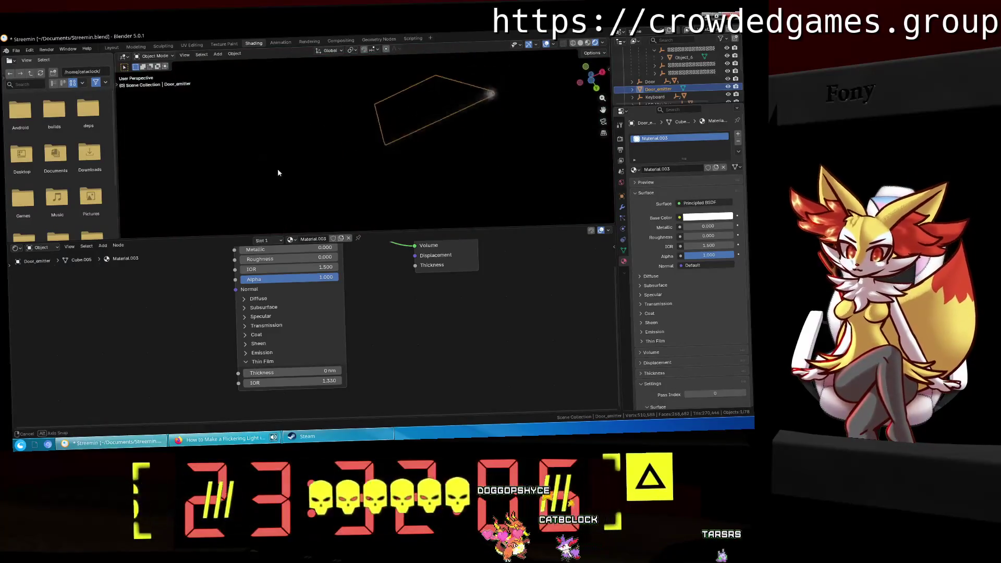
{"action": "mouse_move", "coordinate": [317, 104]}
{"action": "middle_mouse_down"}
{"action": "mouse_move", "coordinate": [238, 107]}
{"action": "mouse_move", "coordinate": [377, 111]}
{"action": "middle_mouse_up"}
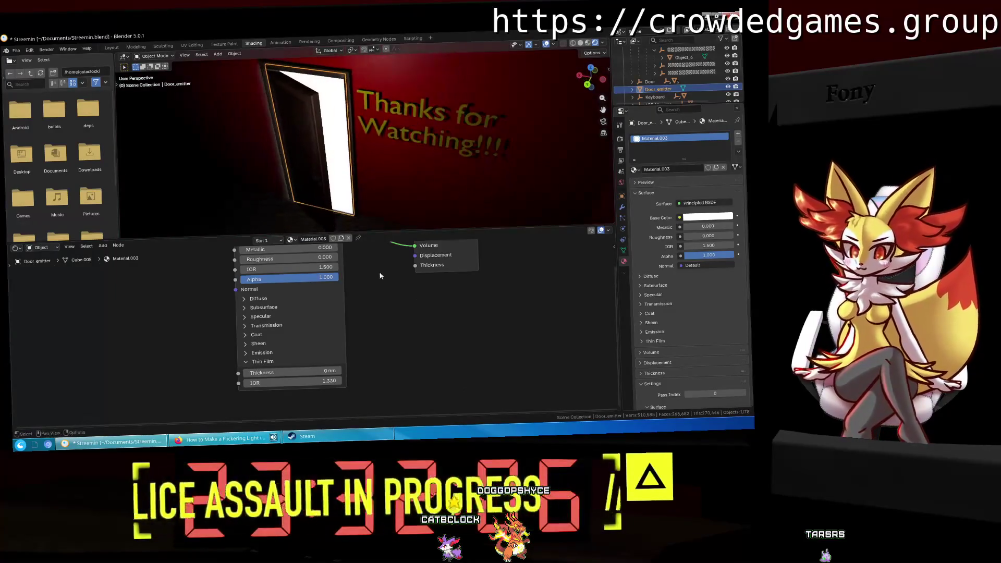
{"action": "left_click_drag", "start_coordinate": [383, 231], "coordinate": [383, 281]}
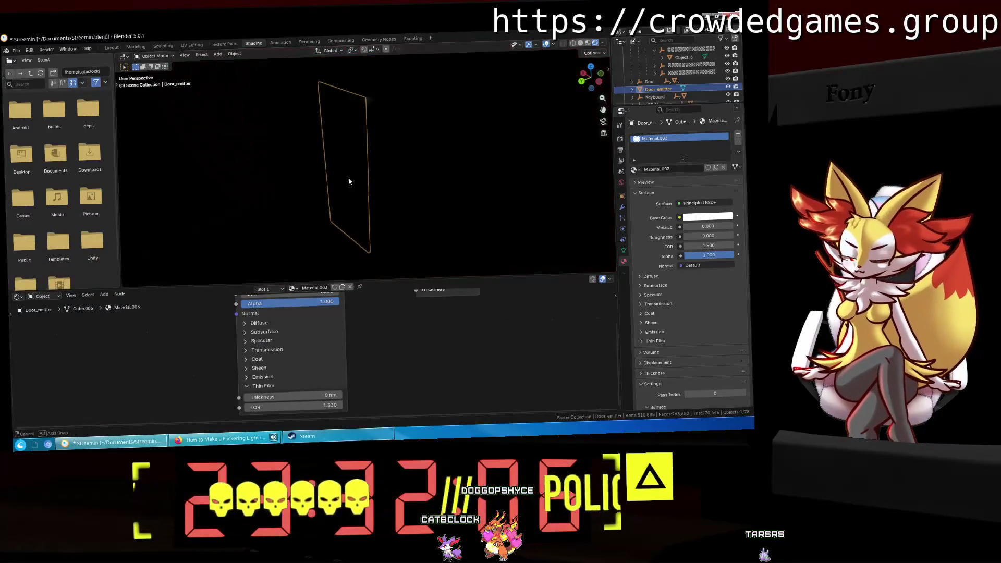
{"action": "key", "text": "ctrl+s"}
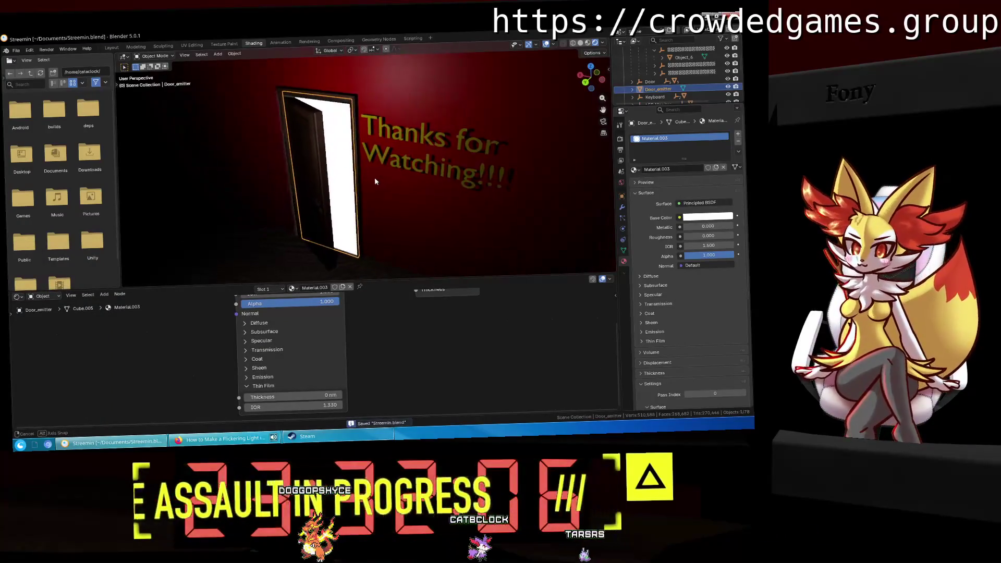
Step: From the camera view, select the wooden door and start rotating it about the Z axis
{"action": "mouse_move", "coordinate": [376, 178]}
{"action": "middle_mouse_down"}
{"action": "mouse_move", "coordinate": [414, 184]}
{"action": "mouse_move", "coordinate": [419, 160]}
{"action": "middle_mouse_up"}
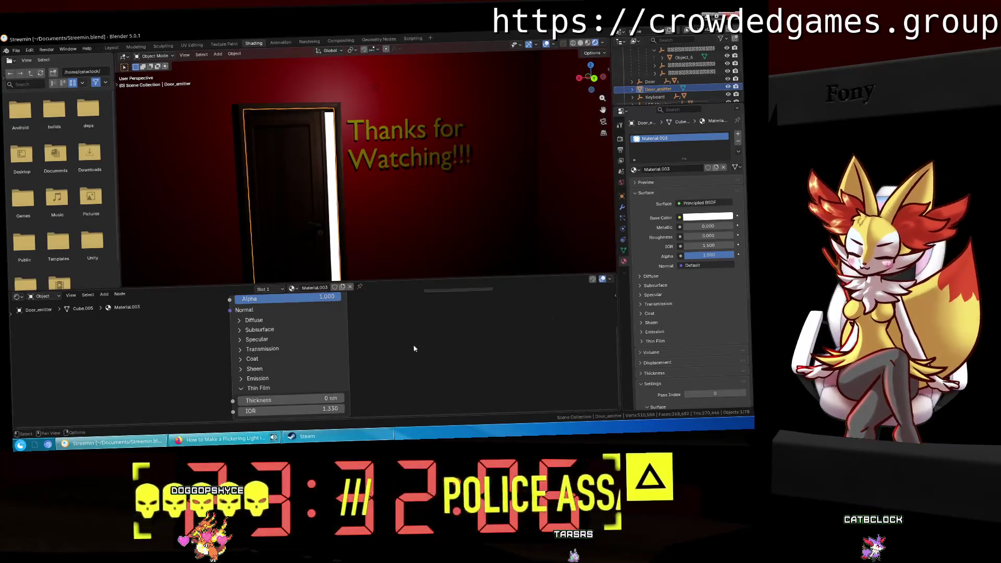
{"action": "scroll", "coordinate": [374, 372], "scroll_direction": "down", "scroll_amount": 3}
{"action": "left_click", "coordinate": [296, 373]}
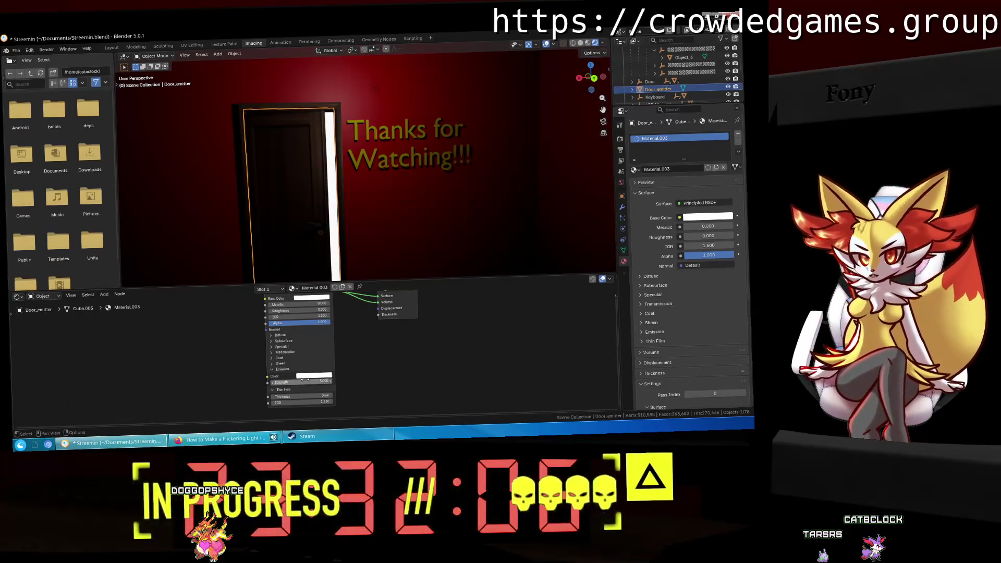
{"action": "middle_click_drag", "start_coordinate": [313, 178], "coordinate": [338, 185]}
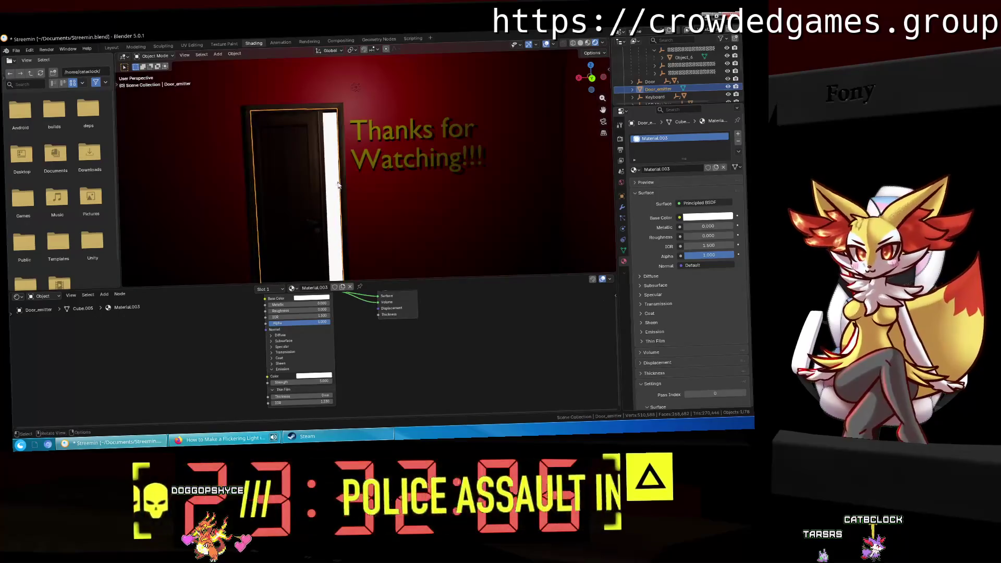
{"action": "left_click", "coordinate": [603, 122]}
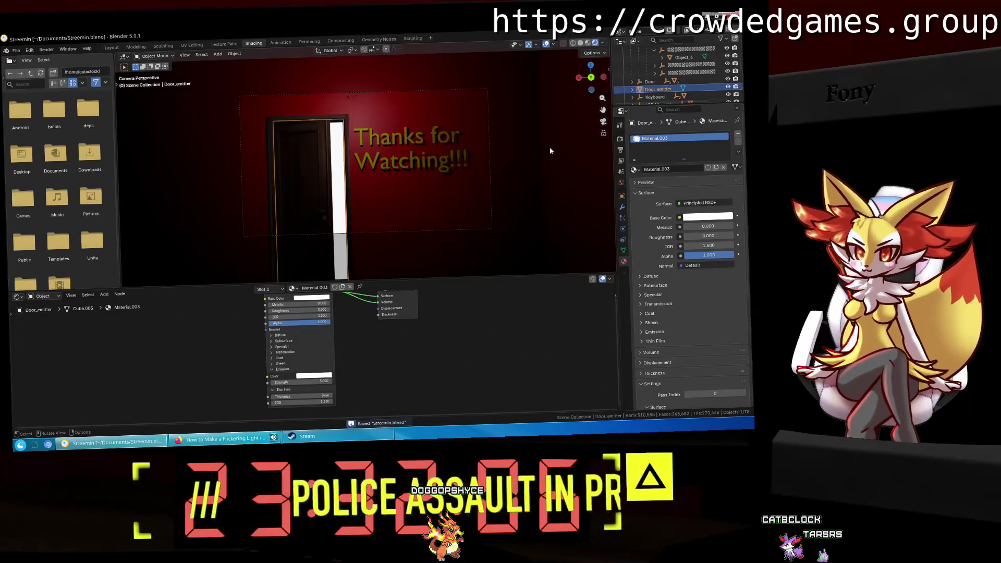
{"action": "left_click", "coordinate": [299, 166]}
{"action": "key", "text": "r"}
{"action": "key", "text": "z"}
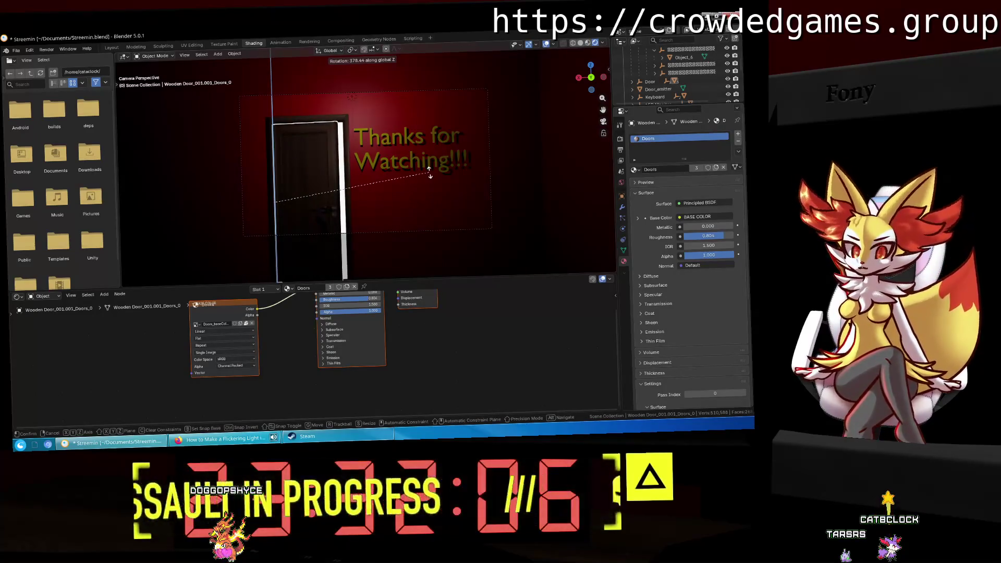
Step: Confirm then undo the door rotation, frame all nodes and select the Door_emitter object
{"action": "left_click", "coordinate": [429, 175]}
{"action": "key", "text": "ctrl+z"}
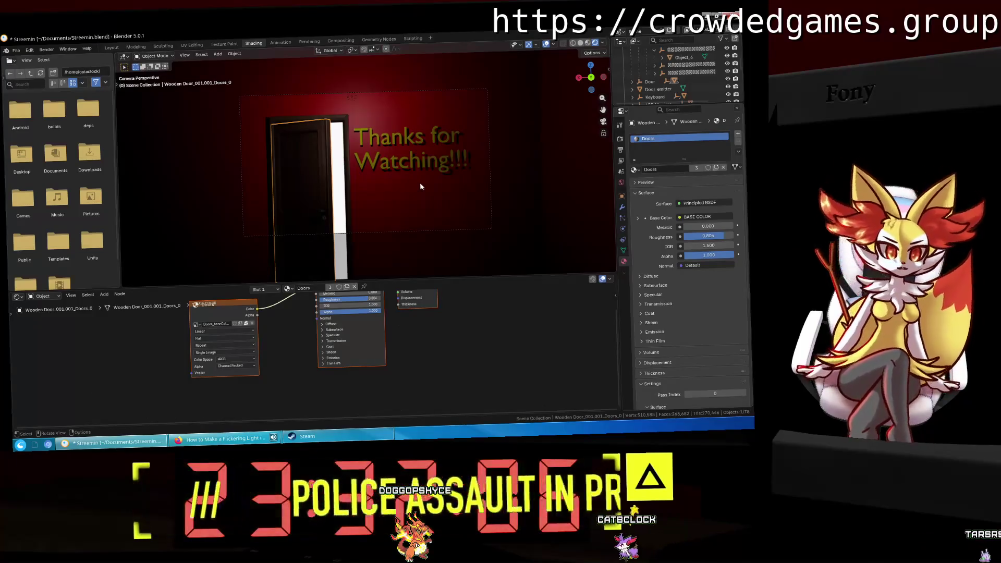
{"action": "middle_click_drag", "start_coordinate": [420, 190], "coordinate": [413, 192]}
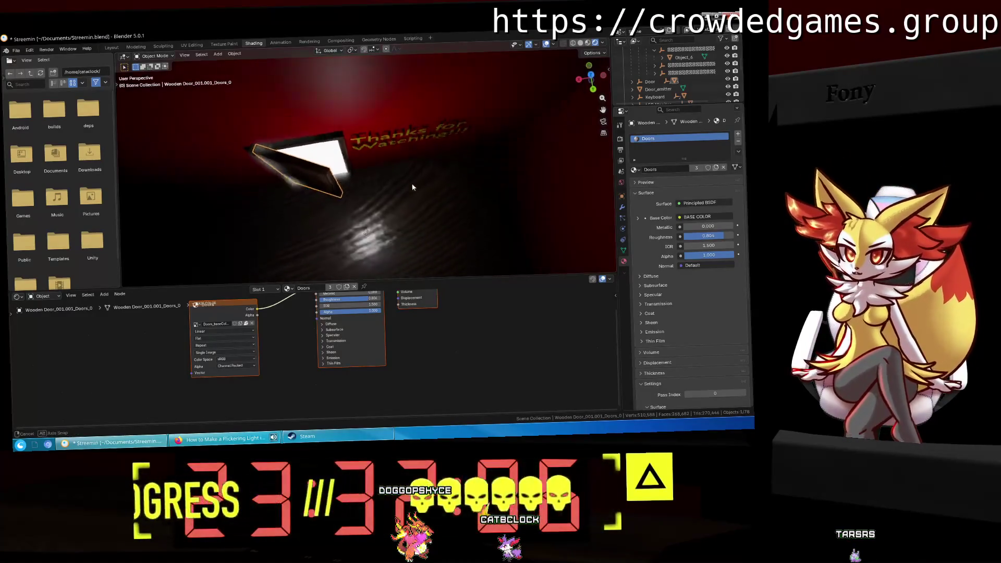
{"action": "key", "text": "Home"}
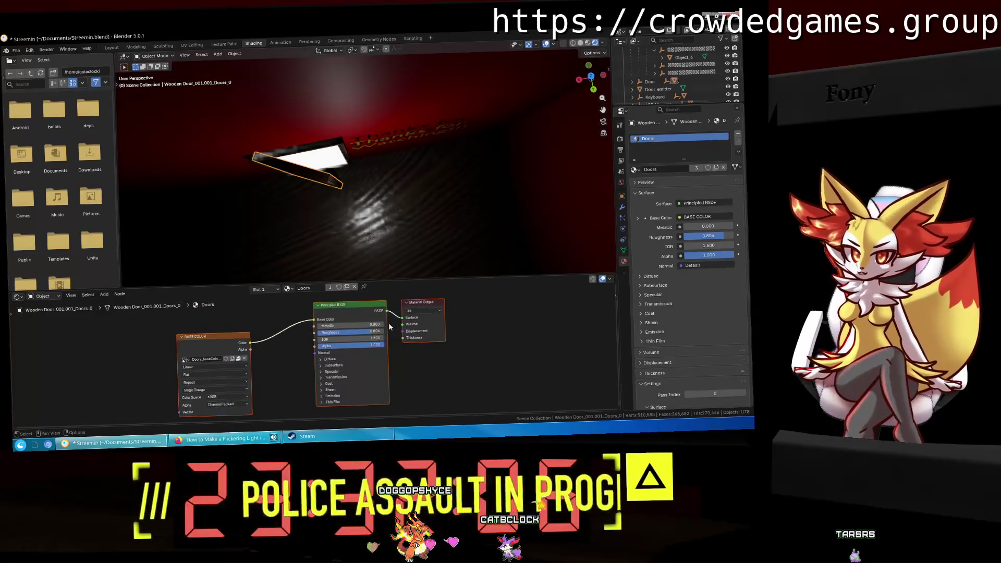
{"action": "left_click", "coordinate": [331, 160]}
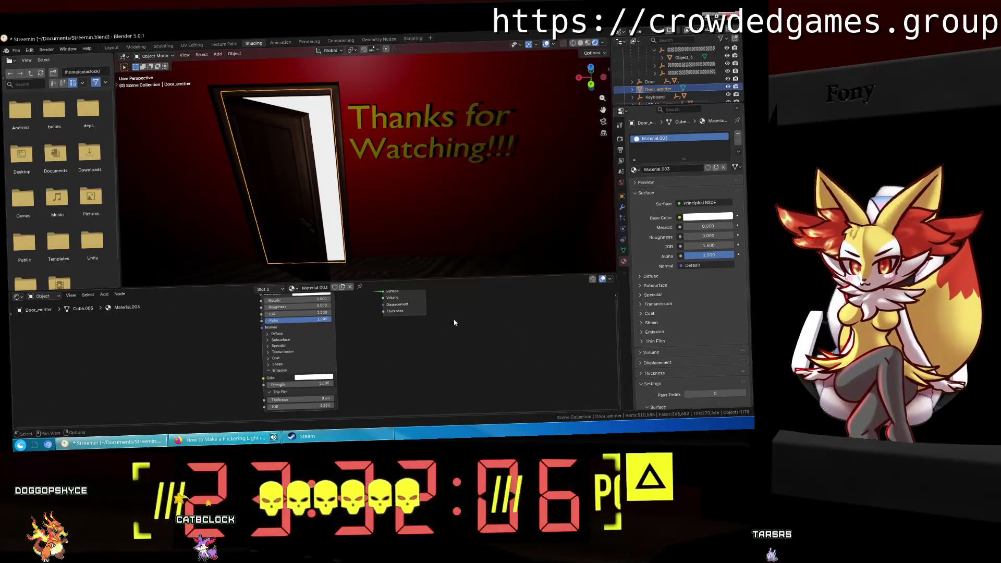
Step: Expand the Diffuse and Subsurface settings on the node and return to camera view
{"action": "middle_click_drag", "start_coordinate": [454, 322], "coordinate": [468, 361]}
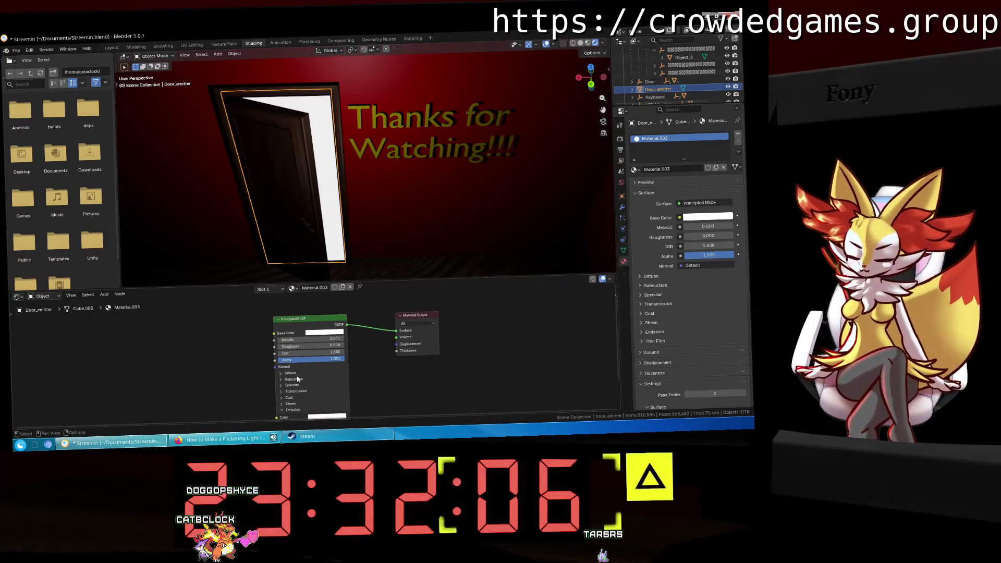
{"action": "left_click", "coordinate": [297, 379]}
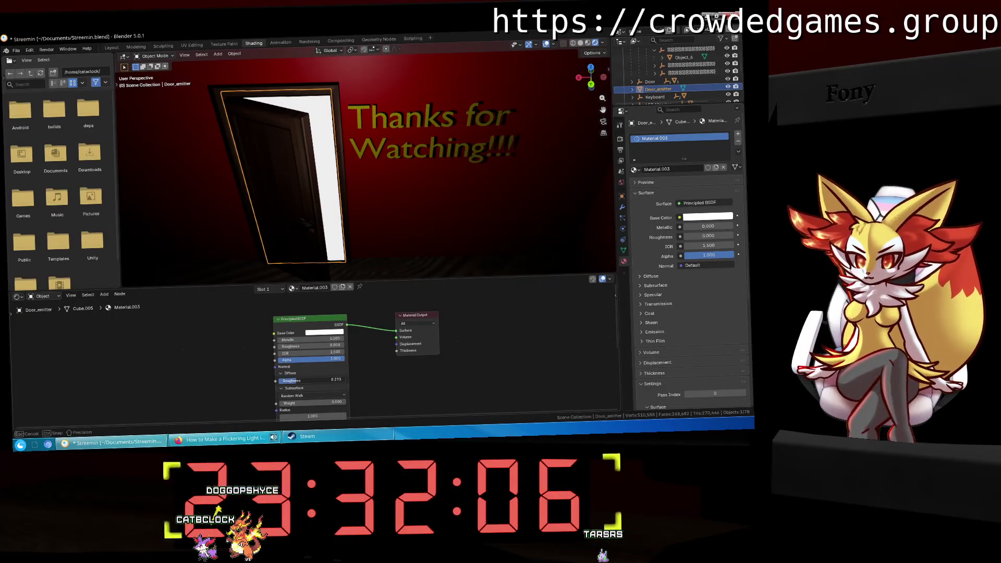
{"action": "mouse_move", "coordinate": [297, 184]}
{"action": "middle_mouse_down"}
{"action": "mouse_move", "coordinate": [255, 179]}
{"action": "mouse_move", "coordinate": [340, 164]}
{"action": "middle_mouse_up"}
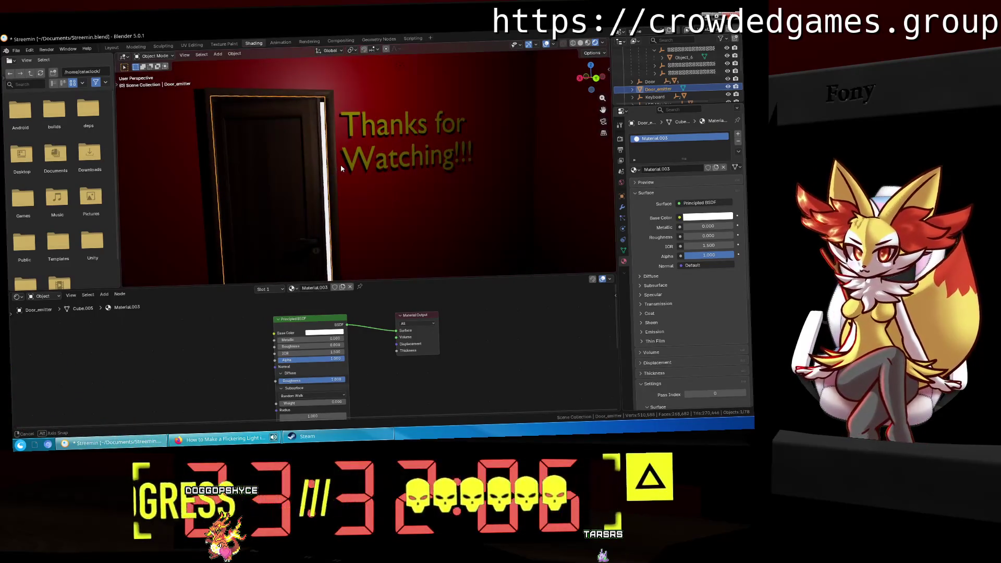
{"action": "left_click", "coordinate": [604, 121]}
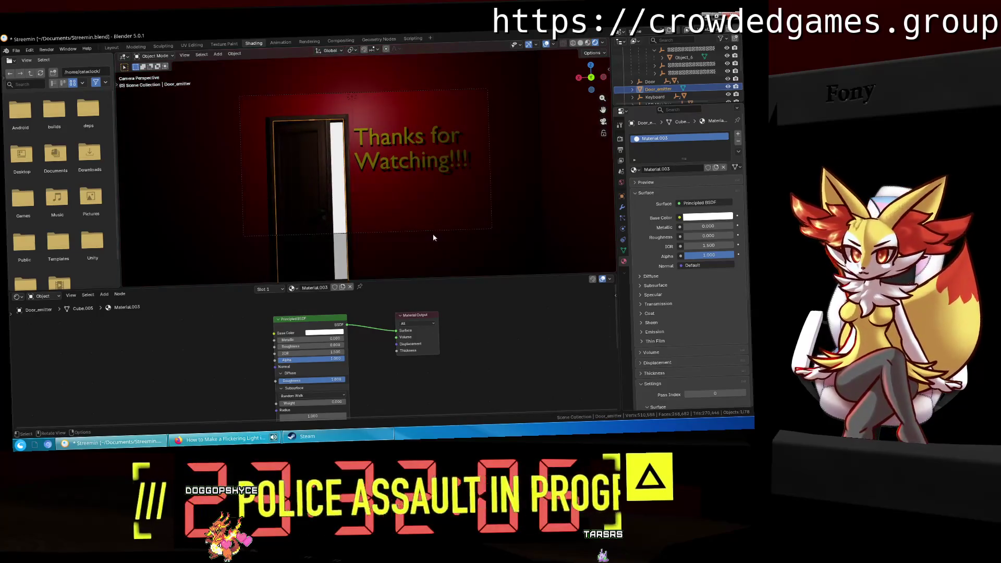
Step: Rotate the selection once, then select the wooden door and begin its Z-axis swing
{"action": "key", "text": "r"}
{"action": "left_click", "coordinate": [303, 179]}
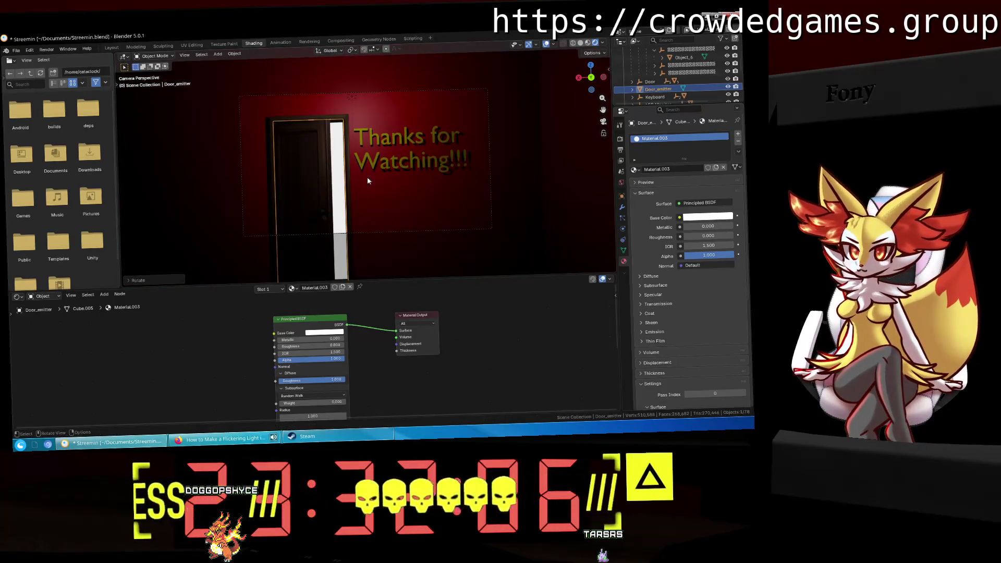
{"action": "left_click", "coordinate": [321, 166]}
{"action": "key", "text": "r"}
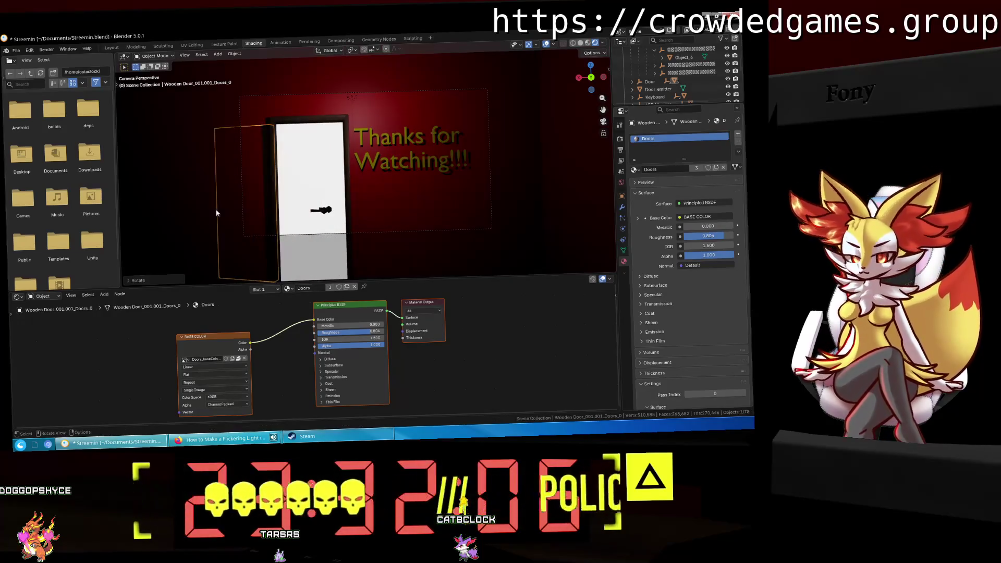
Step: Cancel the door swing, select Door_emitter and drag its diffuse roughness to 0
{"action": "right_click", "coordinate": [217, 212]}
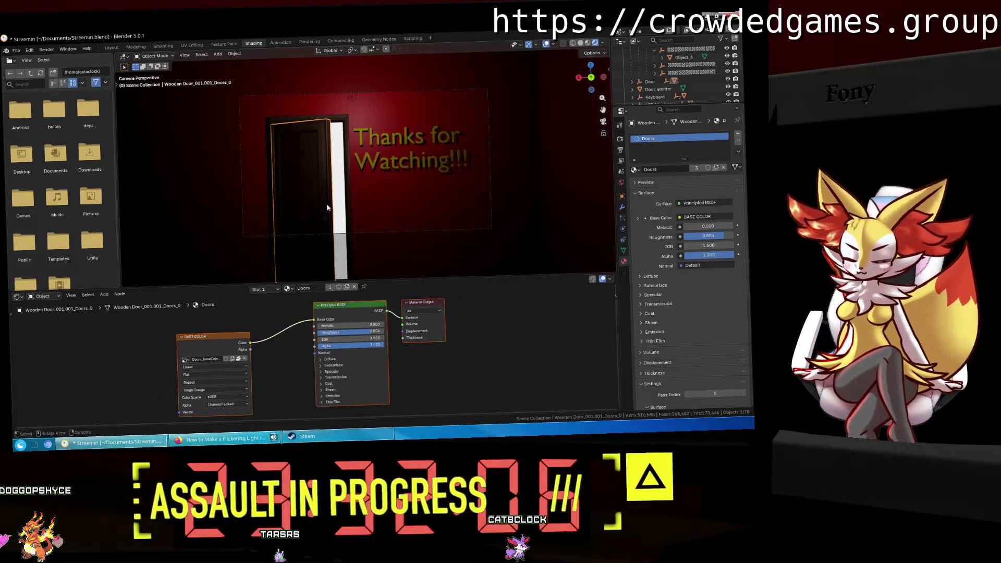
{"action": "left_click", "coordinate": [327, 207]}
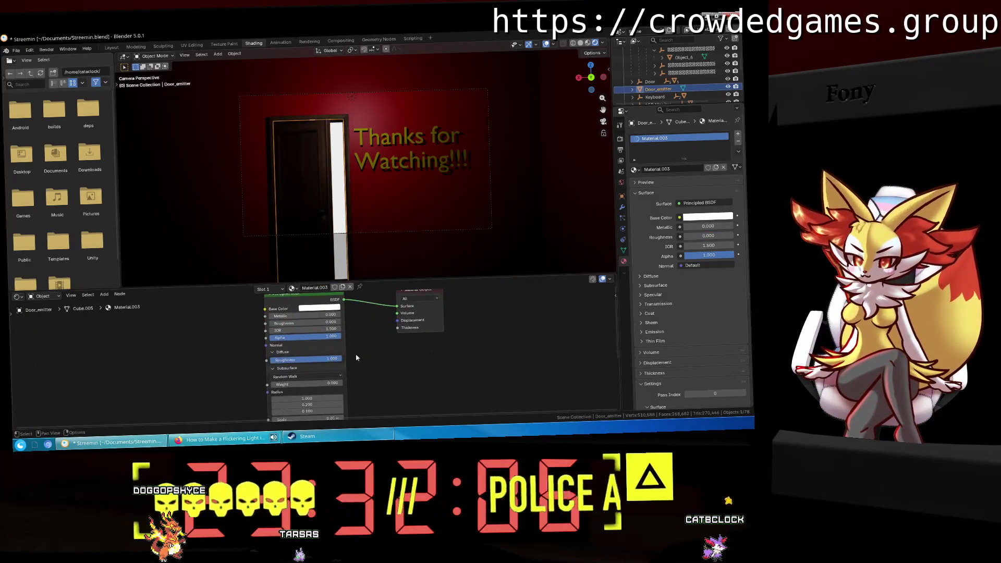
{"action": "scroll", "coordinate": [356, 357], "scroll_direction": "up", "scroll_amount": 1}
{"action": "mouse_move", "coordinate": [332, 359]}
{"action": "left_mouse_down"}
{"action": "mouse_move", "coordinate": [266, 361]}
{"action": "mouse_move", "coordinate": [344, 362]}
{"action": "mouse_move", "coordinate": [267, 363]}
{"action": "left_mouse_up"}
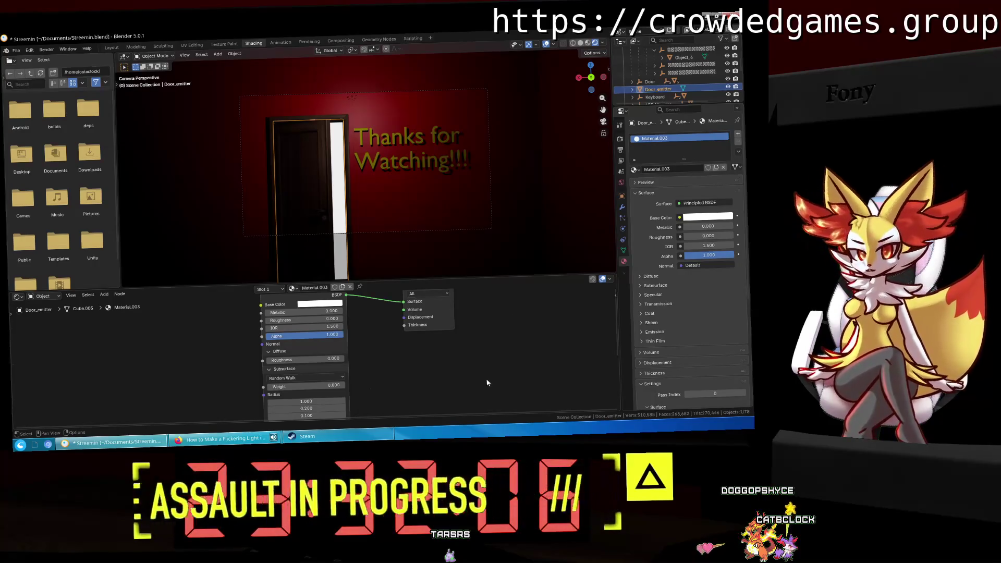
{"action": "left_click", "coordinate": [311, 366]}
Step: Nudge Subsurface Weight, collapse the Diffuse/Subsurface panels and shift the Principled BSDF node left
{"action": "middle_click_drag", "start_coordinate": [313, 368], "coordinate": [322, 309]}
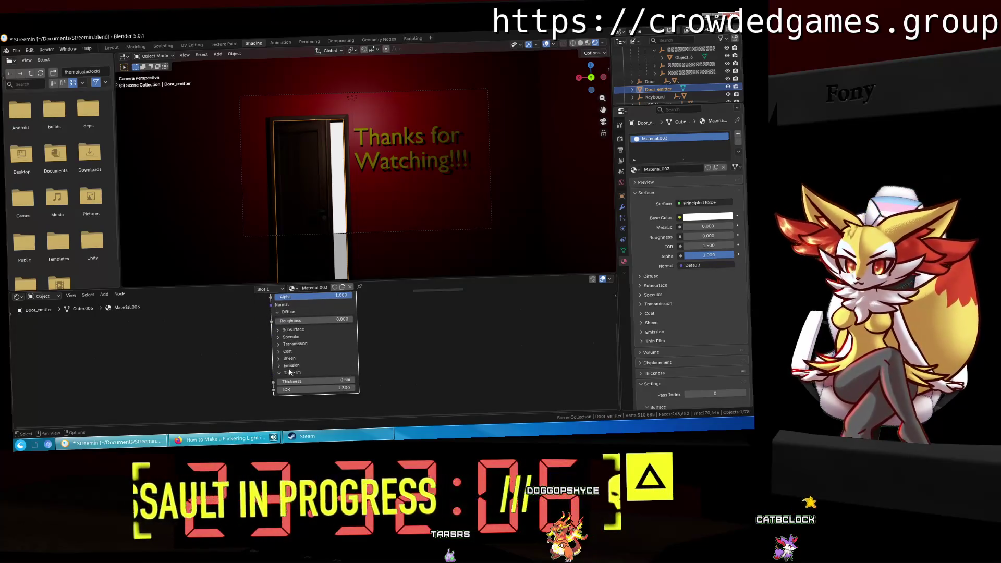
{"action": "left_click", "coordinate": [317, 376]}
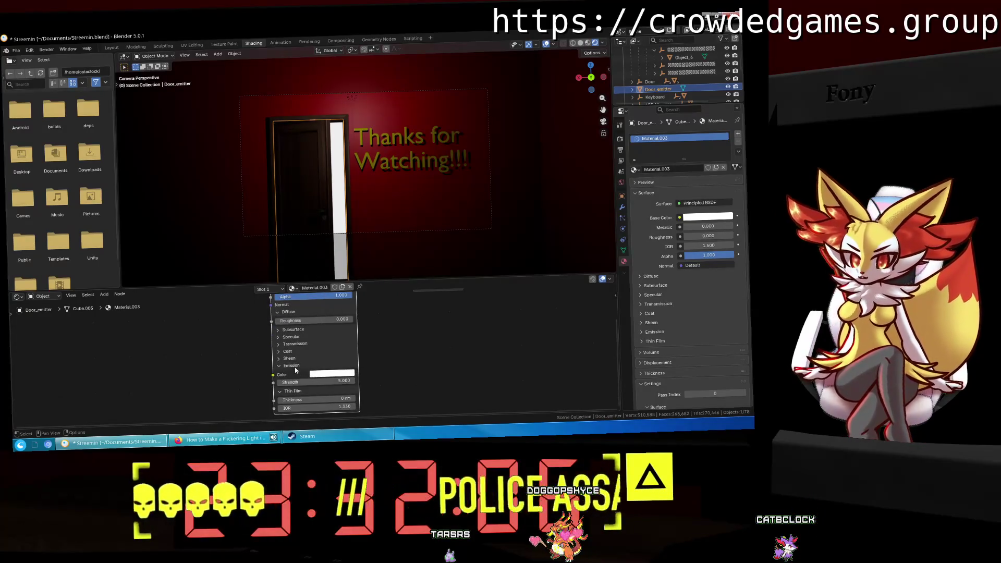
{"action": "left_click", "coordinate": [300, 330]}
{"action": "mouse_move", "coordinate": [303, 348]}
{"action": "left_mouse_down"}
{"action": "mouse_move", "coordinate": [337, 348]}
{"action": "mouse_move", "coordinate": [314, 349]}
{"action": "left_mouse_up"}
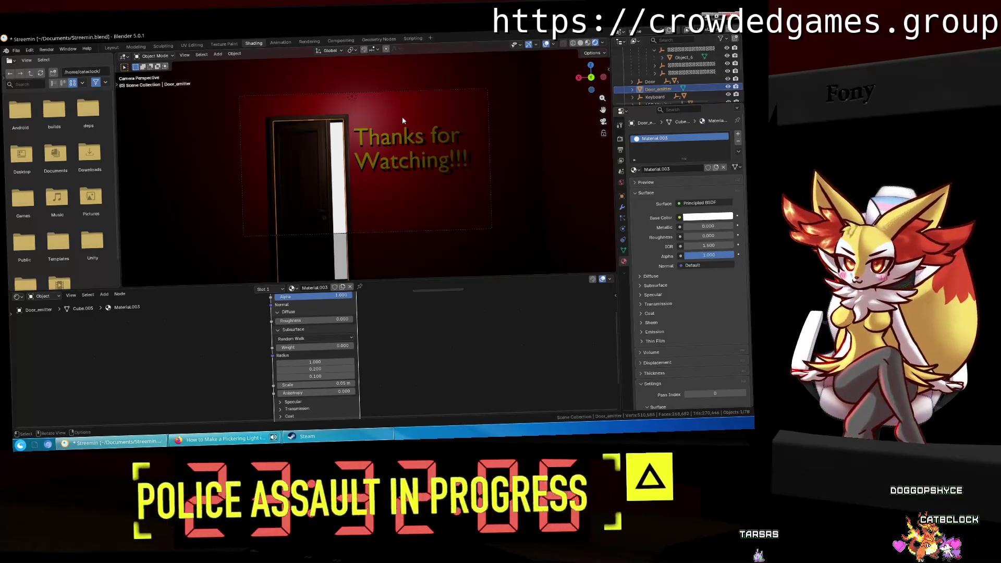
{"action": "left_click", "coordinate": [310, 312]}
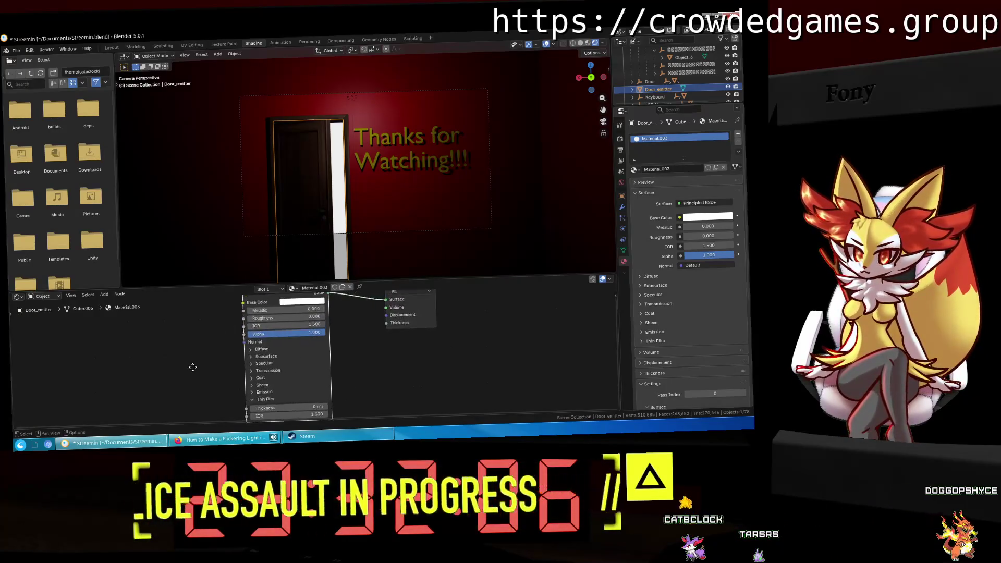
{"action": "middle_click_drag", "start_coordinate": [307, 368], "coordinate": [297, 326]}
{"action": "left_click_drag", "start_coordinate": [297, 326], "coordinate": [274, 319]}
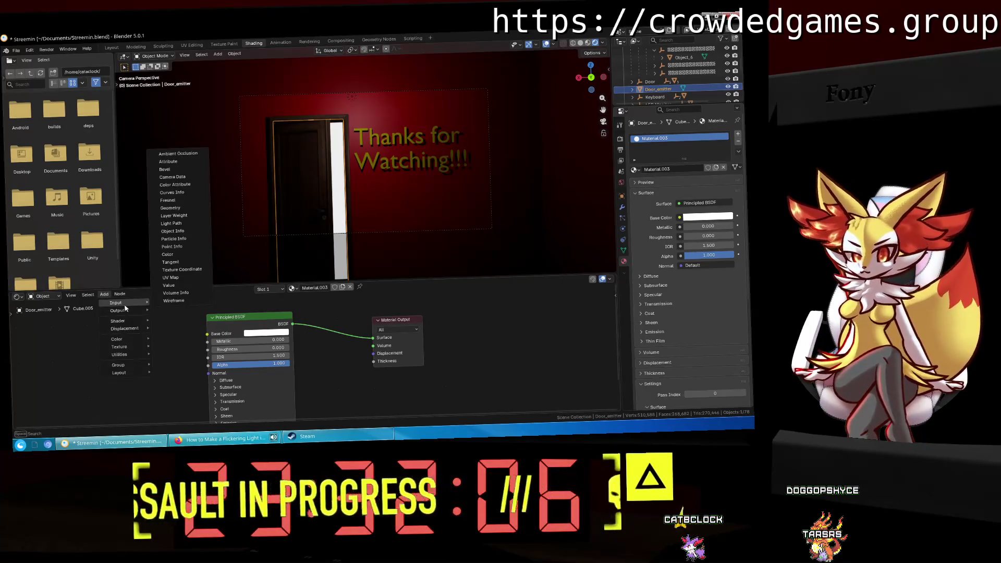
{"action": "mouse_move", "coordinate": [119, 321]}
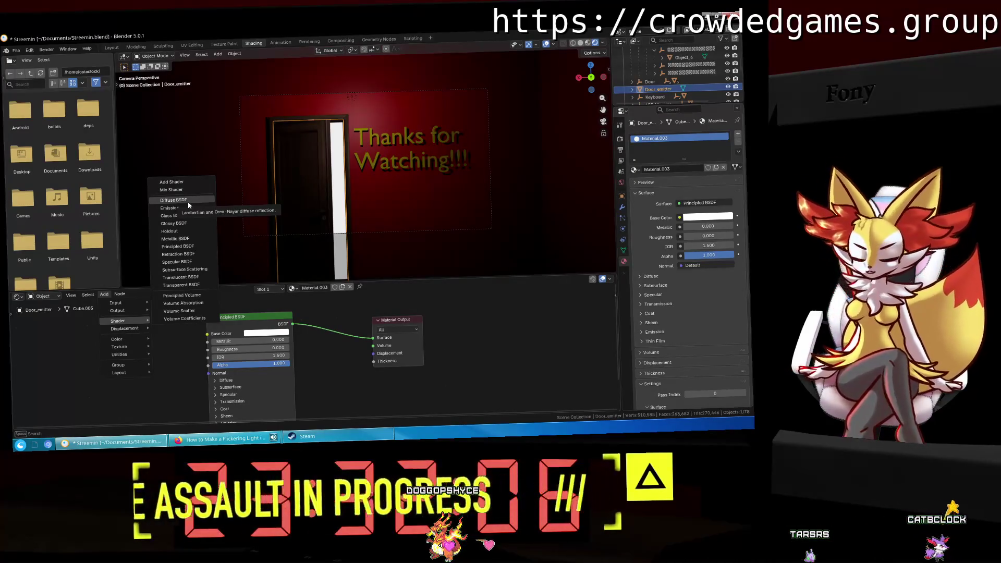
Step: Add a Diffuse BSDF node and drop it above the Principled BSDF and output nodes
{"action": "left_click", "coordinate": [188, 206]}
{"action": "mouse_move", "coordinate": [290, 331]}
{"action": "middle_mouse_down"}
{"action": "mouse_move", "coordinate": [407, 363]}
{"action": "mouse_move", "coordinate": [340, 337]}
{"action": "mouse_move", "coordinate": [387, 354]}
{"action": "mouse_move", "coordinate": [450, 399]}
{"action": "middle_mouse_up"}
{"action": "scroll", "coordinate": [340, 337], "scroll_direction": "down", "scroll_amount": 1}
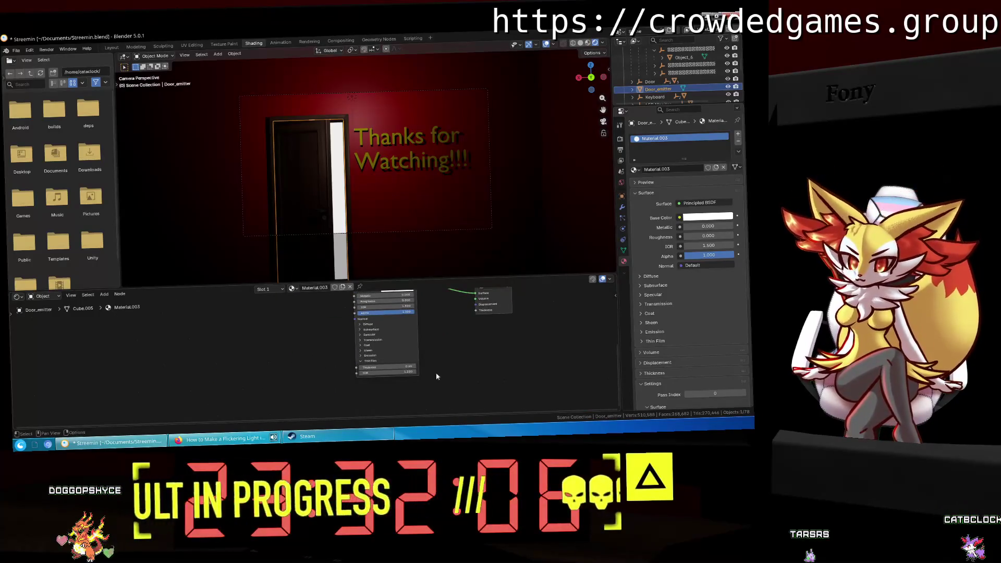
{"action": "left_click", "coordinate": [361, 362]}
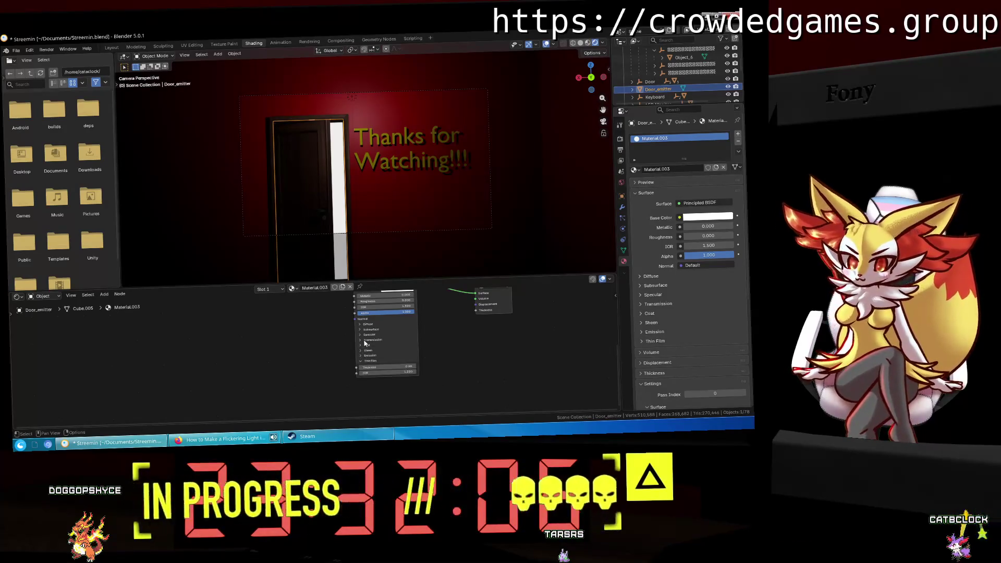
{"action": "left_click", "coordinate": [364, 324]}
{"action": "left_click", "coordinate": [363, 325]}
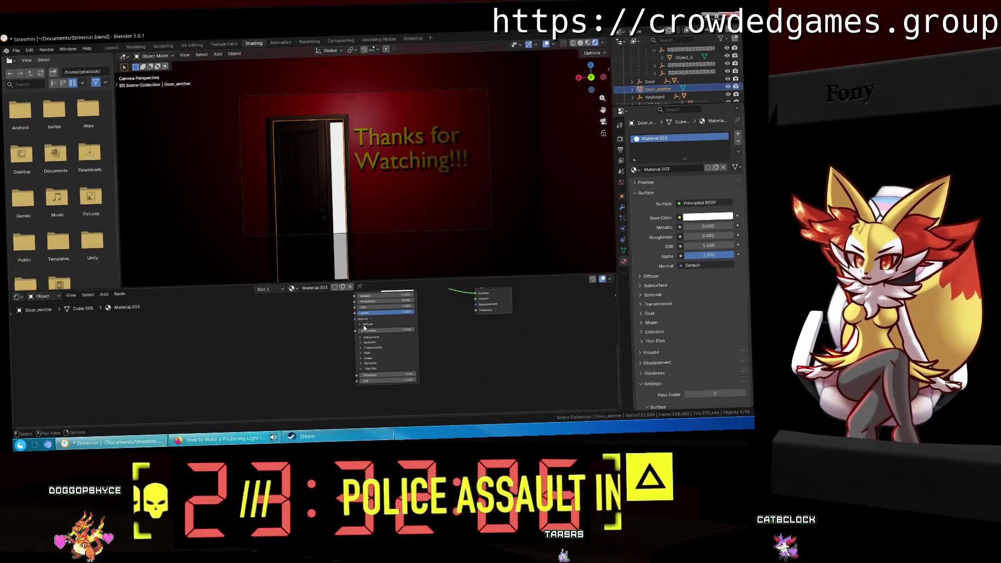
{"action": "scroll", "coordinate": [405, 331], "scroll_direction": "up", "scroll_amount": 2}
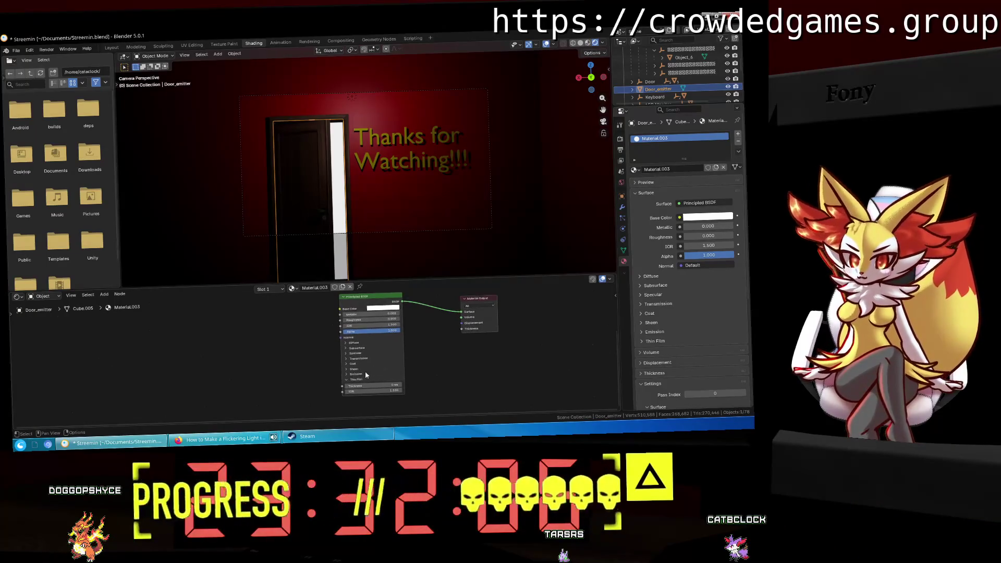
{"action": "middle_click_drag", "start_coordinate": [469, 352], "coordinate": [423, 368]}
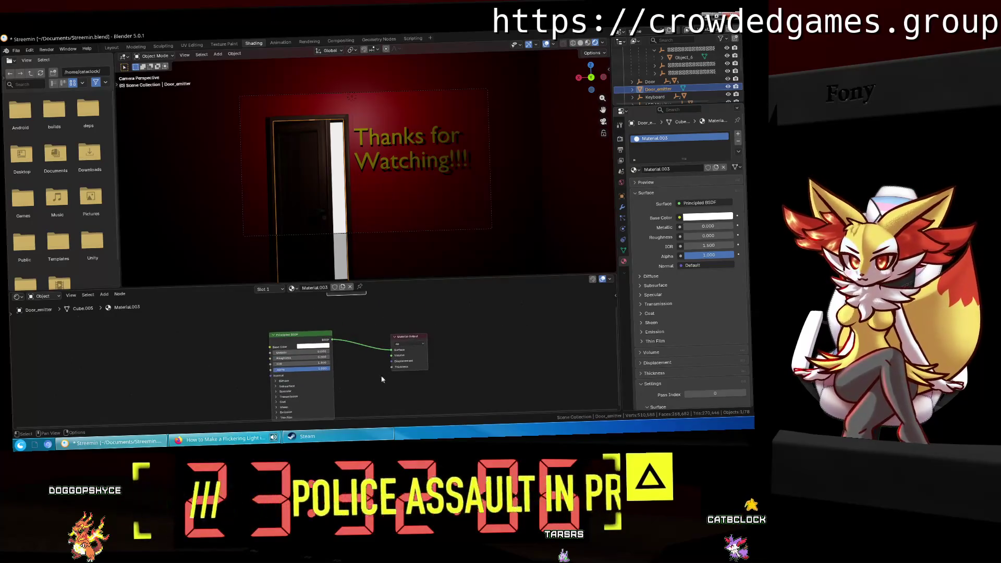
{"action": "middle_click_drag", "start_coordinate": [375, 313], "coordinate": [327, 339]}
{"action": "right_click", "coordinate": [336, 338]}
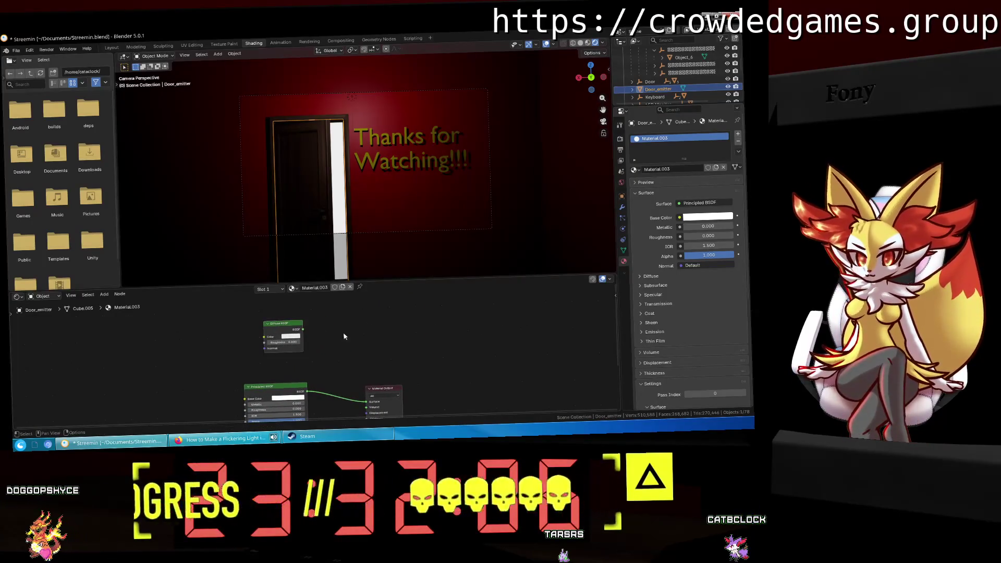
Step: Add a Mix Shader node and feed the Principled BSDF into it
{"action": "key", "text": "shift+a"}
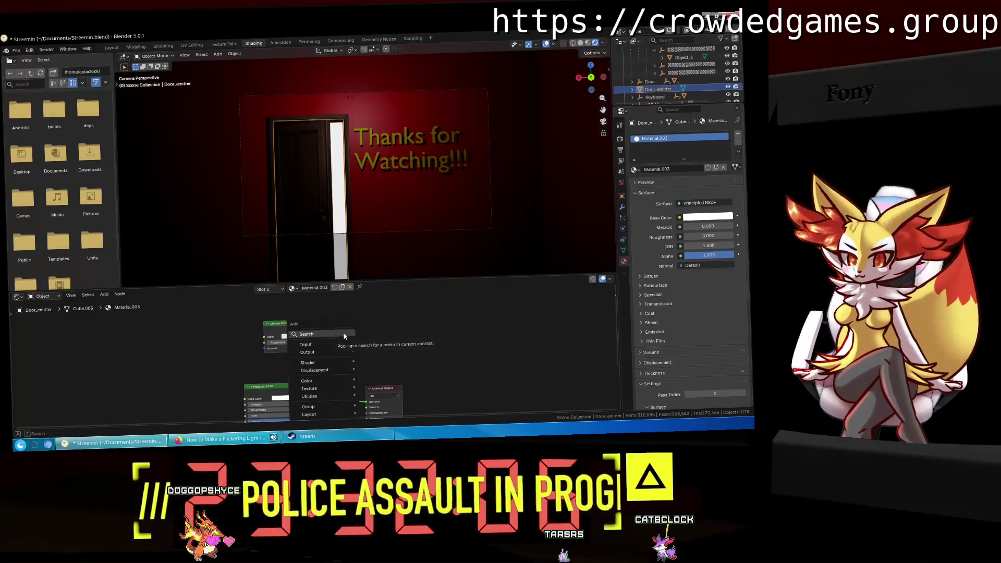
{"action": "type", "text": "mix sh"}
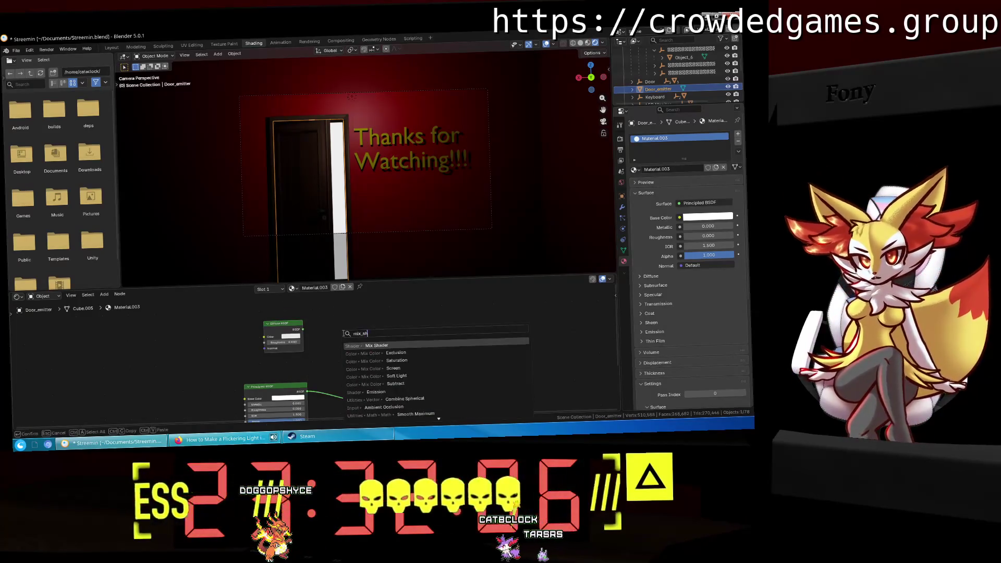
{"action": "left_click", "coordinate": [377, 368]}
{"action": "left_click", "coordinate": [319, 338]}
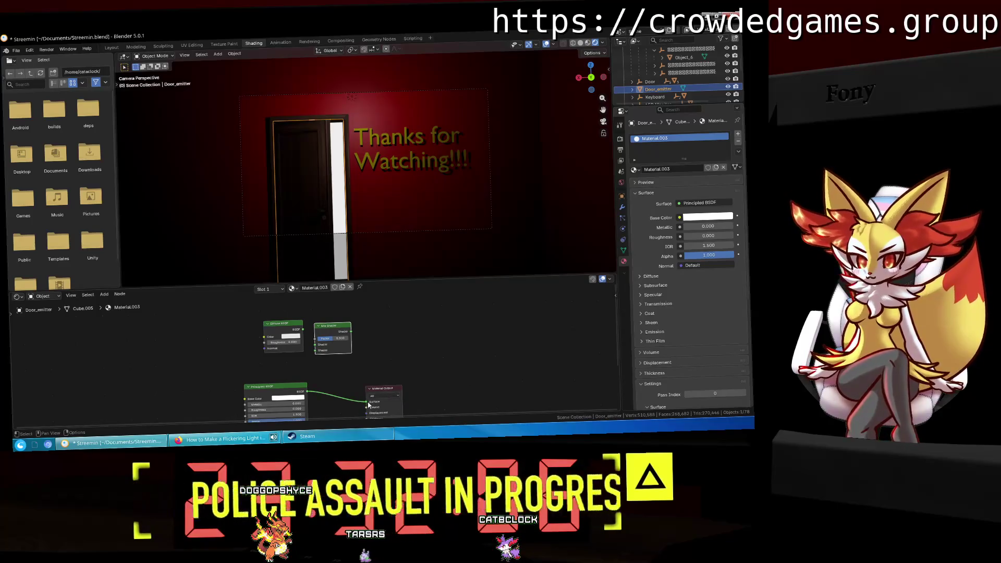
{"action": "left_click_drag", "start_coordinate": [302, 359], "coordinate": [314, 349]}
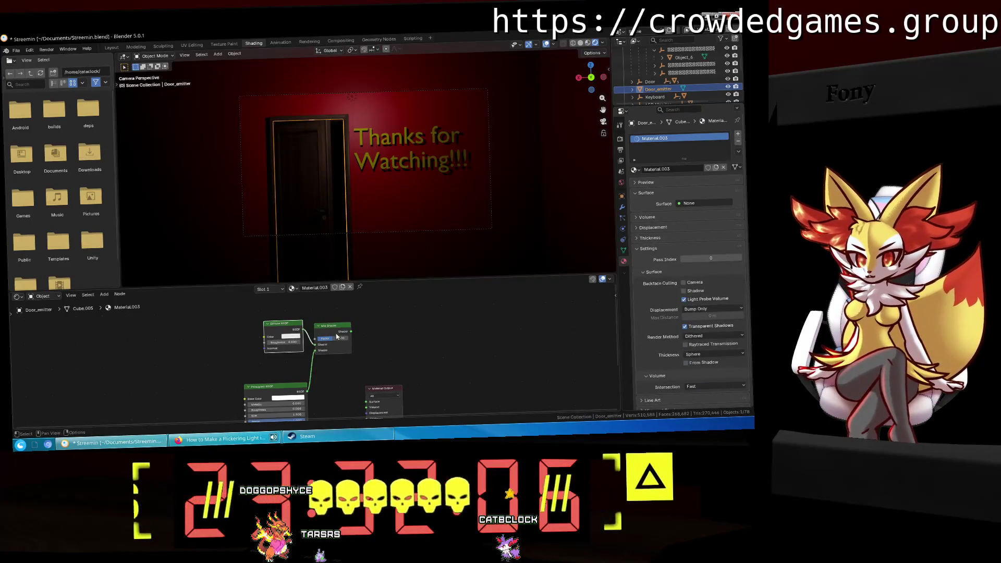
Step: Route the Mix Shader into the Material Output surface and set its factor to 0
{"action": "left_click_drag", "start_coordinate": [366, 399], "coordinate": [367, 399]}
{"action": "left_click_drag", "start_coordinate": [332, 326], "coordinate": [369, 332]}
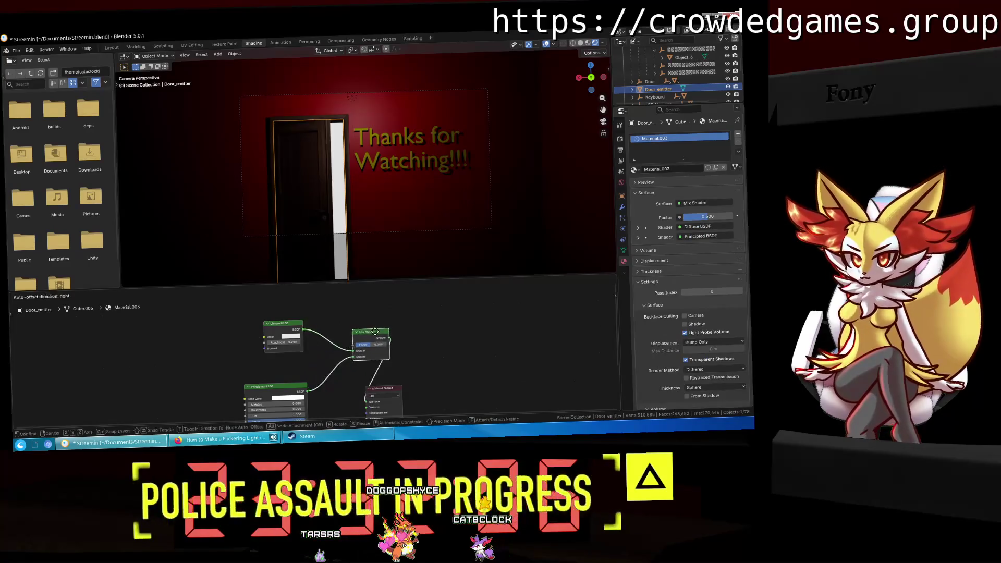
{"action": "mouse_move", "coordinate": [282, 344]}
{"action": "left_mouse_down"}
{"action": "mouse_move", "coordinate": [387, 344]}
{"action": "mouse_move", "coordinate": [356, 344]}
{"action": "left_mouse_up"}
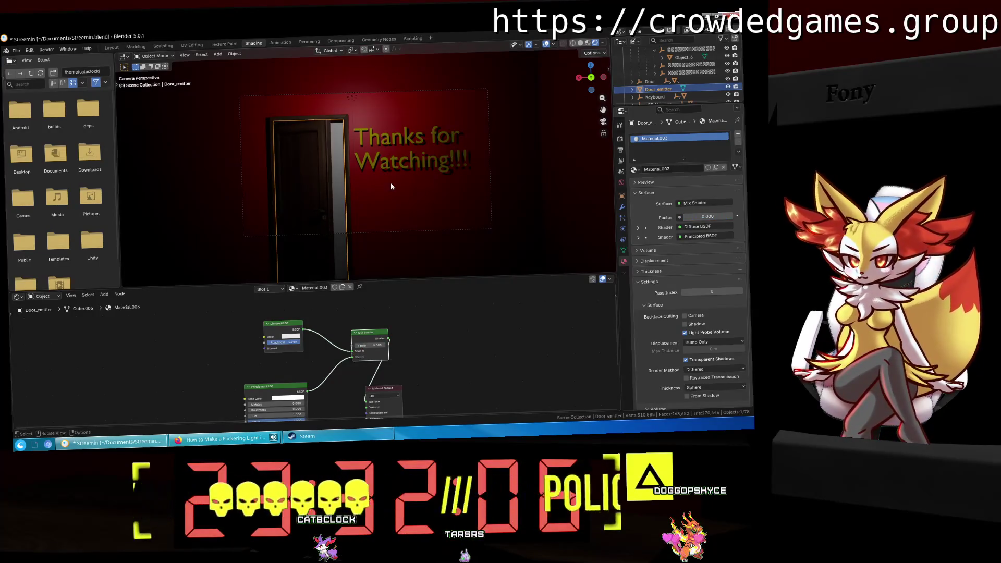
{"action": "middle_click_drag", "start_coordinate": [391, 186], "coordinate": [367, 215]}
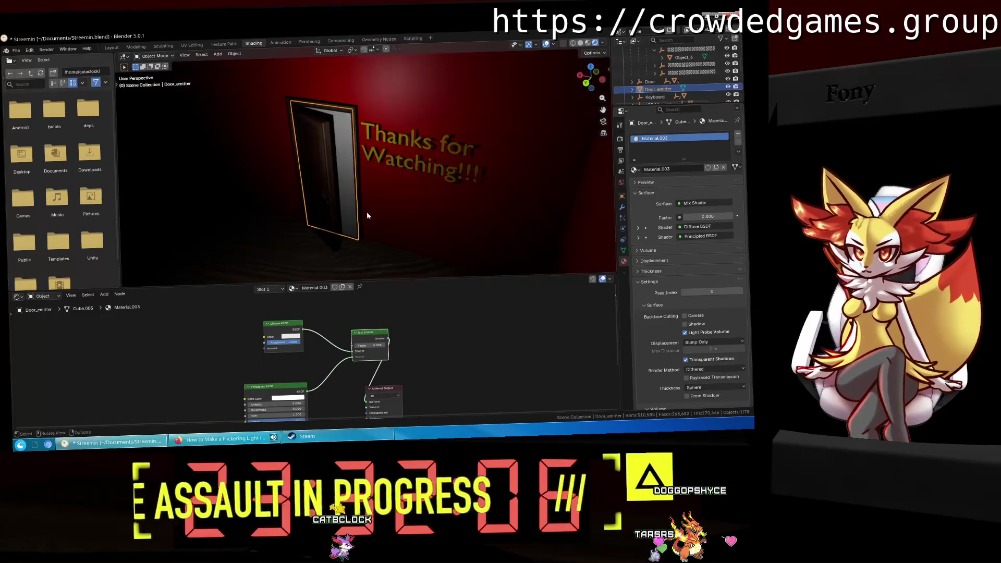
{"action": "scroll", "coordinate": [367, 211], "scroll_direction": "up", "scroll_amount": 5}
Step: Zoom and orbit the viewport to inspect the open doorway and the wall text up close
{"action": "mouse_move", "coordinate": [367, 211]}
{"action": "middle_mouse_down"}
{"action": "mouse_move", "coordinate": [342, 195]}
{"action": "mouse_move", "coordinate": [412, 160]}
{"action": "middle_mouse_up"}
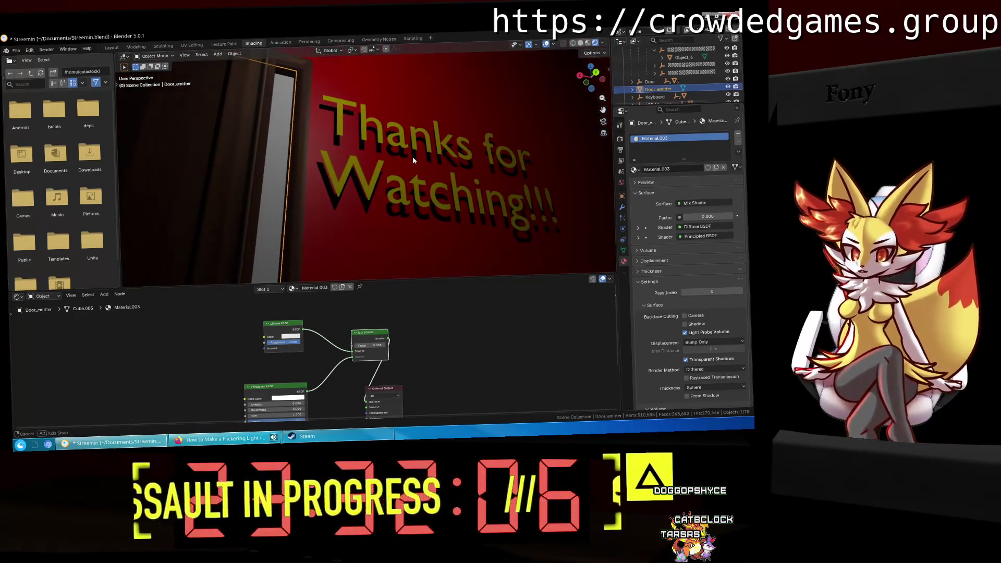
{"action": "middle_click_drag", "start_coordinate": [412, 155], "coordinate": [361, 186]}
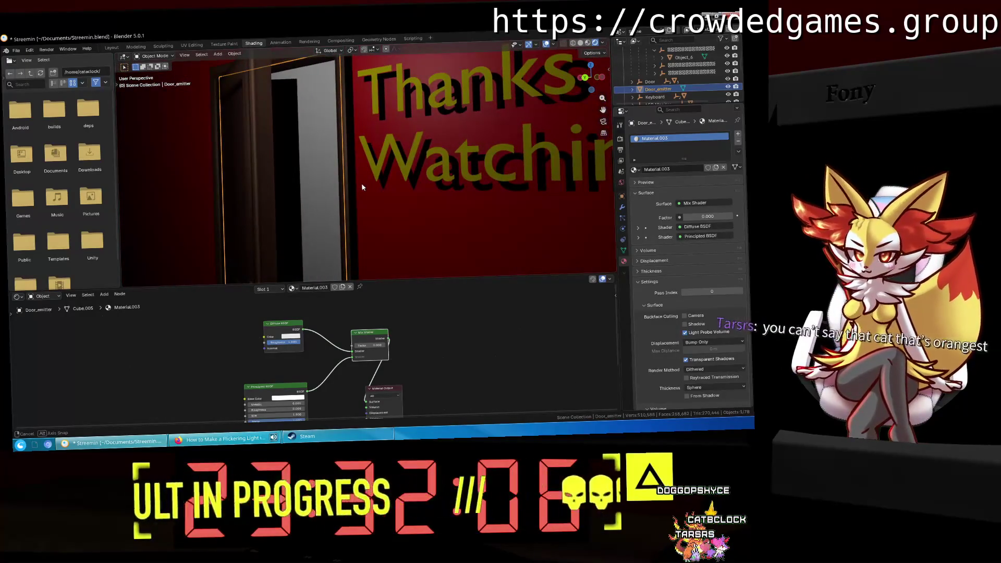
{"action": "middle_click_drag", "start_coordinate": [457, 342], "coordinate": [458, 324]}
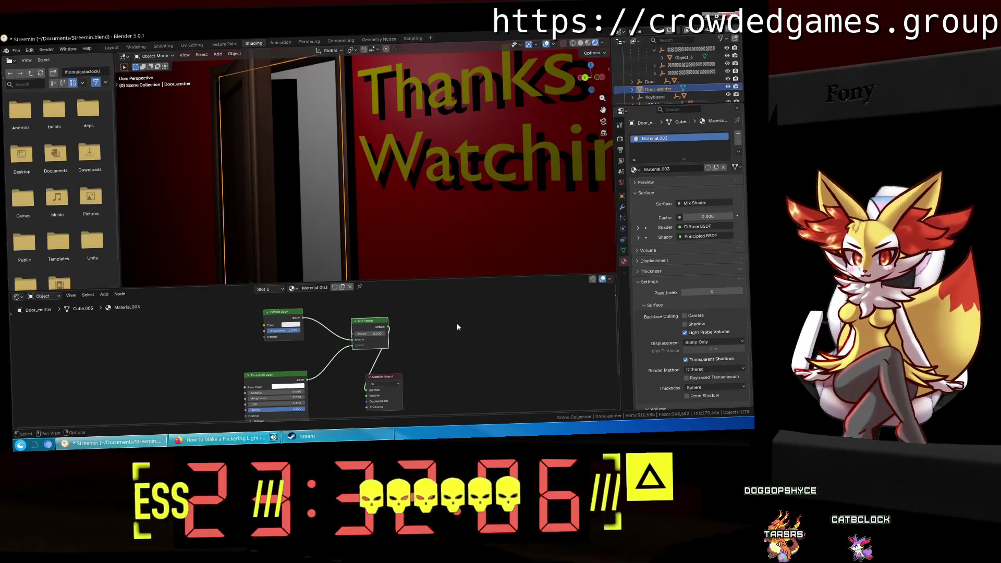
Step: Remove the Mix Shader and Diffuse BSDF so the Principled BSDF drives the output again
{"action": "left_click", "coordinate": [456, 324]}
{"action": "key", "text": "ctrl+z"}
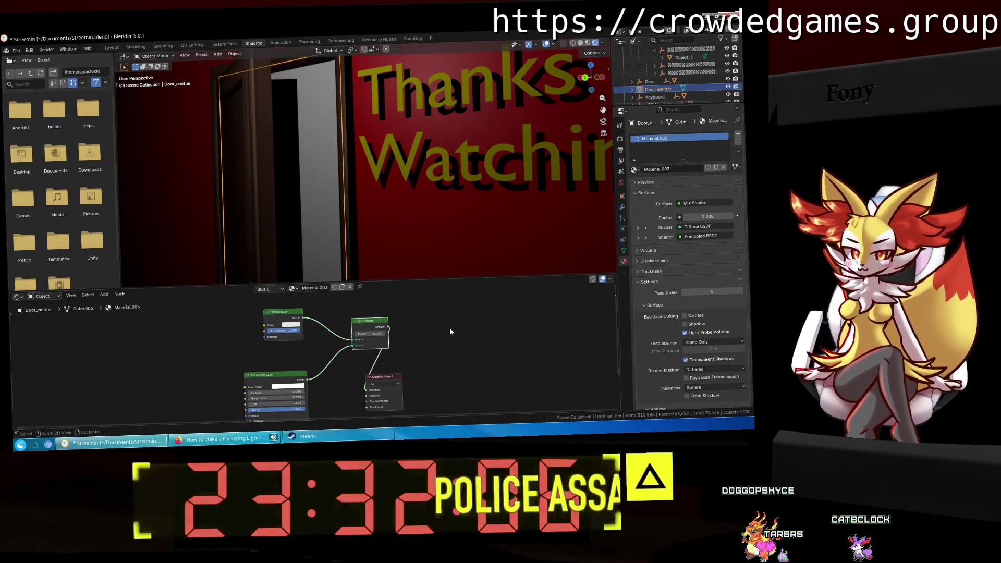
{"action": "key", "text": "ctrl+z"}
{"action": "key", "text": "ctrl+z"}
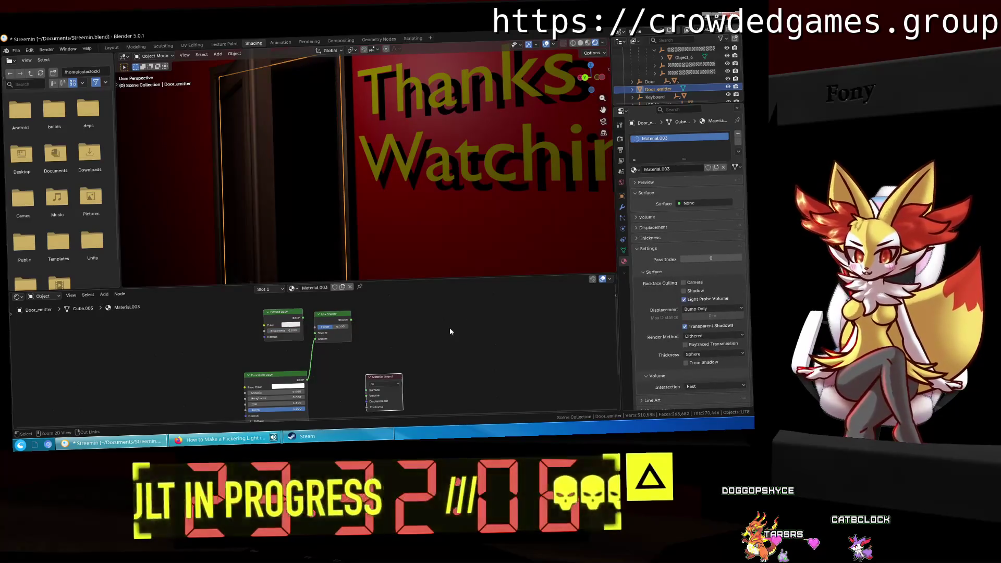
{"action": "key", "text": "ctrl+z"}
{"action": "key", "text": "ctrl+z"}
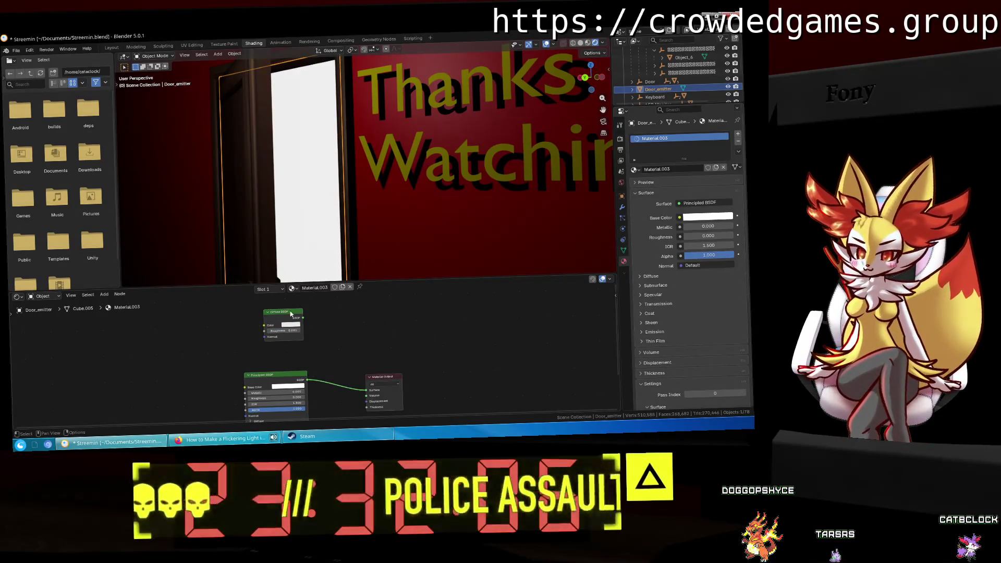
{"action": "left_click_drag", "start_coordinate": [283, 312], "coordinate": [291, 313]}
{"action": "key", "text": "x"}
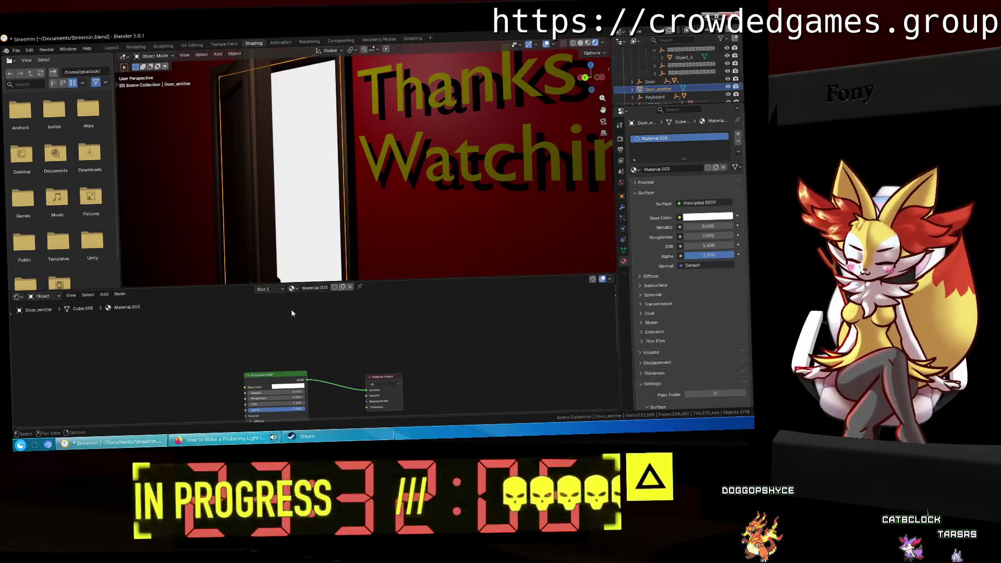
{"action": "mouse_move", "coordinate": [125, 321]}
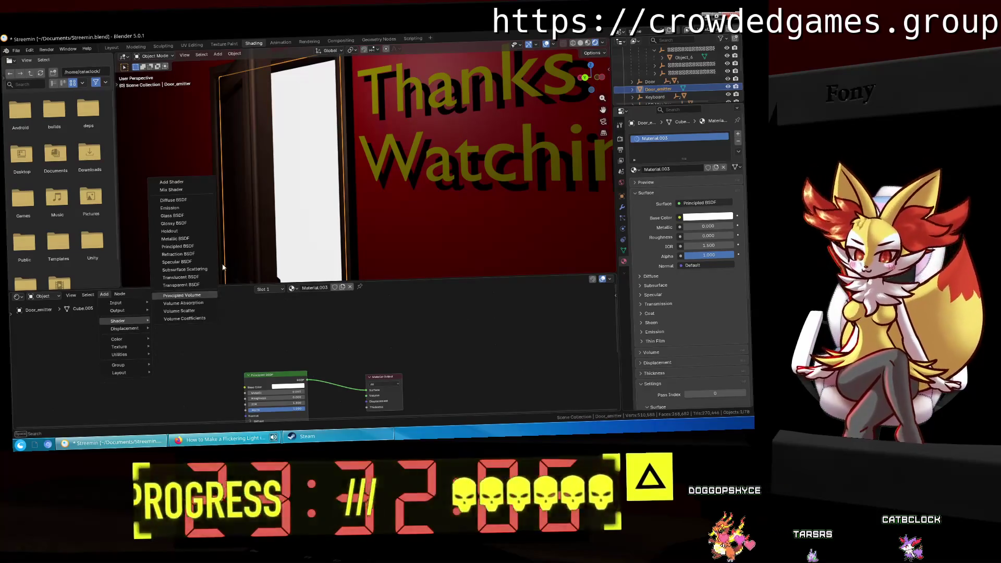
Step: Add an Emission shader node to the Door_emitter material
{"action": "left_click", "coordinate": [188, 208]}
{"action": "left_click", "coordinate": [237, 315]}
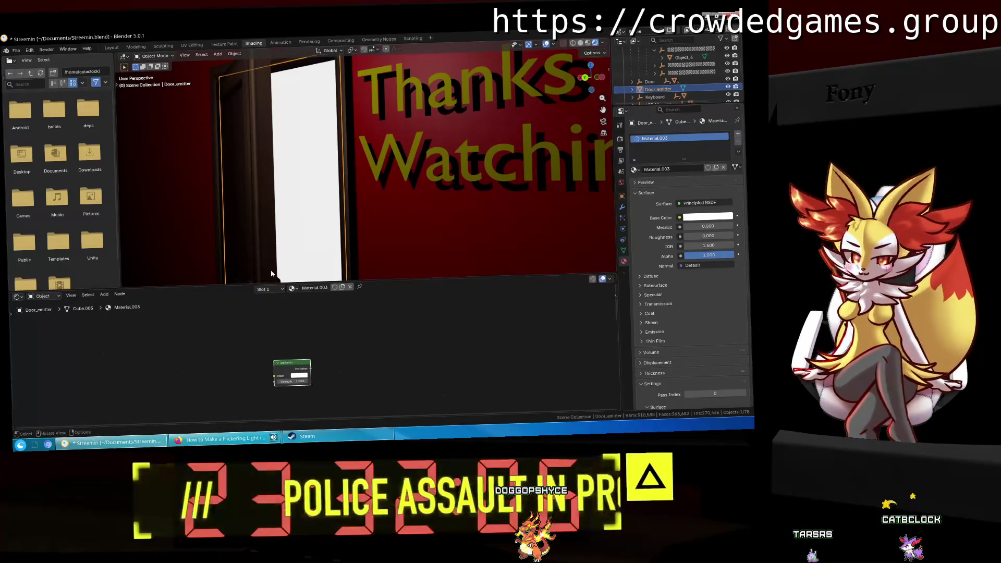
{"action": "middle_click_drag", "start_coordinate": [363, 365], "coordinate": [341, 335]}
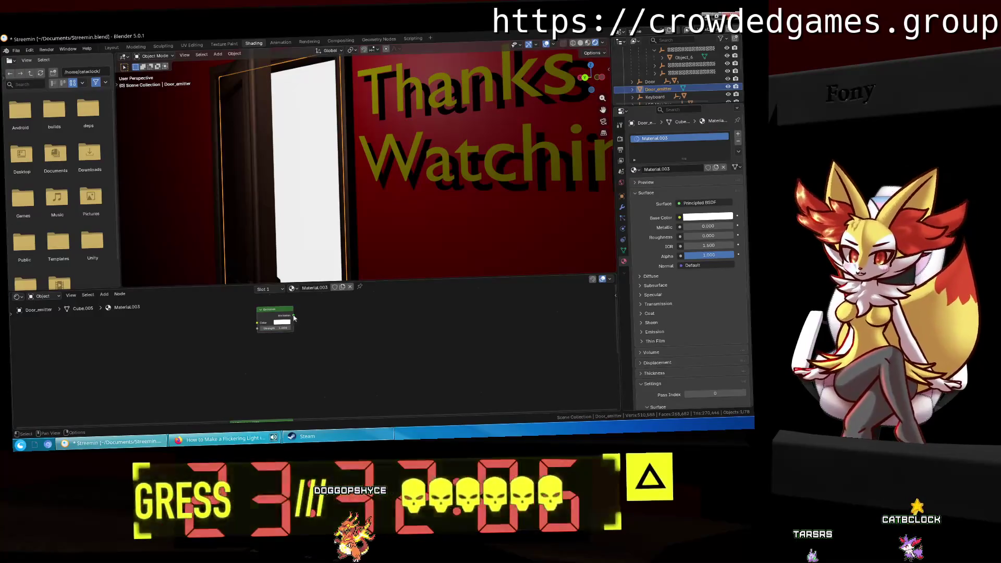
Step: Add a new Mix Shader node between the Emission node and the output
{"action": "left_click_drag", "start_coordinate": [294, 317], "coordinate": [294, 356]}
{"action": "middle_click_drag", "start_coordinate": [371, 389], "coordinate": [348, 345]}
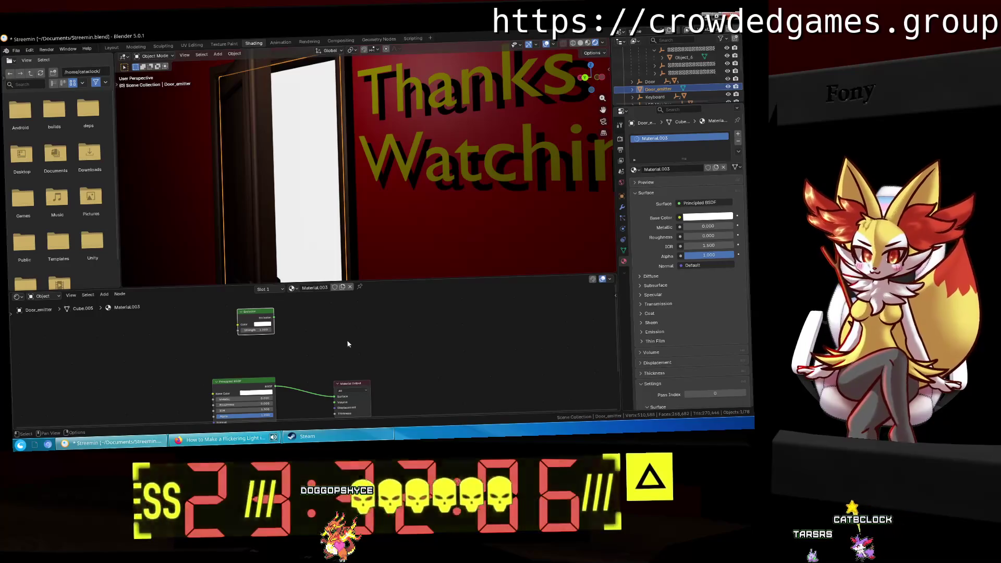
{"action": "right_click", "coordinate": [317, 349]}
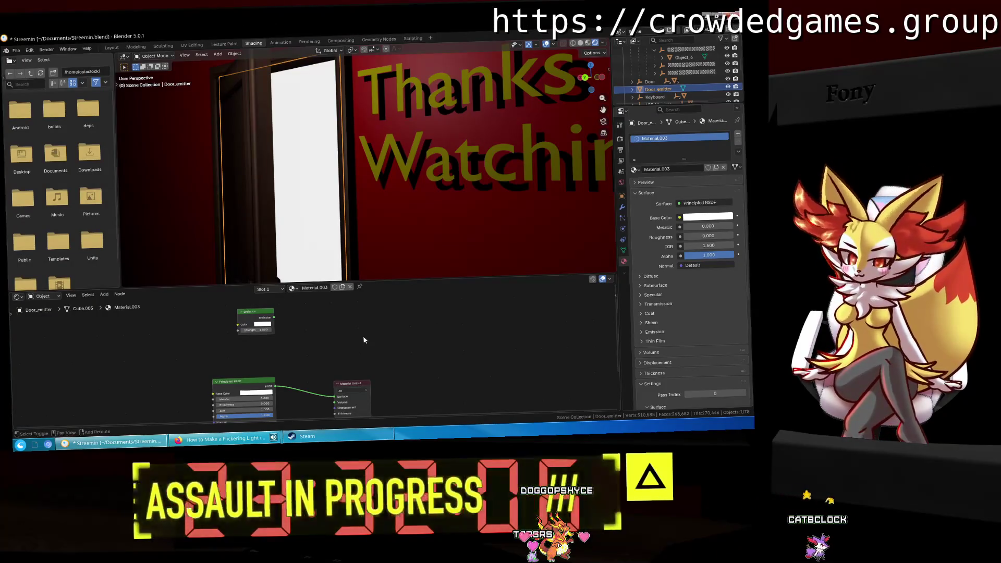
{"action": "key", "text": "shift+a"}
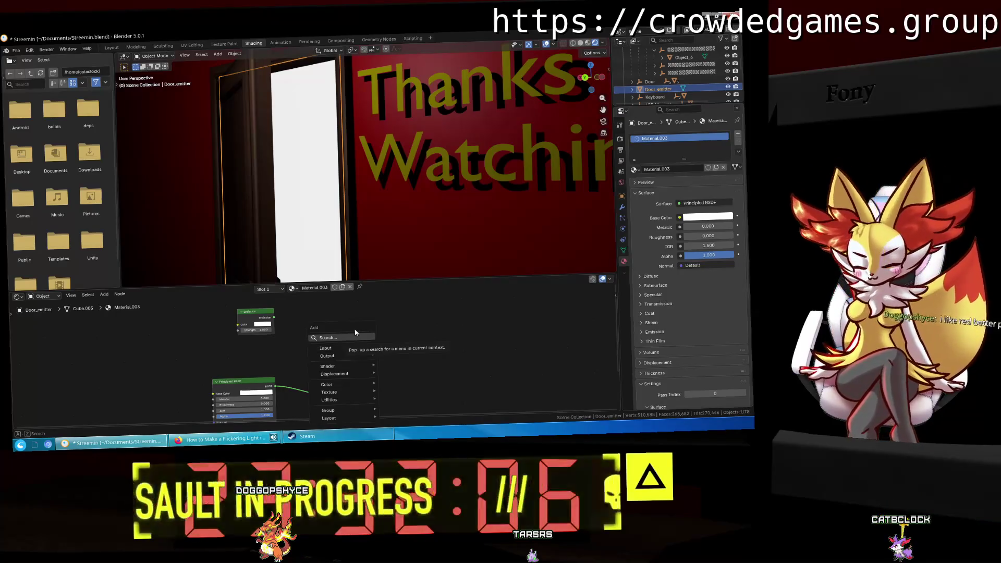
{"action": "type", "text": "mix_"}
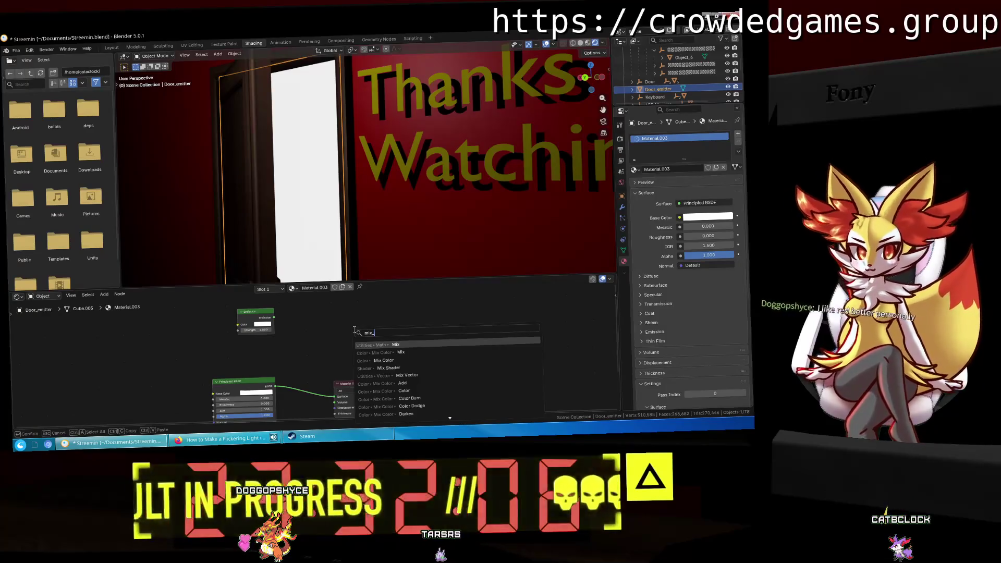
{"action": "type", "text": "sh"}
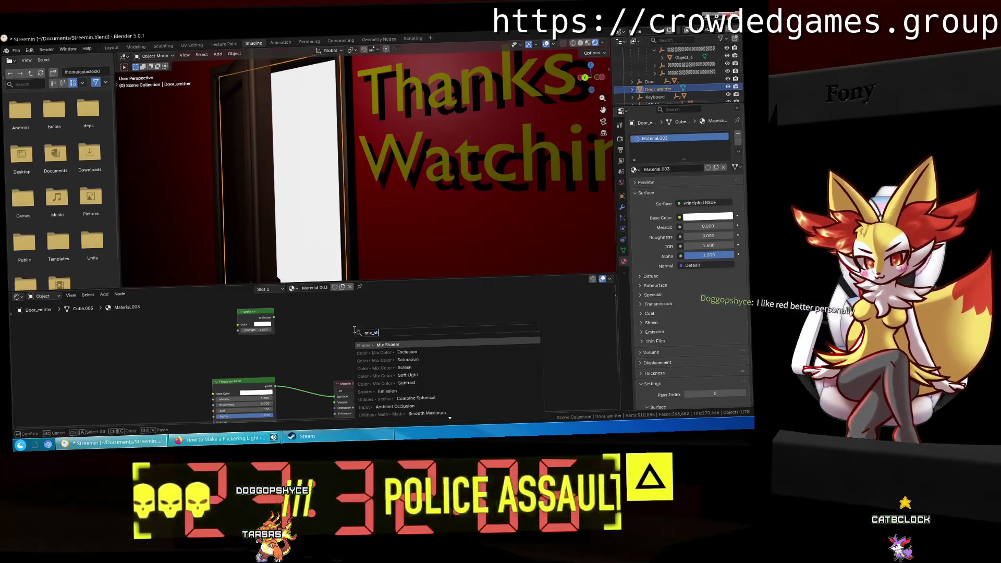
{"action": "key", "text": "Return"}
Step: Feed the Emission and Principled BSDF shaders into the Mix Shader at factor 0.5
{"action": "left_click_drag", "start_coordinate": [287, 324], "coordinate": [309, 342]}
{"action": "mouse_move", "coordinate": [335, 396]}
{"action": "left_mouse_down"}
{"action": "mouse_move", "coordinate": [307, 353]}
{"action": "mouse_move", "coordinate": [335, 396]}
{"action": "left_mouse_up"}
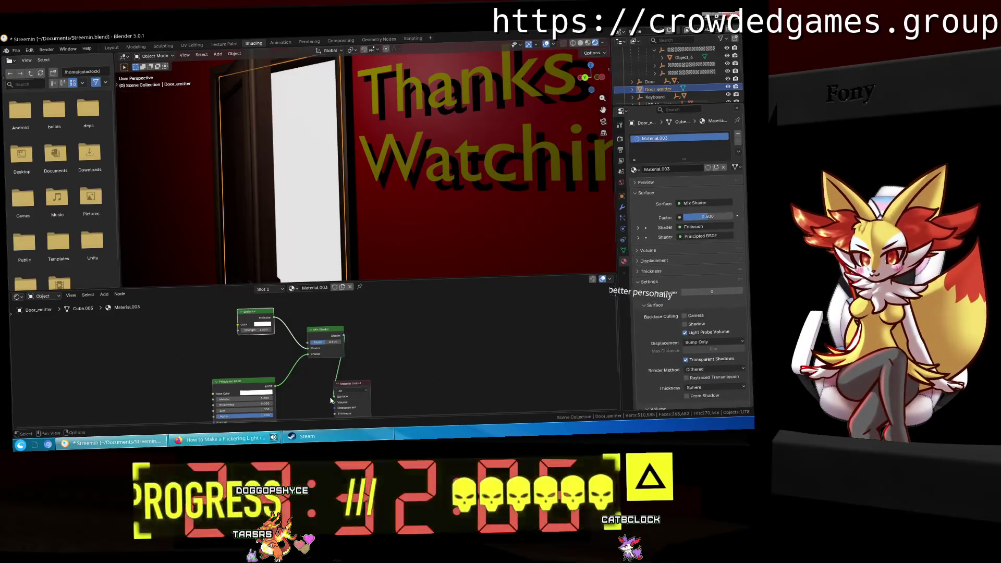
Step: Raise the Emission strength to about 212 and check the brighter doorway glow in the viewport
{"action": "middle_click_drag", "start_coordinate": [425, 217], "coordinate": [358, 225]}
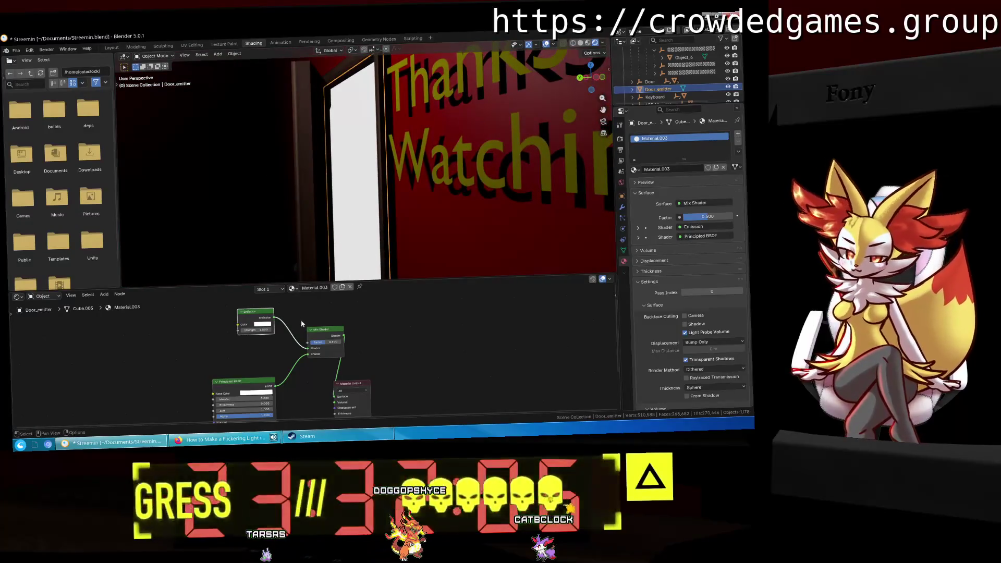
{"action": "left_click_drag", "start_coordinate": [261, 329], "coordinate": [338, 326]}
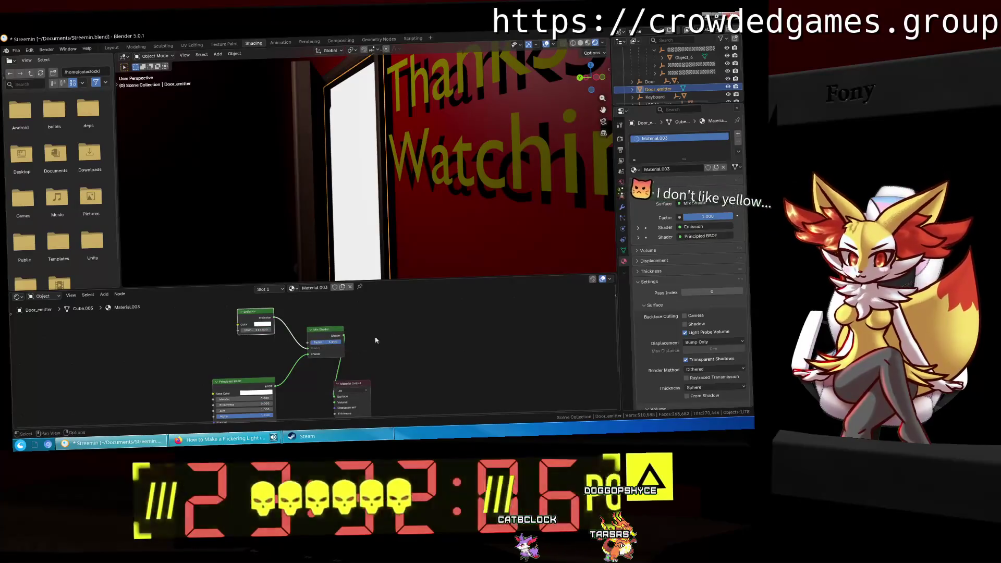
{"action": "middle_click_drag", "start_coordinate": [373, 339], "coordinate": [391, 342]}
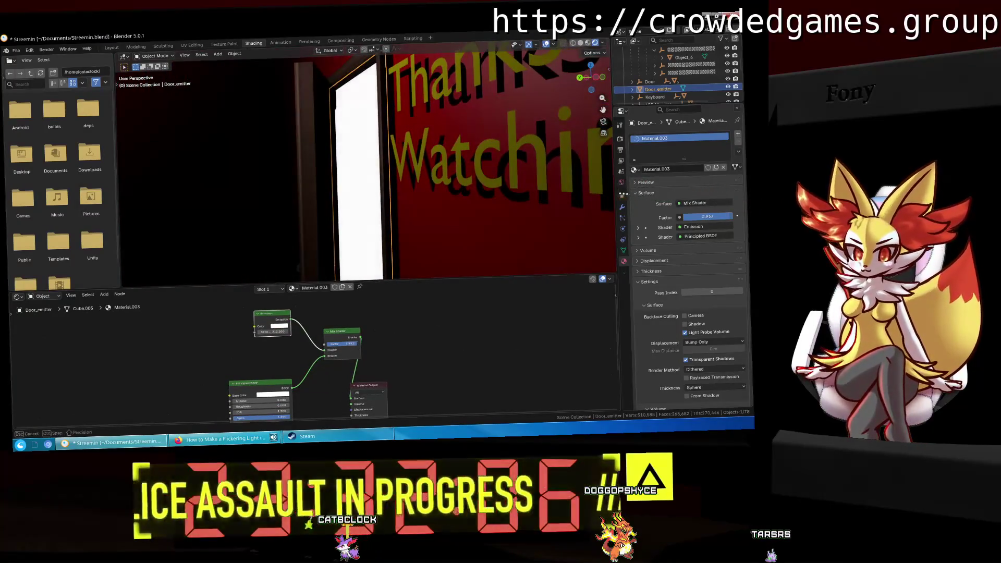
{"action": "mouse_move", "coordinate": [375, 227]}
{"action": "middle_mouse_down"}
{"action": "mouse_move", "coordinate": [419, 204]}
{"action": "mouse_move", "coordinate": [386, 197]}
{"action": "middle_mouse_up"}
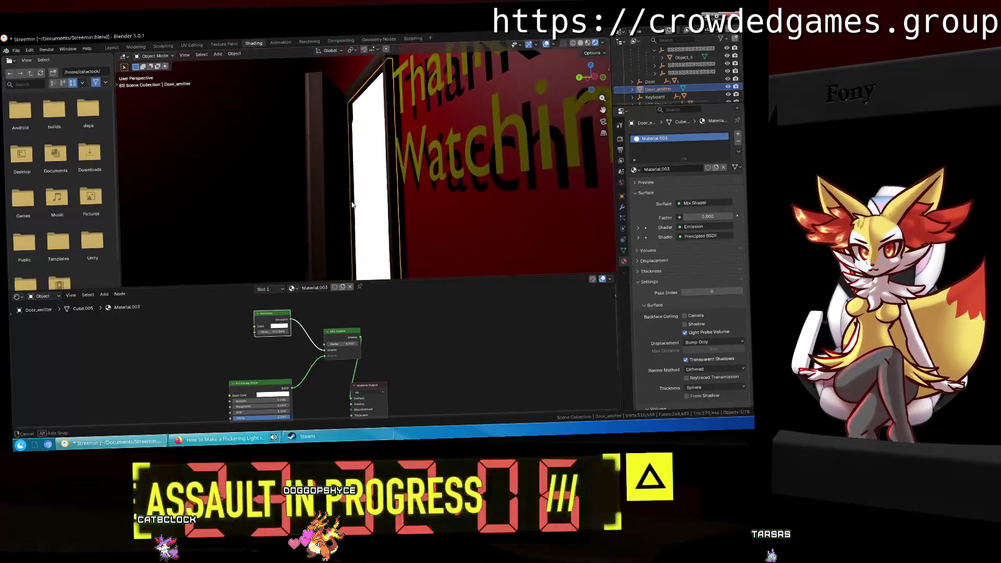
{"action": "mouse_move", "coordinate": [386, 197]}
{"action": "middle_mouse_down"}
{"action": "mouse_move", "coordinate": [353, 183]}
{"action": "mouse_move", "coordinate": [406, 177]}
{"action": "middle_mouse_up"}
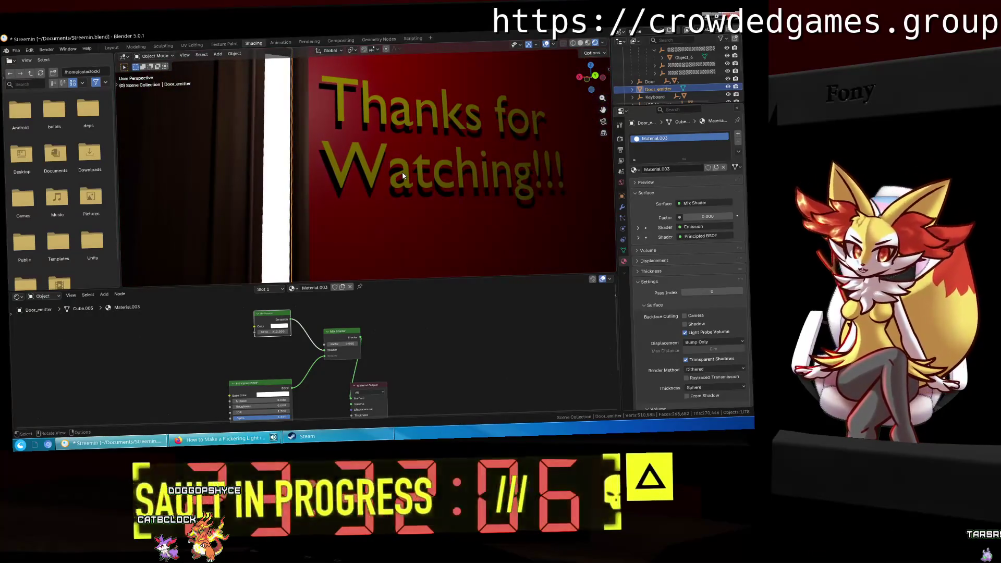
{"action": "mouse_move", "coordinate": [403, 177]}
{"action": "middle_mouse_down"}
{"action": "mouse_move", "coordinate": [315, 177]}
{"action": "mouse_move", "coordinate": [405, 191]}
{"action": "mouse_move", "coordinate": [369, 185]}
{"action": "mouse_move", "coordinate": [393, 181]}
{"action": "mouse_move", "coordinate": [327, 195]}
{"action": "mouse_move", "coordinate": [395, 185]}
{"action": "mouse_move", "coordinate": [309, 181]}
{"action": "middle_mouse_up"}
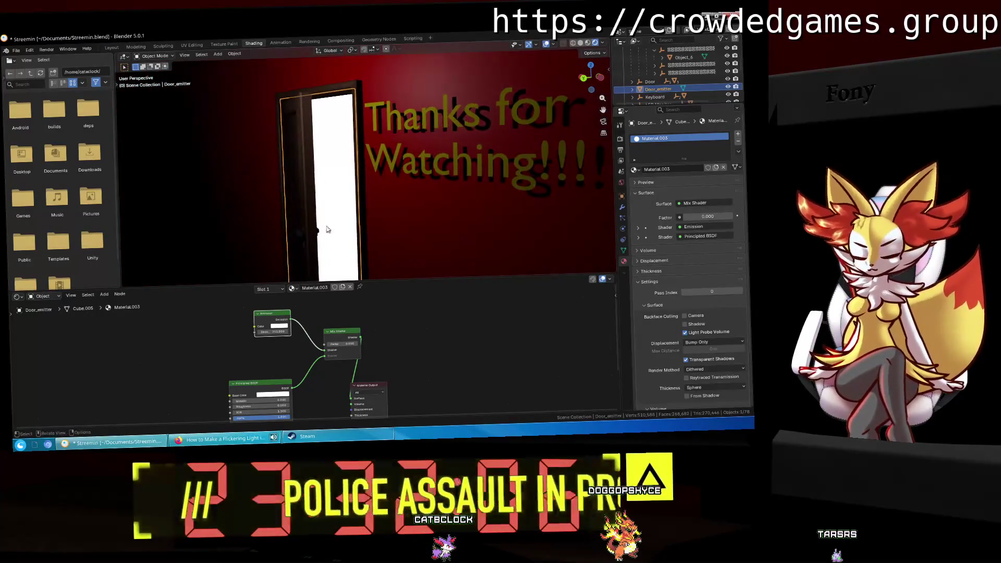
{"action": "scroll", "coordinate": [267, 384], "scroll_direction": "up", "scroll_amount": 1}
{"action": "scroll", "coordinate": [267, 383], "scroll_direction": "up", "scroll_amount": 1}
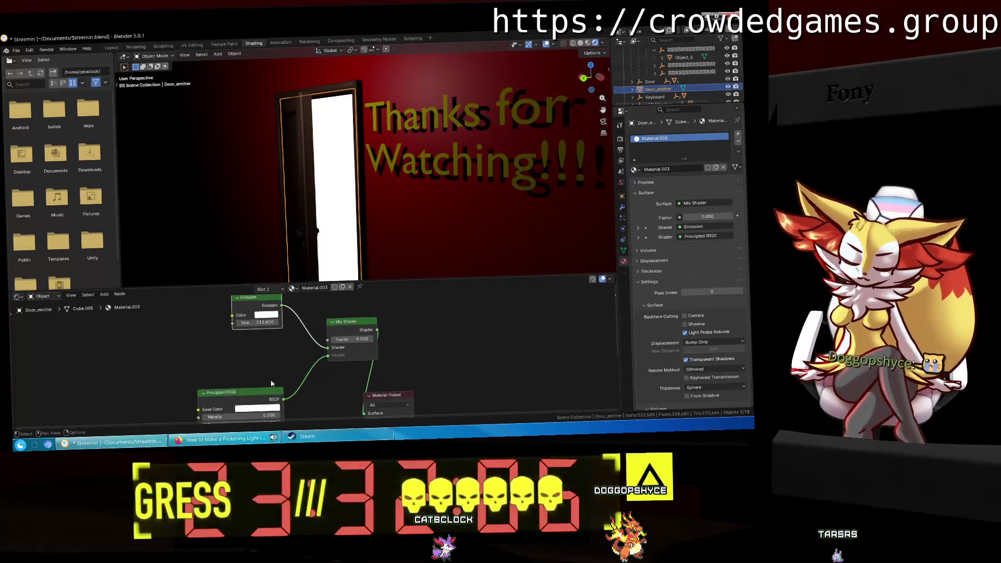
{"action": "scroll", "coordinate": [271, 382], "scroll_direction": "up", "scroll_amount": 1}
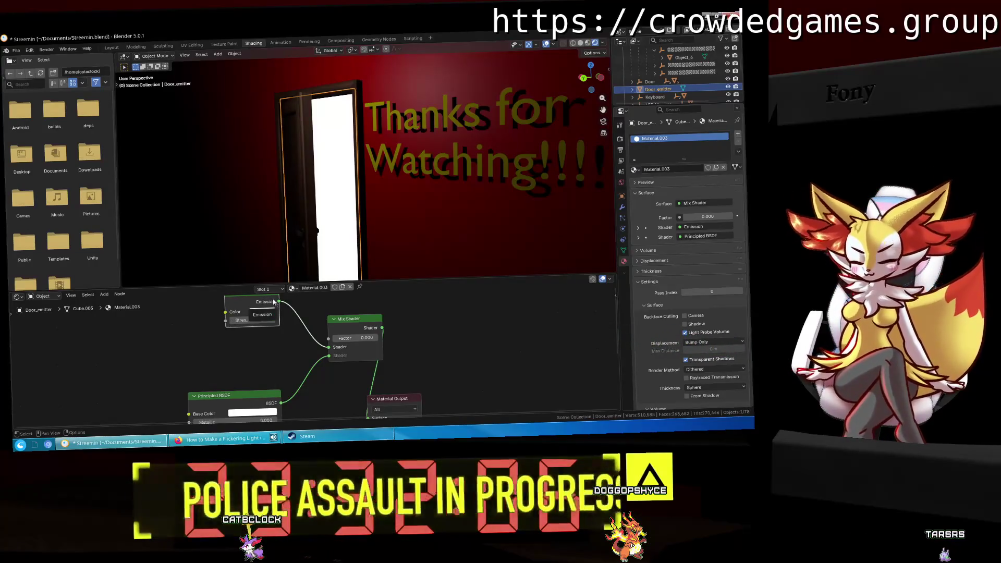
{"action": "middle_click_drag", "start_coordinate": [258, 301], "coordinate": [297, 334]}
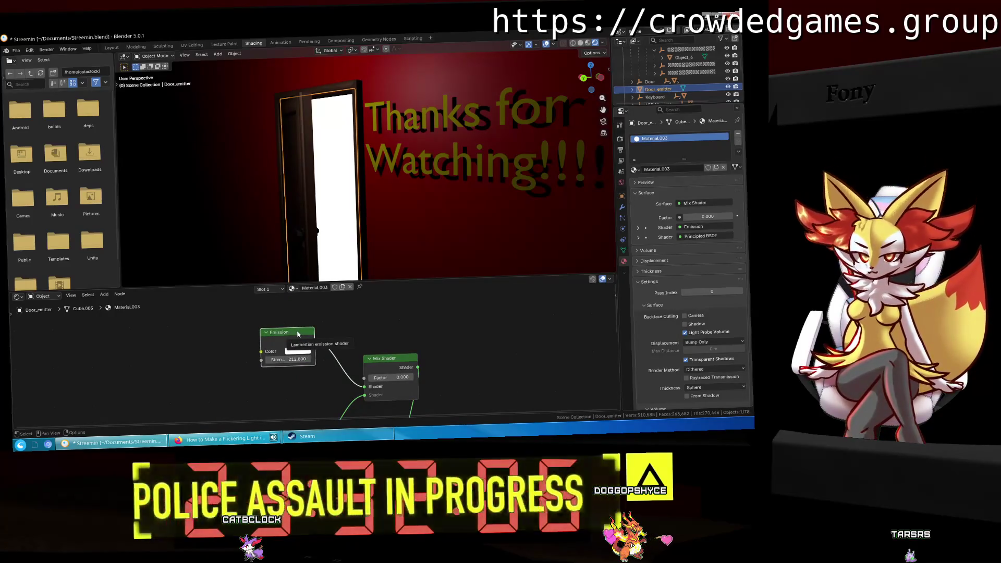
{"action": "middle_click_drag", "start_coordinate": [297, 334], "coordinate": [264, 257]}
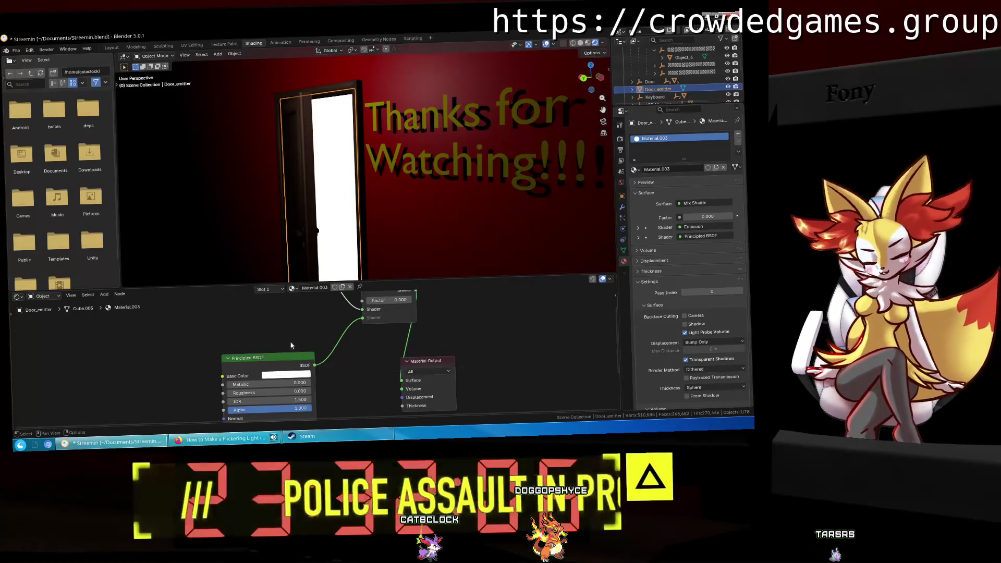
{"action": "scroll", "coordinate": [493, 338], "scroll_direction": "down", "scroll_amount": 1}
{"action": "scroll", "coordinate": [455, 343], "scroll_direction": "down", "scroll_amount": 1}
Step: Delete the Mix Shader and Emission nodes and reconnect the Principled BSDF to the surface
{"action": "left_click", "coordinate": [386, 332]}
{"action": "key", "text": "x"}
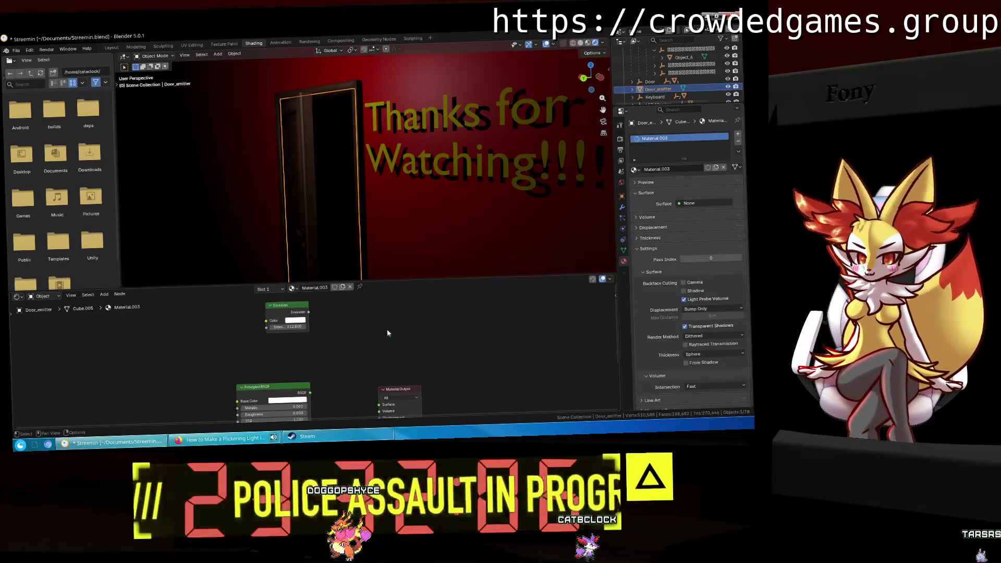
{"action": "left_click_drag", "start_coordinate": [388, 332], "coordinate": [270, 309]}
{"action": "key", "text": "x"}
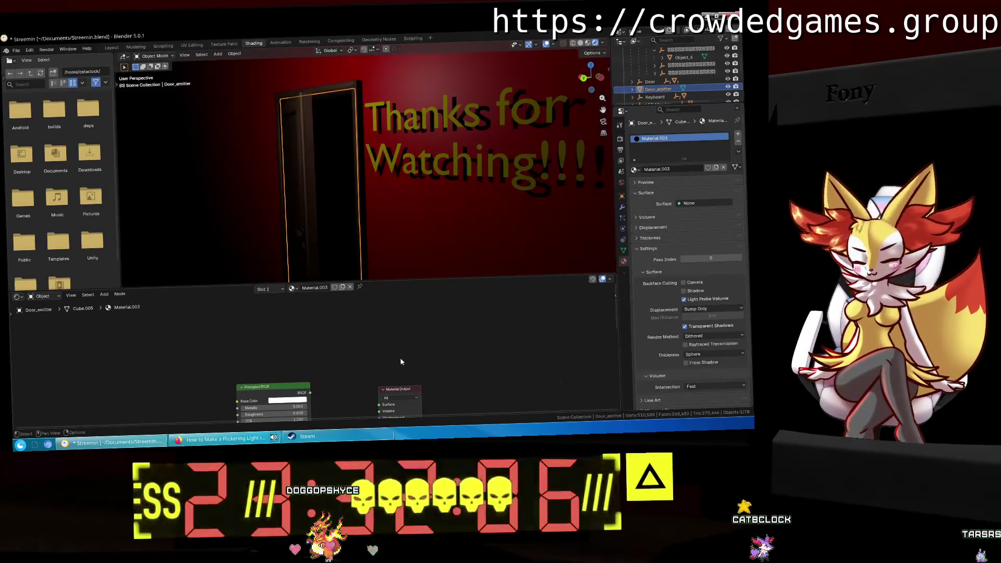
{"action": "middle_click_drag", "start_coordinate": [401, 362], "coordinate": [353, 327]}
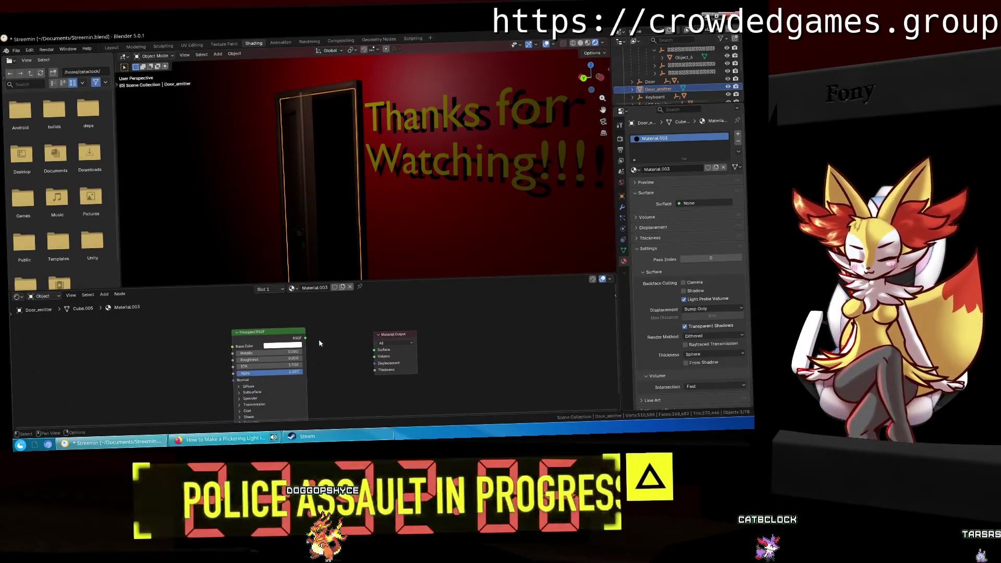
{"action": "left_click_drag", "start_coordinate": [368, 351], "coordinate": [380, 344]}
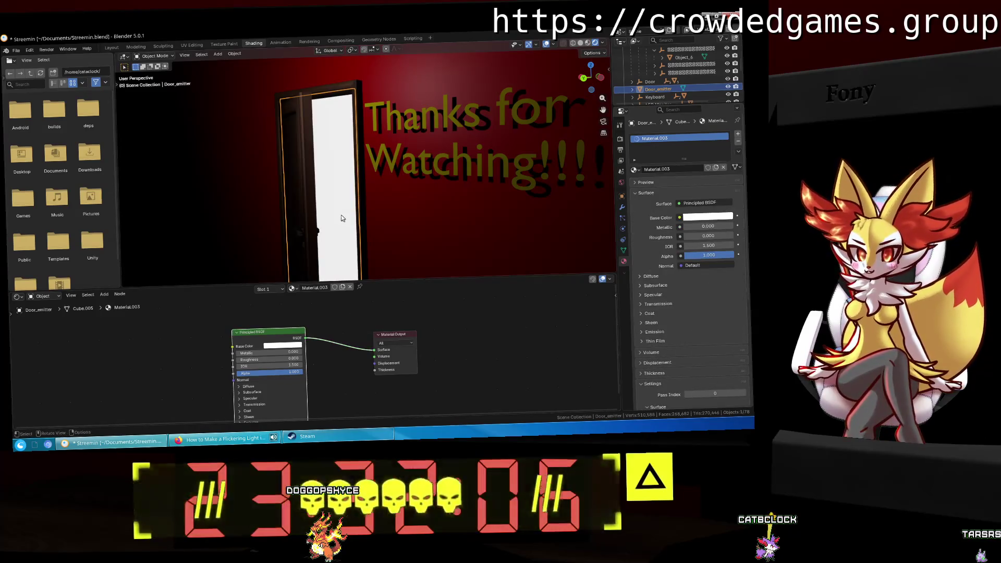
{"action": "scroll", "coordinate": [341, 219], "scroll_direction": "up", "scroll_amount": 2}
{"action": "scroll", "coordinate": [376, 215], "scroll_direction": "up", "scroll_amount": 2}
{"action": "scroll", "coordinate": [397, 217], "scroll_direction": "up", "scroll_amount": 2}
{"action": "scroll", "coordinate": [397, 217], "scroll_direction": "down", "scroll_amount": 2}
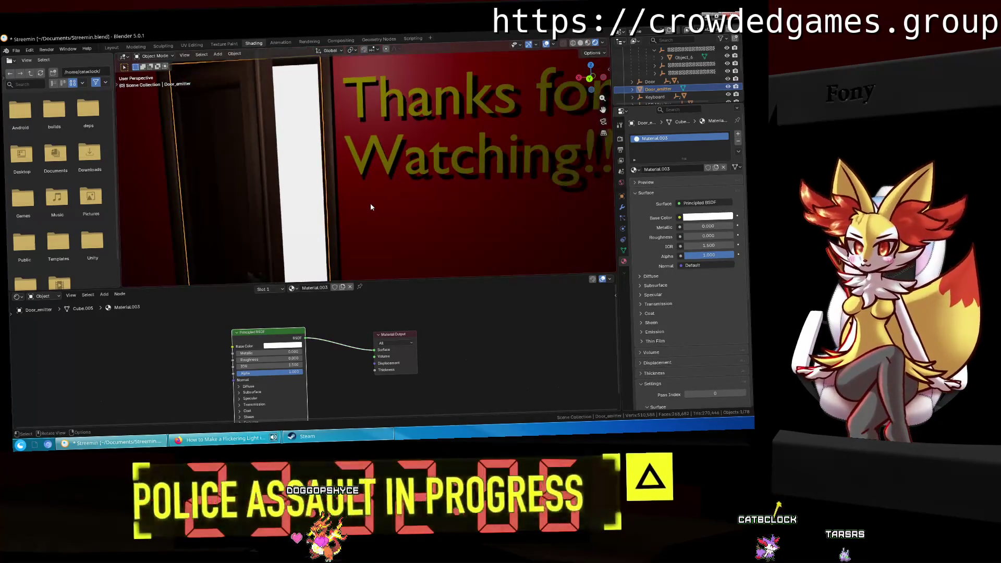
{"action": "scroll", "coordinate": [370, 202], "scroll_direction": "down", "scroll_amount": 1}
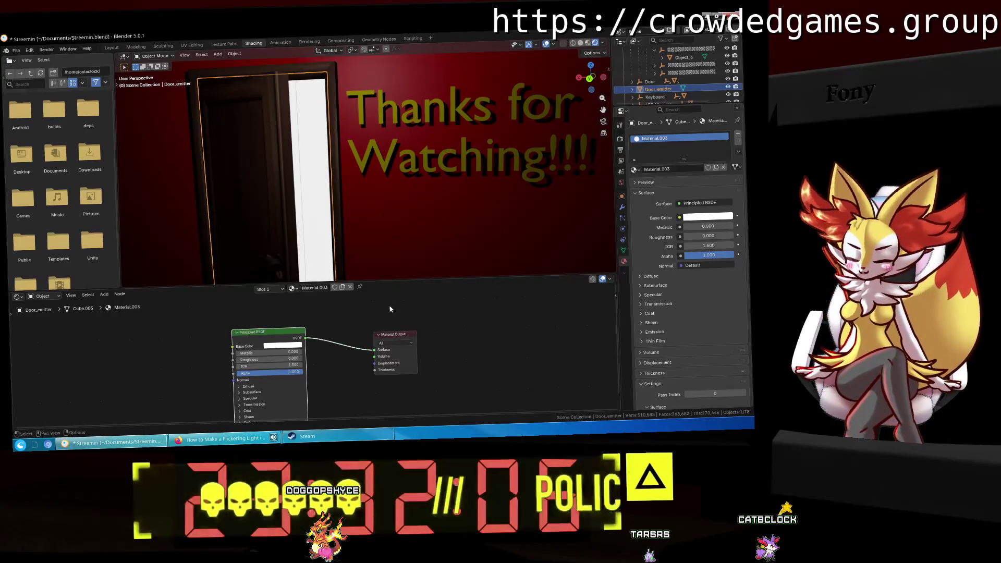
{"action": "scroll", "coordinate": [379, 196], "scroll_direction": "up", "scroll_amount": 1}
{"action": "scroll", "coordinate": [379, 196], "scroll_direction": "up", "scroll_amount": 1}
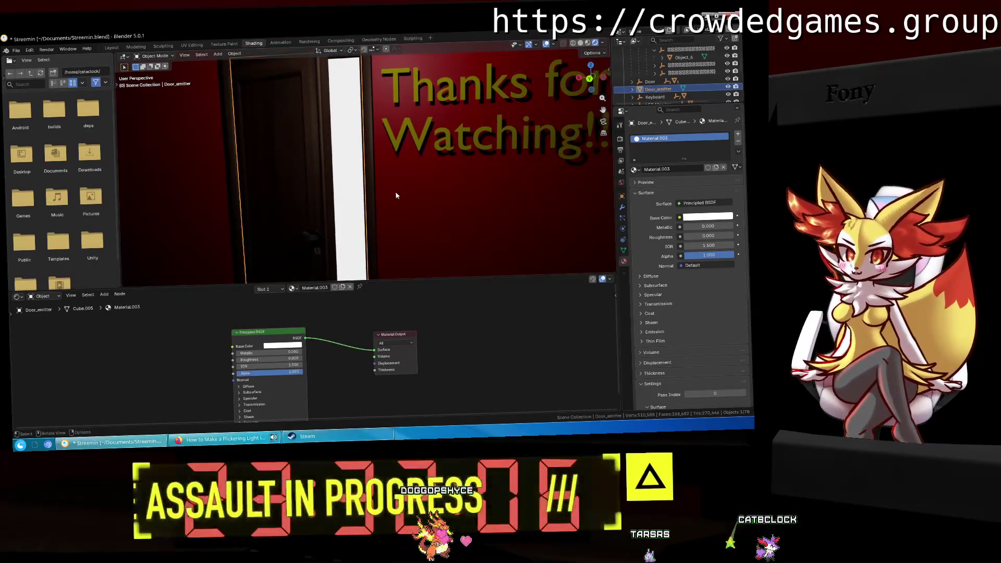
Step: Check the door's top frame in the viewport and launch a new Firefox window
{"action": "middle_click_drag", "start_coordinate": [438, 196], "coordinate": [468, 161]}
{"action": "scroll", "coordinate": [470, 317], "scroll_direction": "down", "scroll_amount": 1}
{"action": "scroll", "coordinate": [479, 332], "scroll_direction": "down", "scroll_amount": 1}
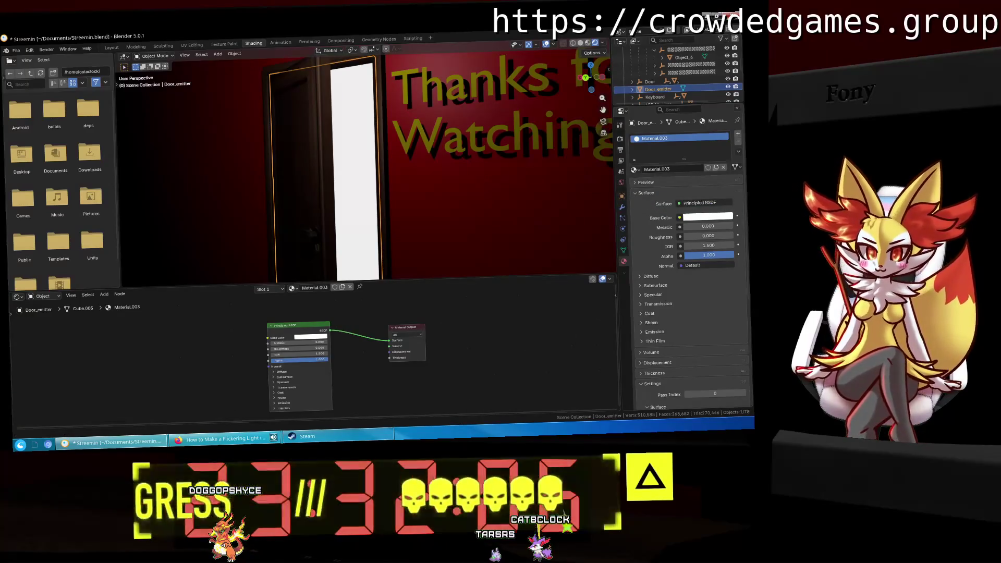
{"action": "left_click", "coordinate": [48, 444]}
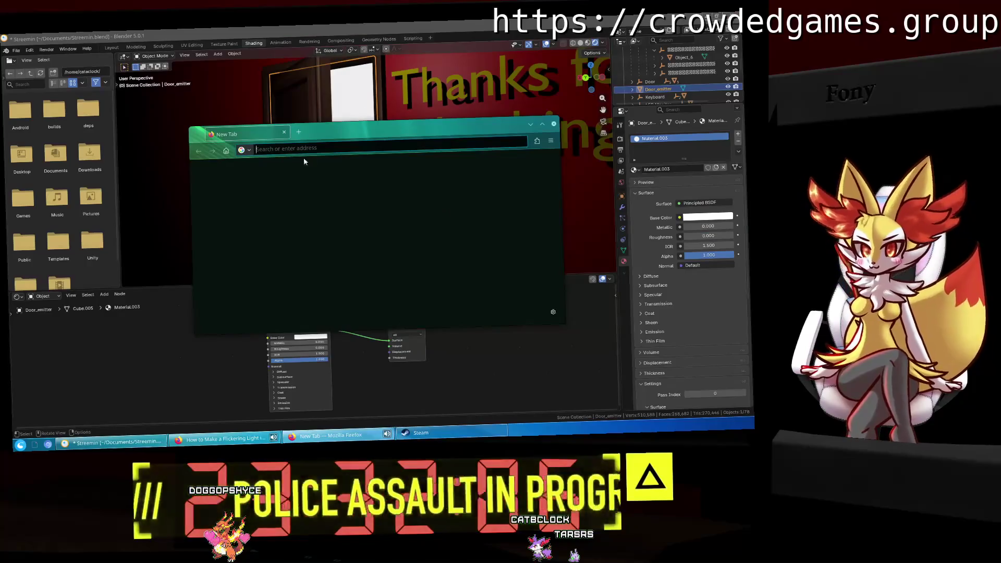
Step: Close the empty Firefox window and bring the YouTube cartoon window to the screen centre
{"action": "key", "text": "ctrl+w"}
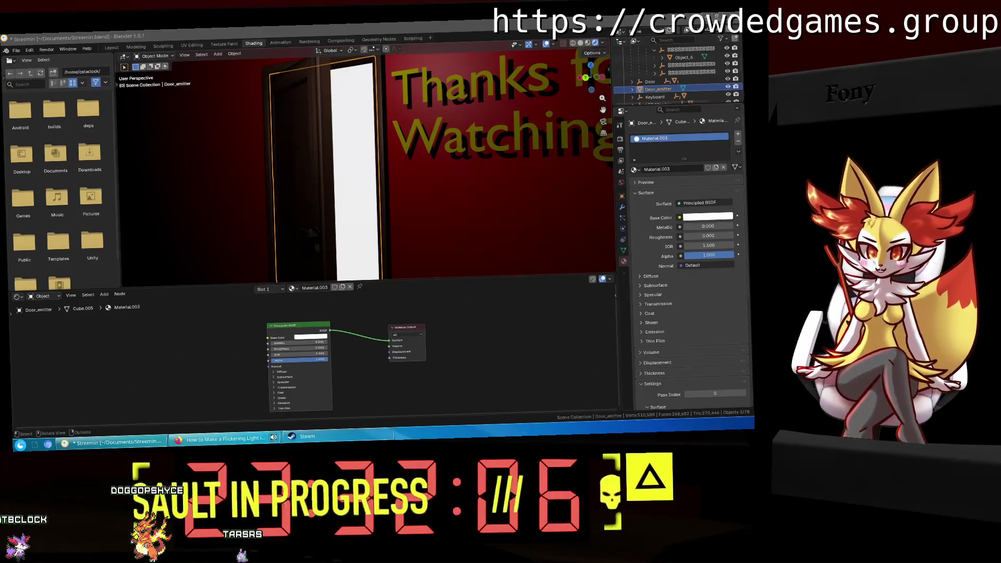
{"action": "left_click_drag", "start_coordinate": [689, 63], "coordinate": [222, 108]}
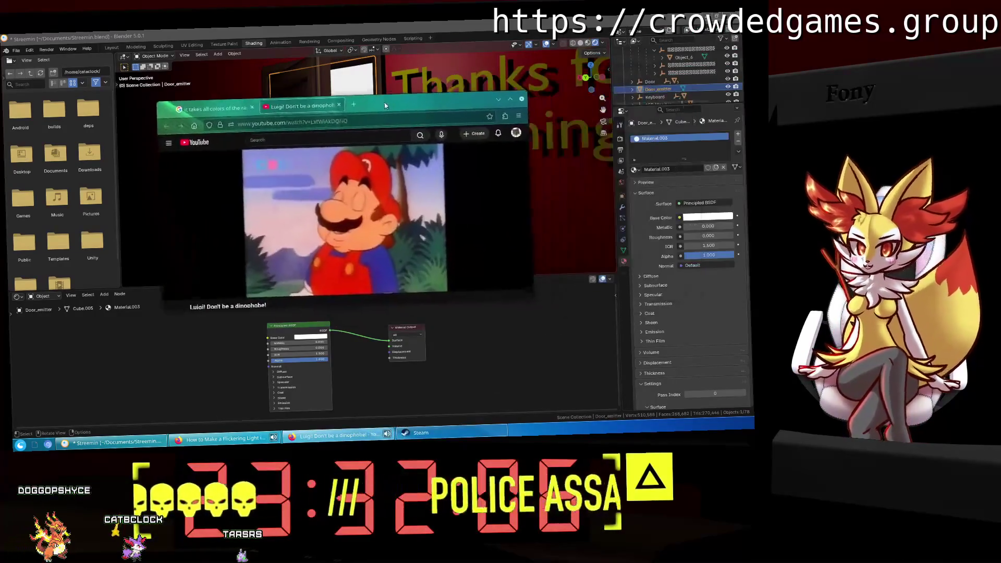
Step: Maximize the YouTube window, briefly play the cartoon, check playback settings and rewind to the start
{"action": "left_click", "coordinate": [223, 107]}
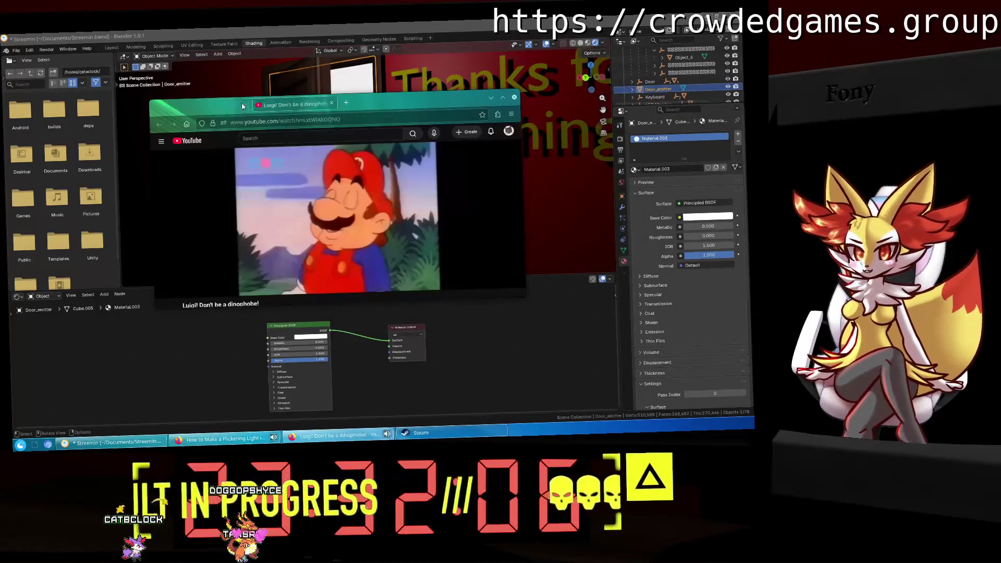
{"action": "left_click", "coordinate": [500, 100]}
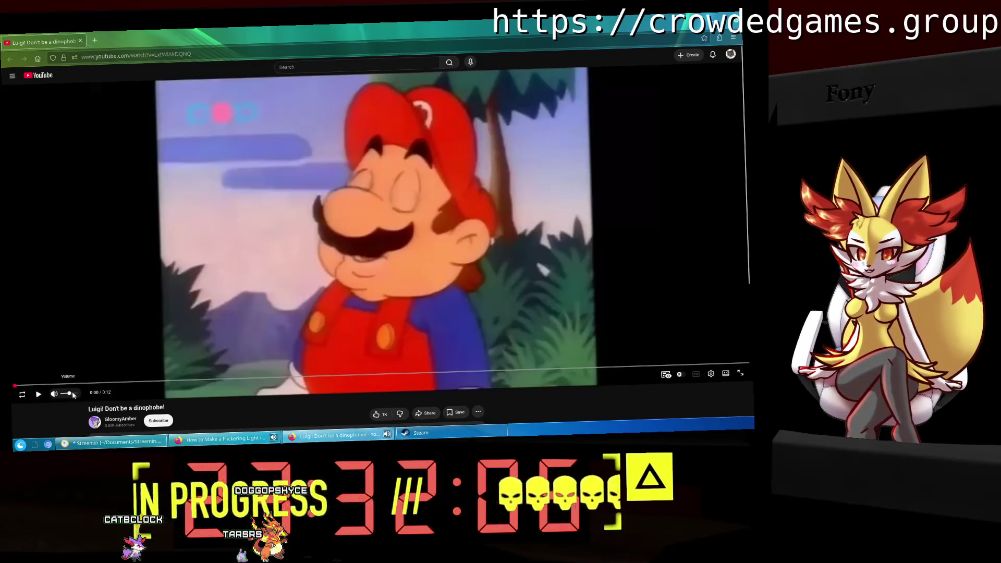
{"action": "left_click", "coordinate": [38, 396]}
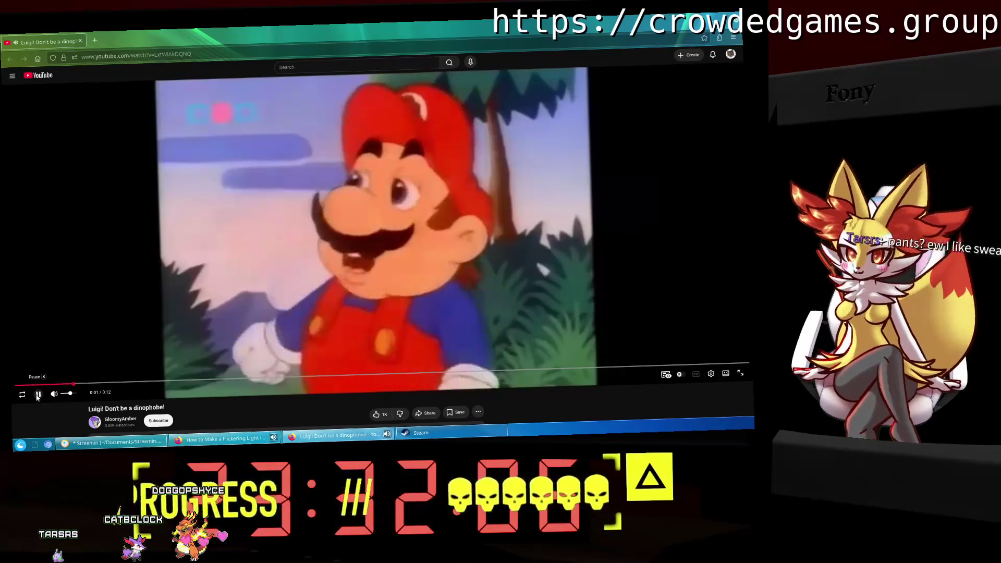
{"action": "left_click", "coordinate": [38, 396]}
{"action": "left_click", "coordinate": [710, 375]}
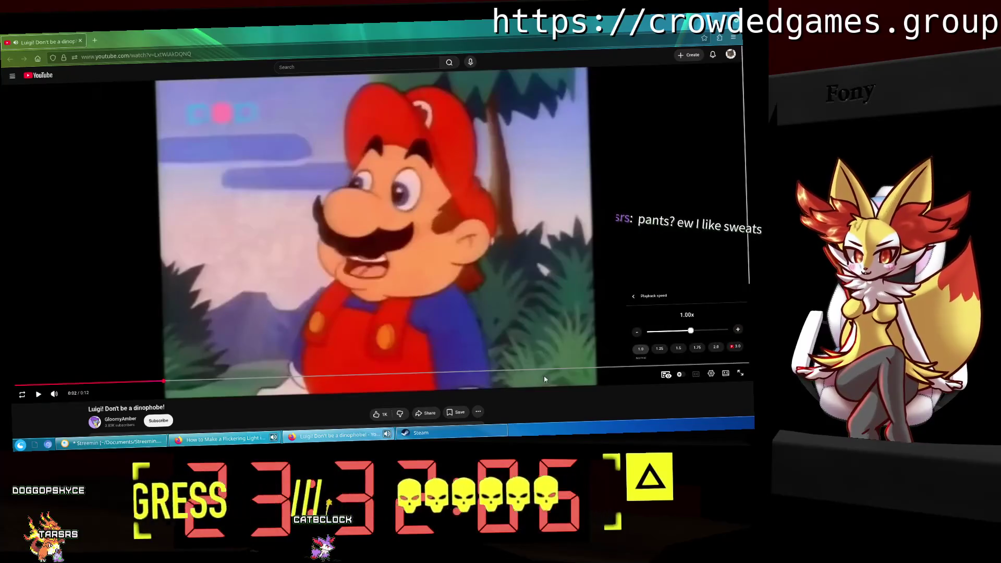
{"action": "left_click", "coordinate": [162, 383]}
{"action": "left_click_drag", "start_coordinate": [161, 383], "coordinate": [52, 383]}
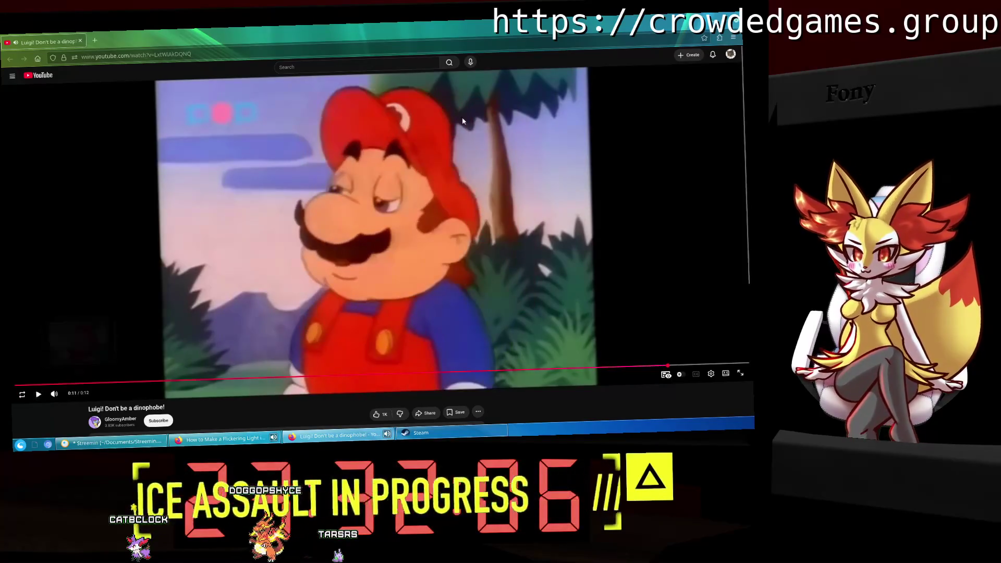
Step: Minimize the browser to bring the Blender door scene back on screen
{"action": "left_click", "coordinate": [704, 38]}
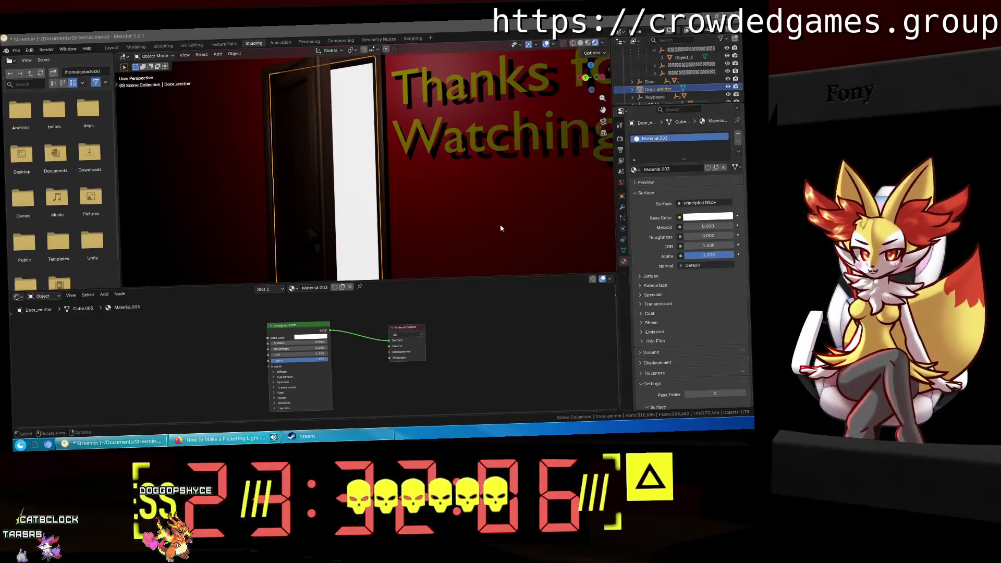
{"action": "middle_click_drag", "start_coordinate": [500, 224], "coordinate": [513, 230]}
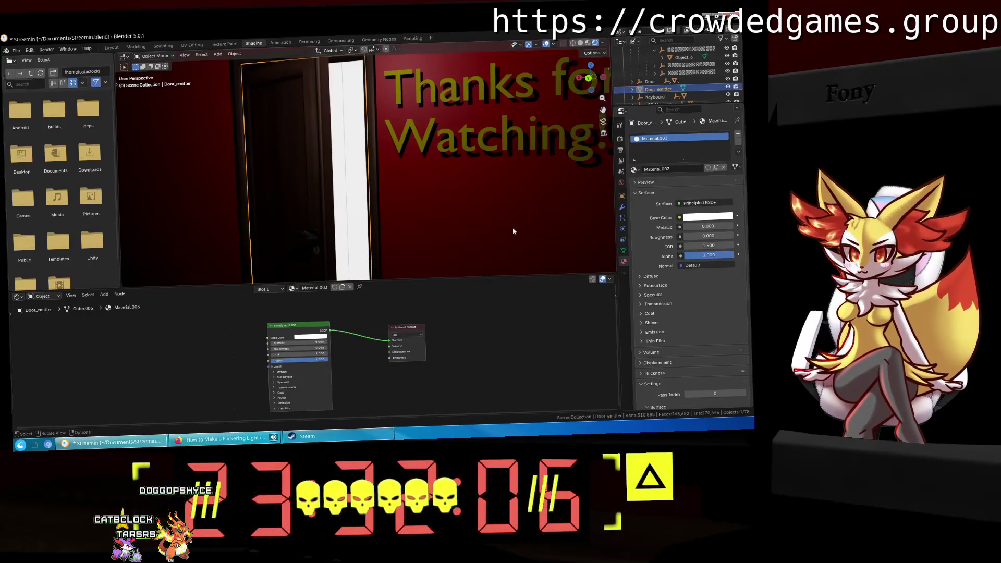
Step: Return to the Layout workspace with the timeline, collapsing the Door hierarchy in the outliner
{"action": "left_click", "coordinate": [112, 47]}
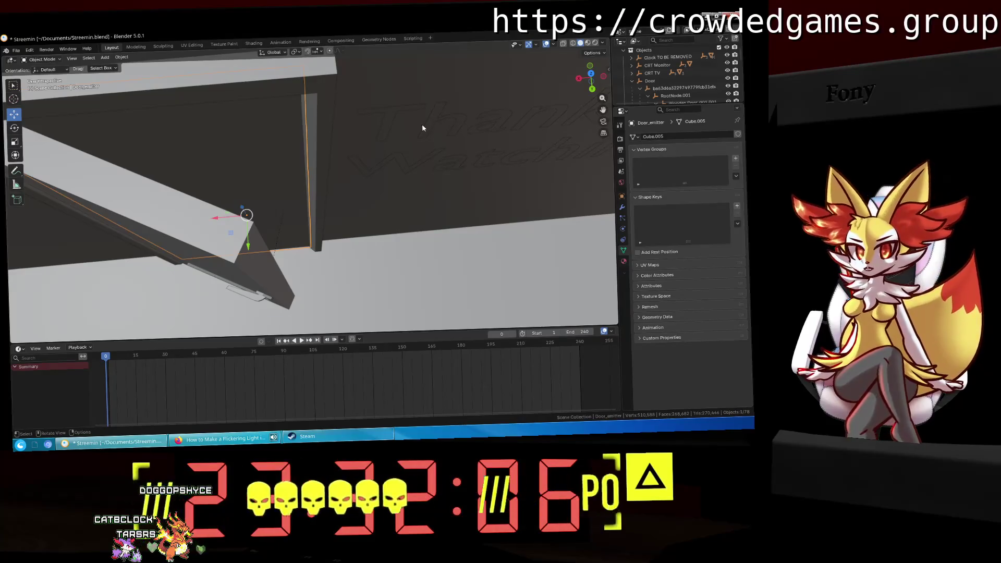
{"action": "left_click", "coordinate": [639, 81]}
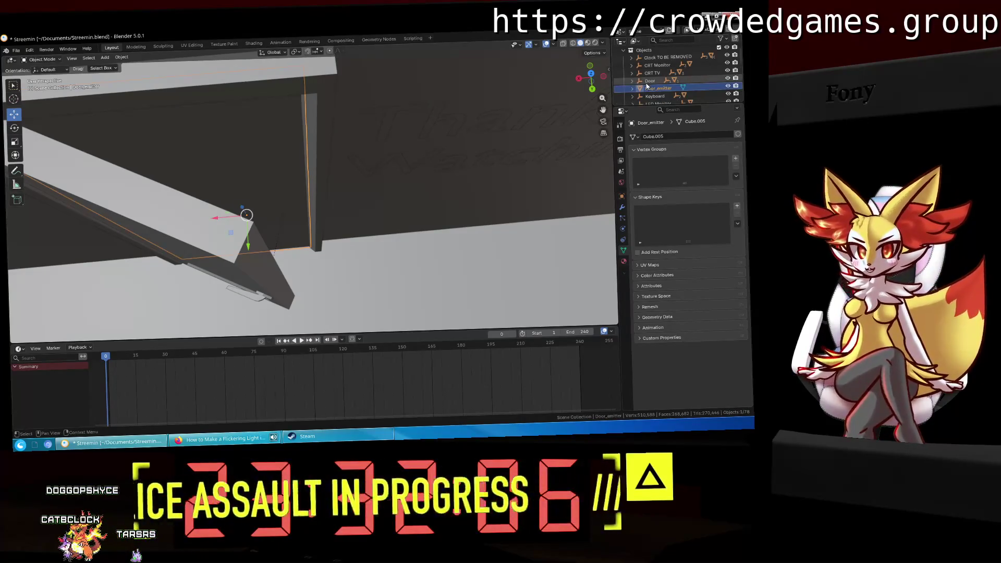
{"action": "left_click", "coordinate": [136, 47]}
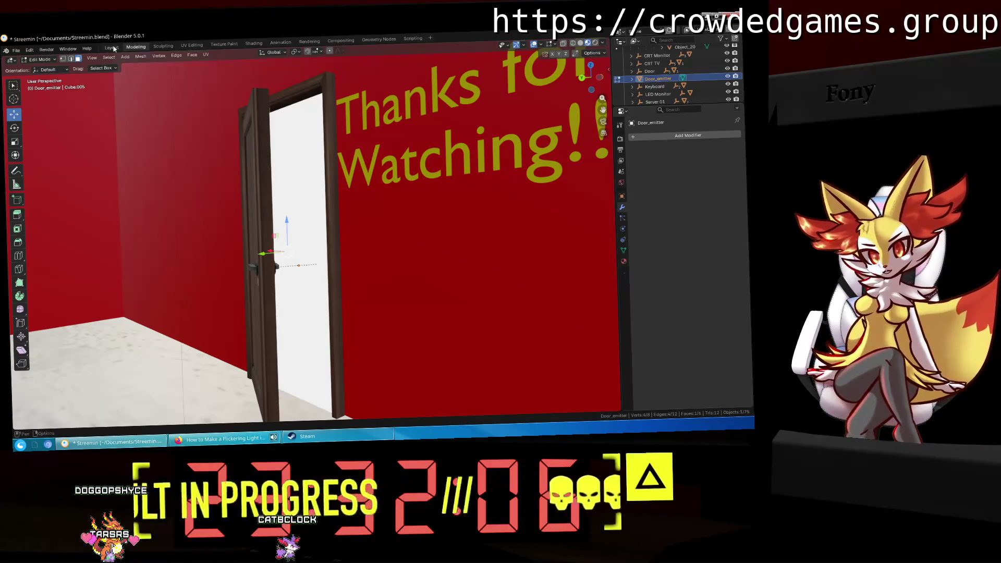
{"action": "left_click", "coordinate": [116, 47]}
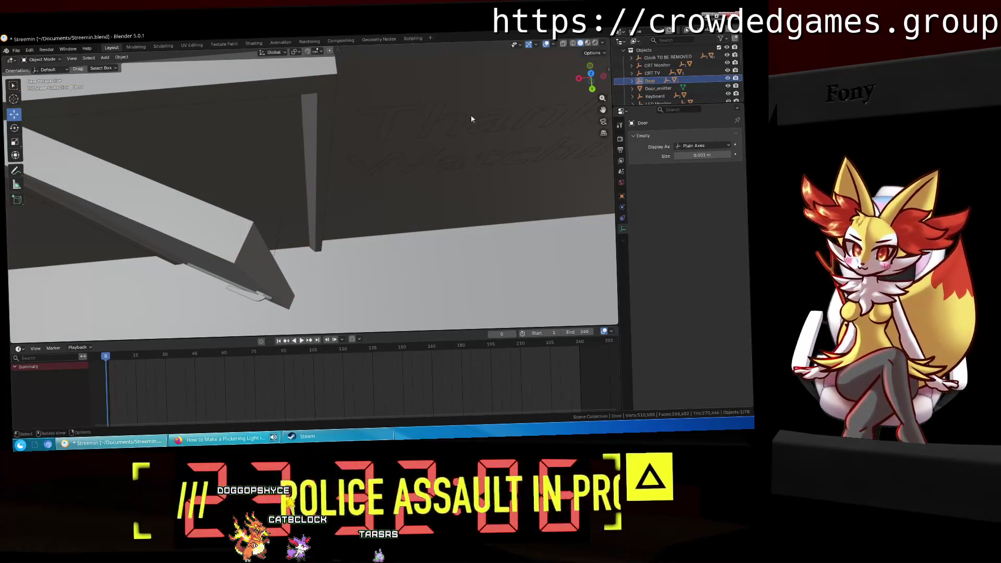
Step: Orbit to a frontal view of the door and bring up the Add > Light choices
{"action": "middle_click_drag", "start_coordinate": [375, 180], "coordinate": [292, 147]}
{"action": "middle_click_drag", "start_coordinate": [439, 209], "coordinate": [447, 182]}
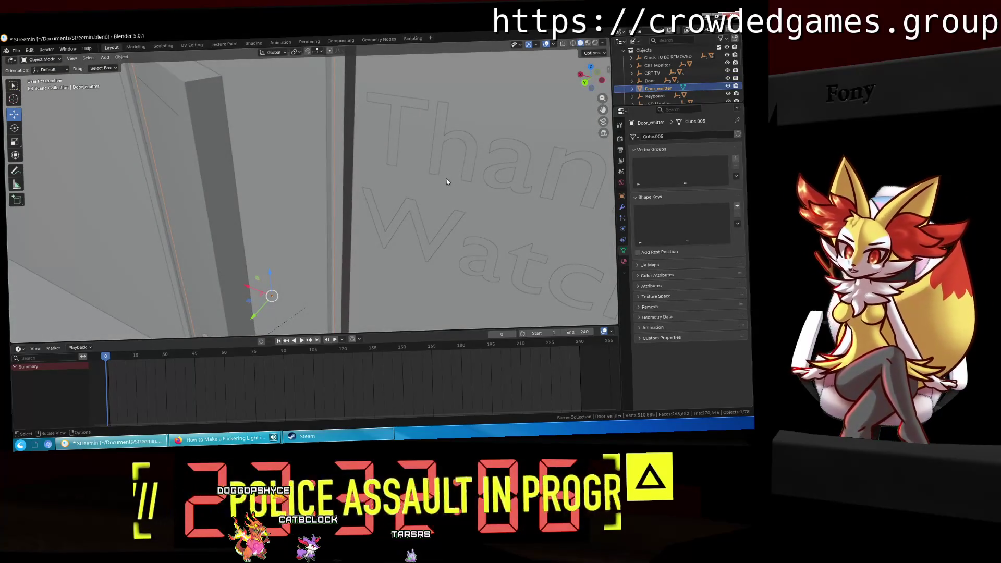
{"action": "right_click", "coordinate": [662, 89]}
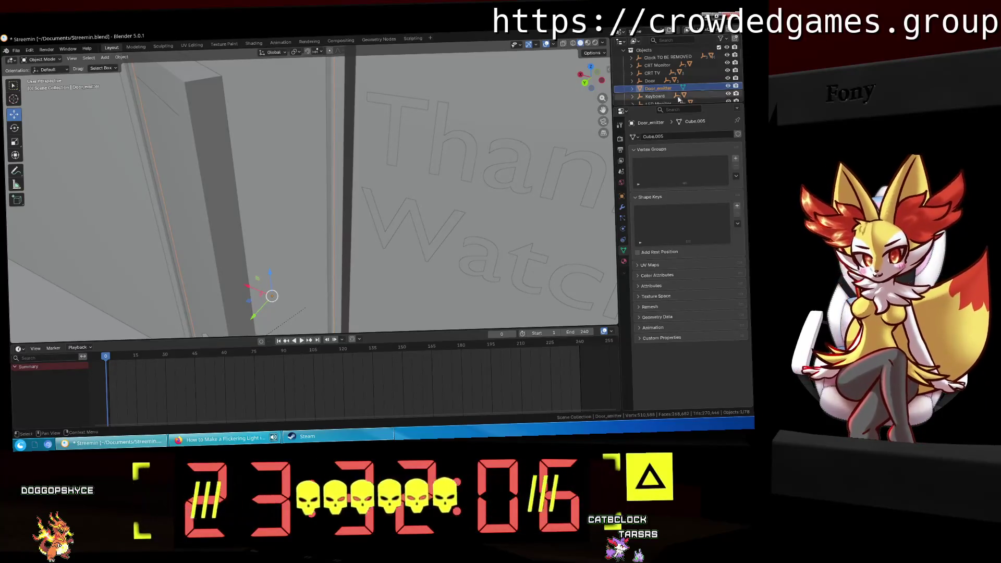
{"action": "left_click", "coordinate": [103, 59]}
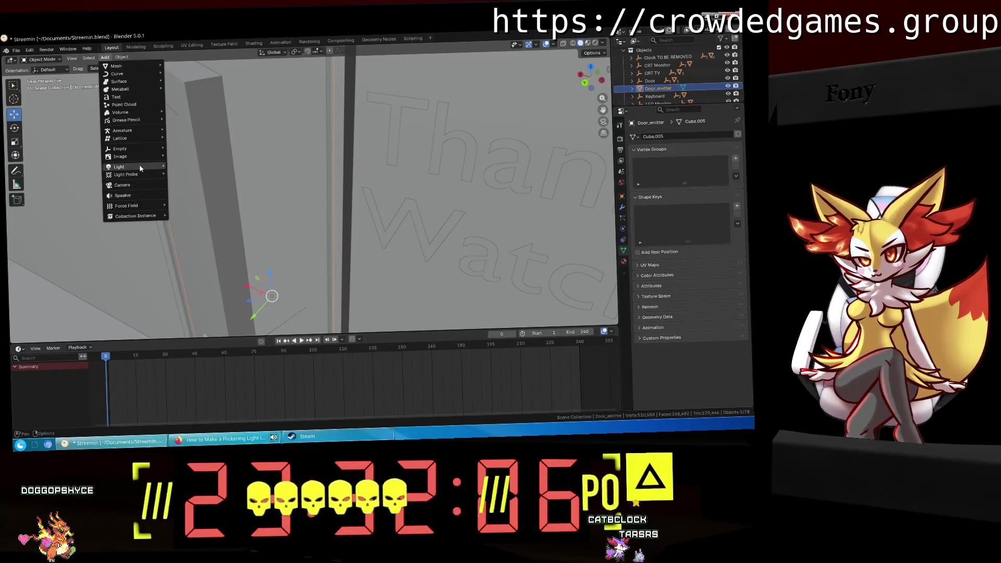
{"action": "mouse_move", "coordinate": [119, 167]}
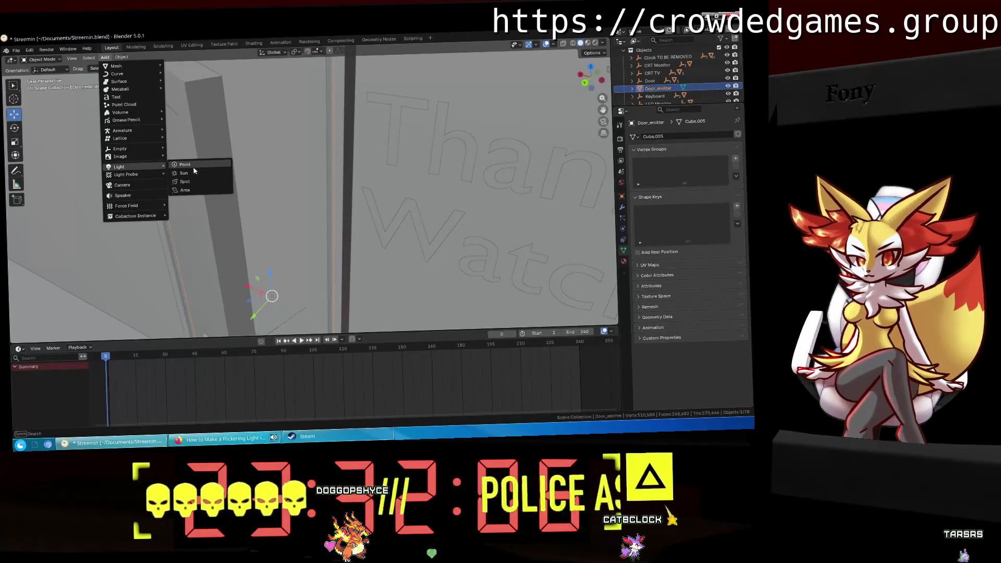
Step: Add a point light, move it into the room and preview the scene in Rendered shading
{"action": "left_click", "coordinate": [193, 168]}
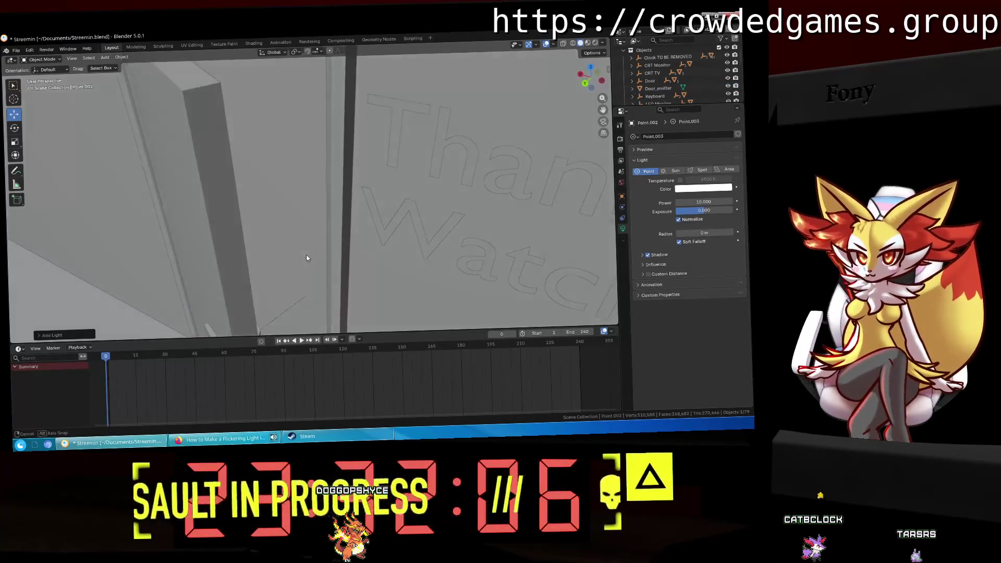
{"action": "key", "text": "g"}
{"action": "middle_click_drag", "start_coordinate": [305, 257], "coordinate": [403, 64]}
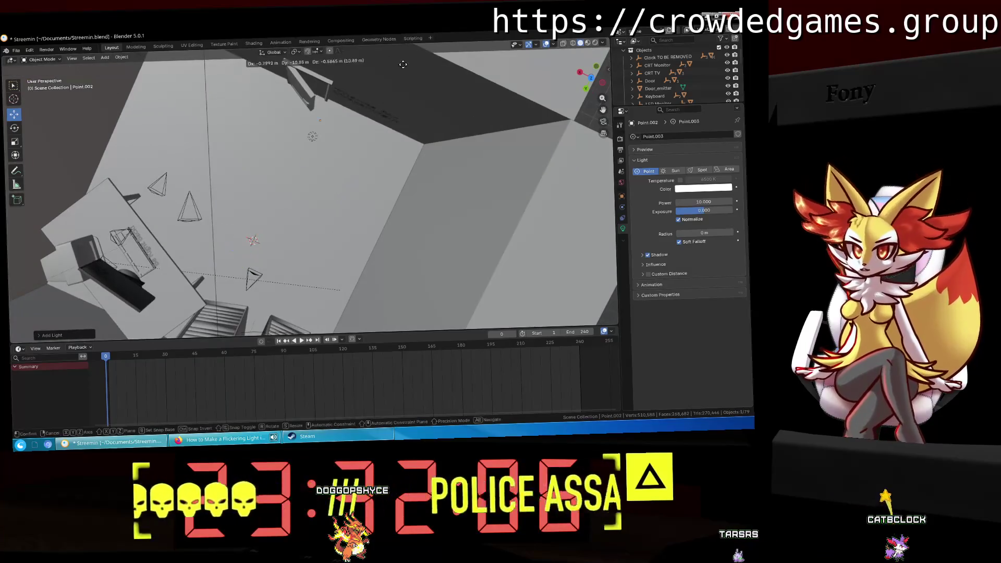
{"action": "left_click", "coordinate": [403, 64]}
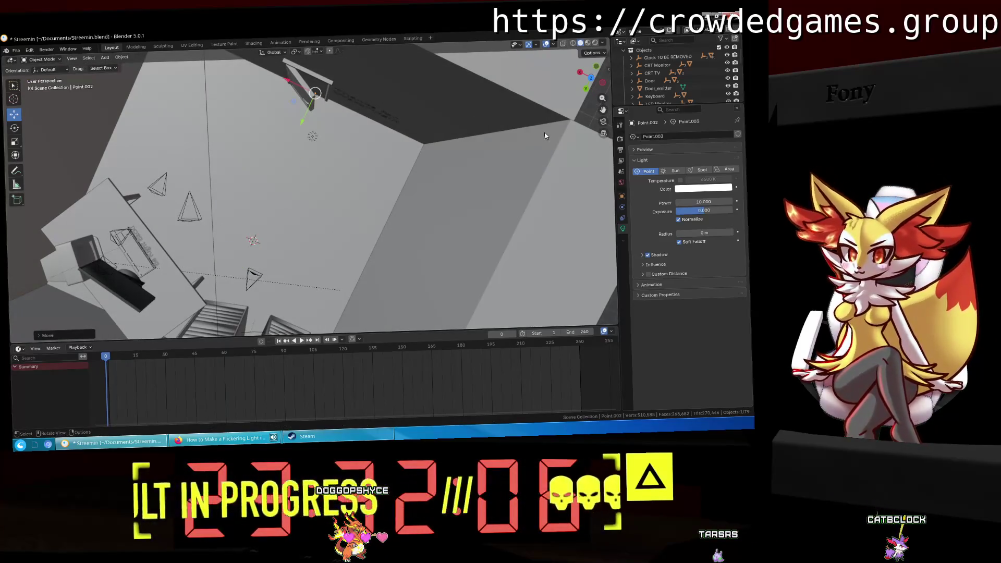
{"action": "key", "text": "z"}
{"action": "left_click", "coordinate": [460, 93]}
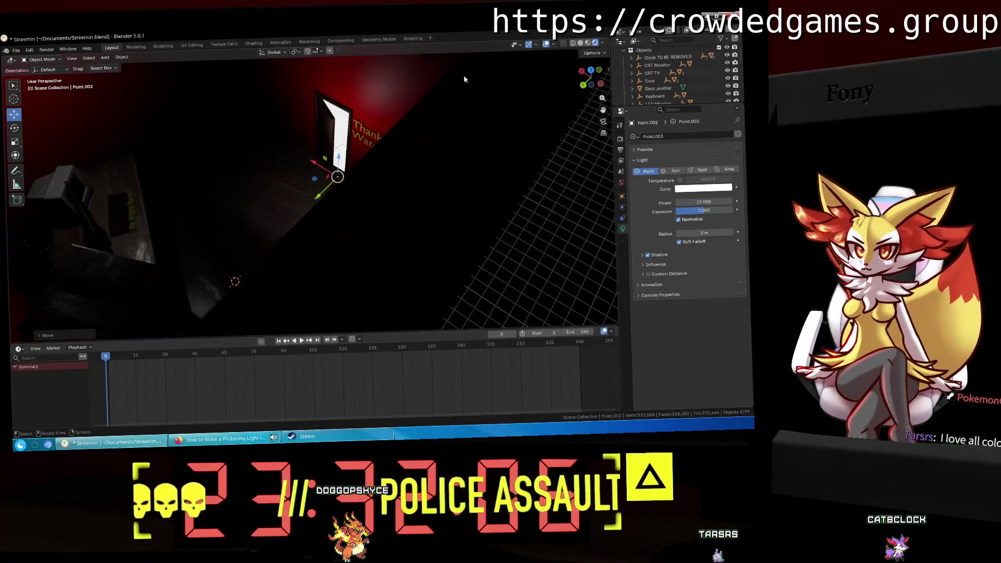
{"action": "middle_click_drag", "start_coordinate": [463, 79], "coordinate": [369, 176]}
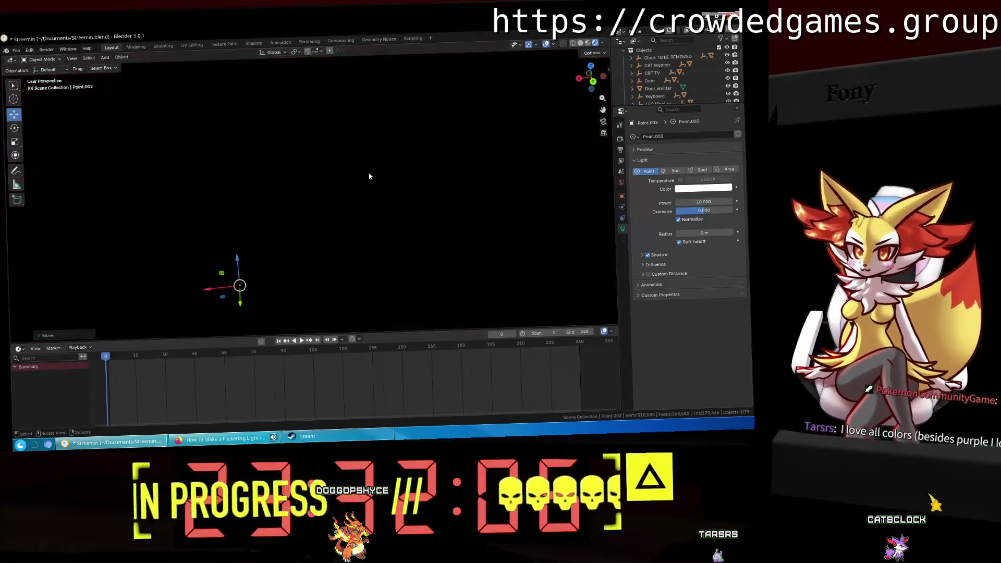
{"action": "middle_click_drag", "start_coordinate": [365, 179], "coordinate": [359, 196]}
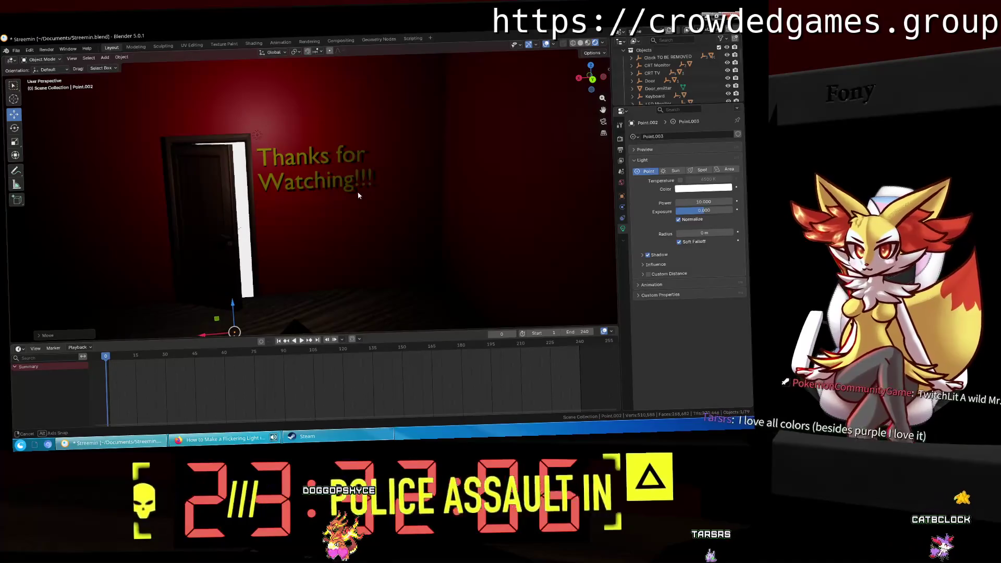
Step: Raise the new light along Z, delete it, then start moving the existing Point.001 light
{"action": "key", "text": "g"}
{"action": "key", "text": "z"}
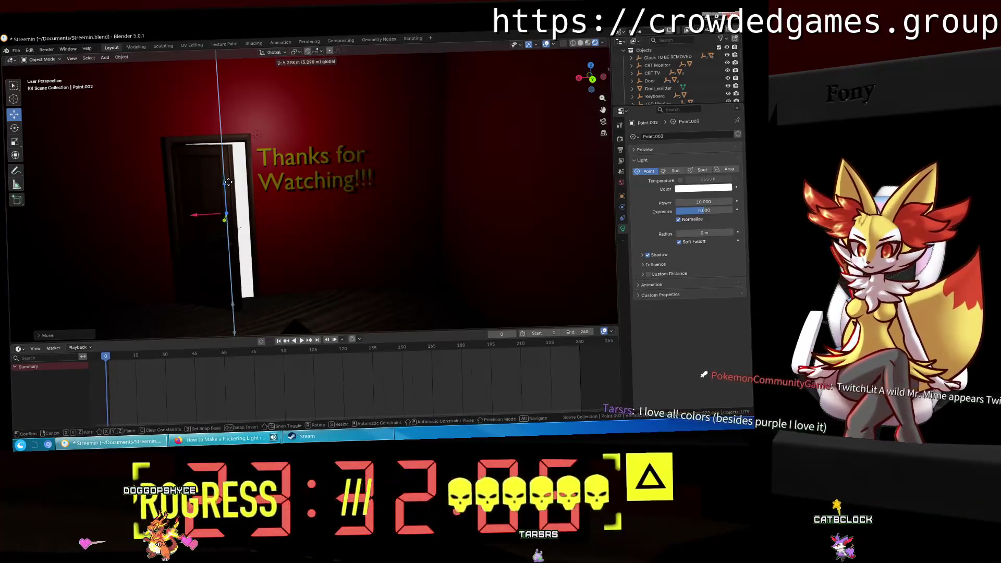
{"action": "left_click", "coordinate": [227, 185]}
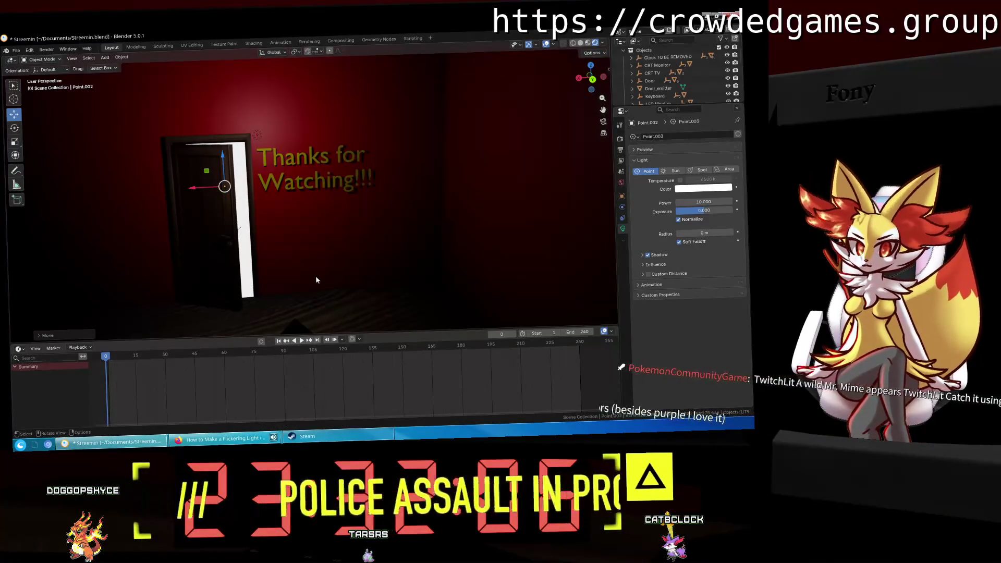
{"action": "key", "text": "Delete"}
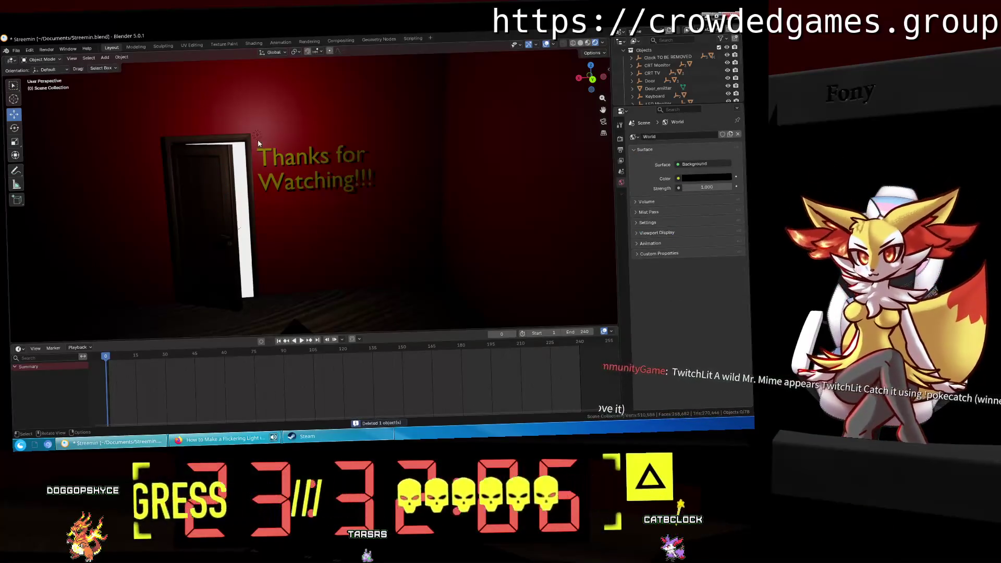
{"action": "key", "text": "ctrl+z"}
{"action": "key", "text": "shift+d"}
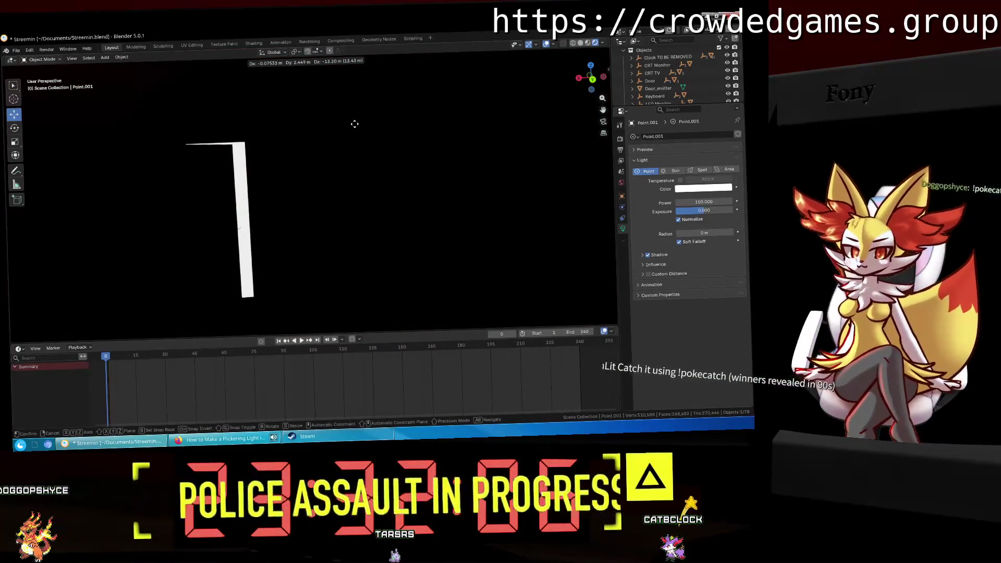
Step: Confirm Point.001's new spot just above the doorway so the wall glows around door and text
{"action": "left_click", "coordinate": [354, 123]}
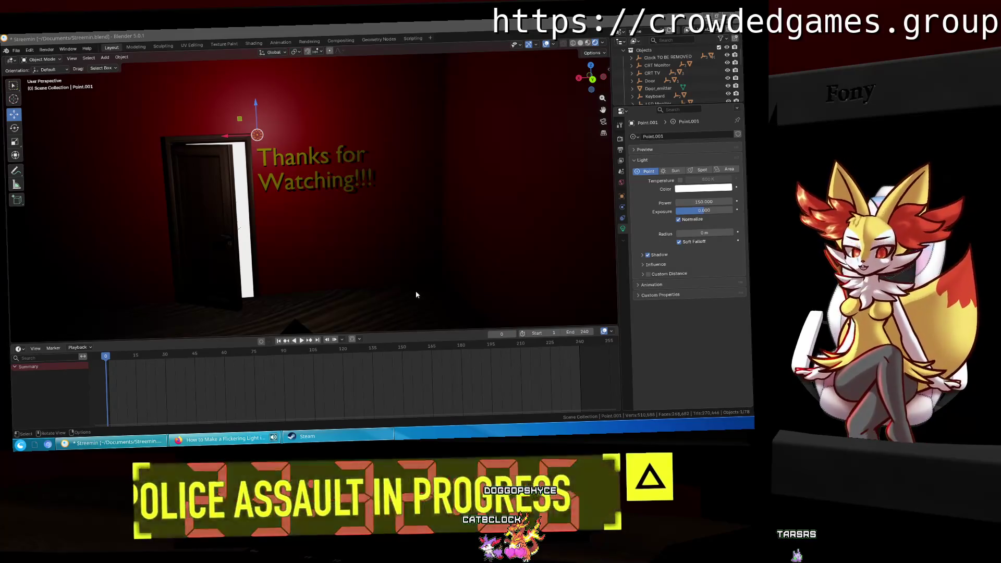
Step: Check the light from top and back views, then look through the scene camera
{"action": "middle_click_drag", "start_coordinate": [417, 270], "coordinate": [374, 279]}
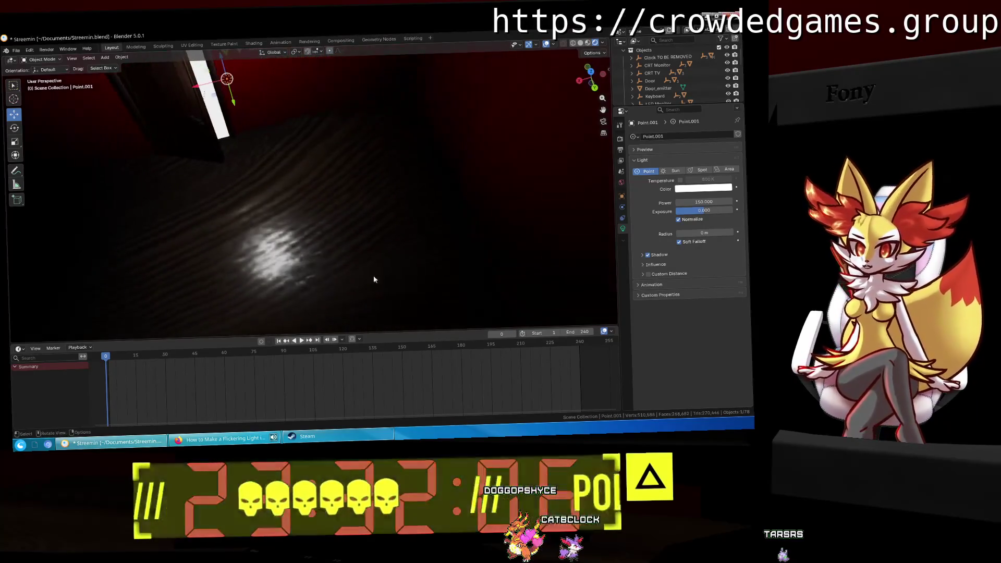
{"action": "middle_click_drag", "start_coordinate": [501, 180], "coordinate": [463, 193]}
{"action": "key", "text": "KP_7"}
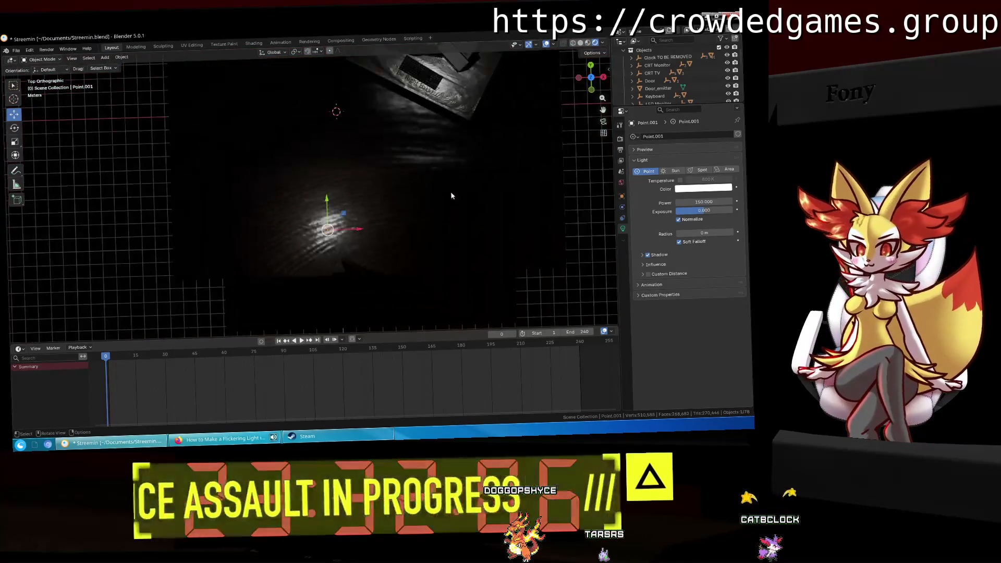
{"action": "mouse_move", "coordinate": [438, 212]}
{"action": "middle_mouse_down"}
{"action": "mouse_move", "coordinate": [318, 215]}
{"action": "mouse_move", "coordinate": [253, 184]}
{"action": "mouse_move", "coordinate": [289, 189]}
{"action": "middle_mouse_up"}
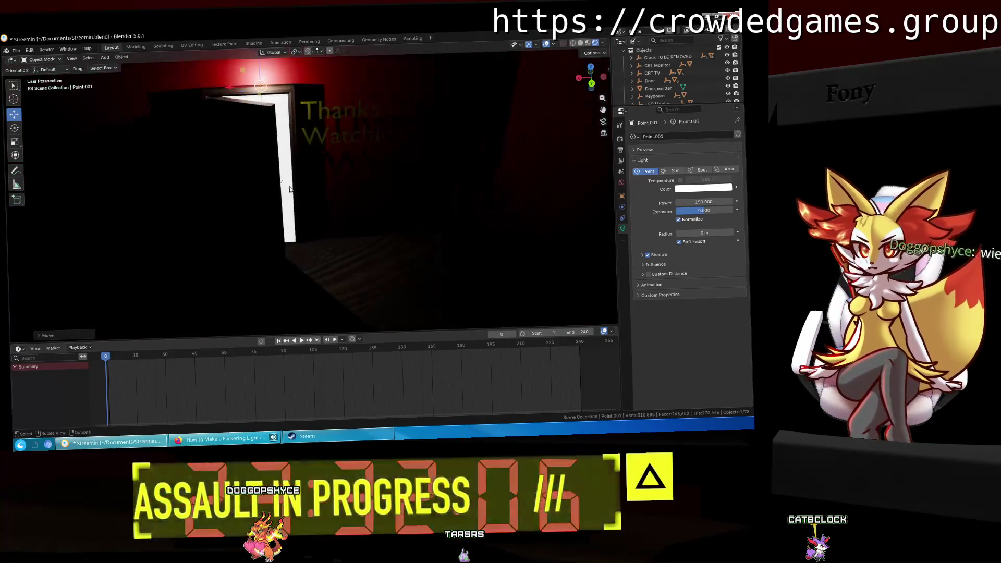
{"action": "left_click", "coordinate": [593, 85]}
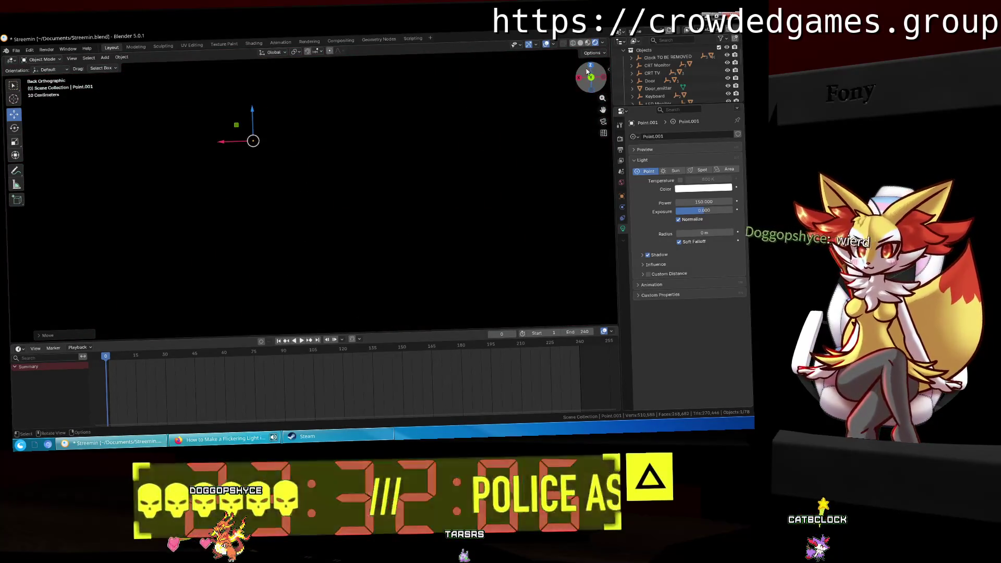
{"action": "left_click", "coordinate": [603, 122]}
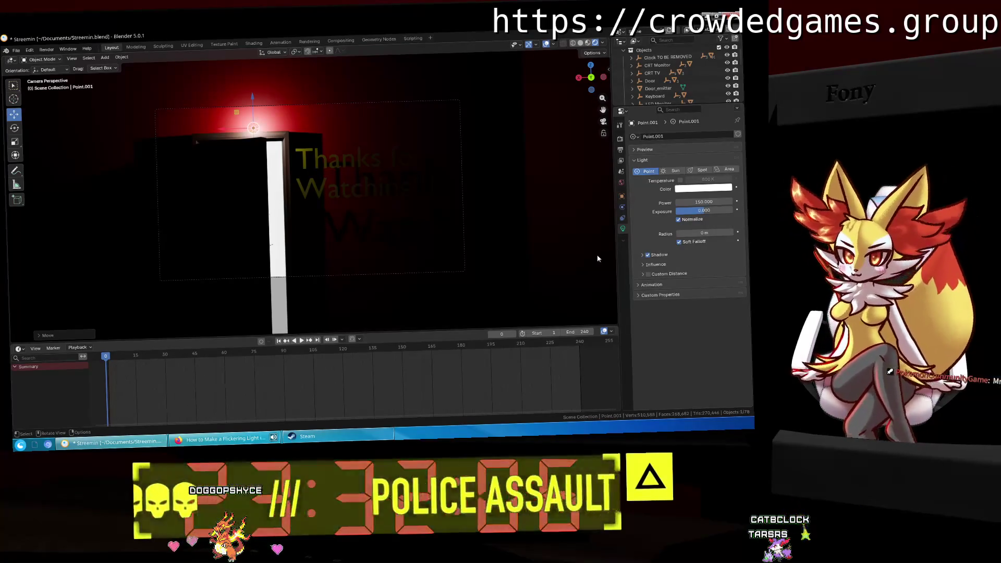
Step: Nudge the point light higher above the doorway, undo the move, and select the wooden door
{"action": "key", "text": "g"}
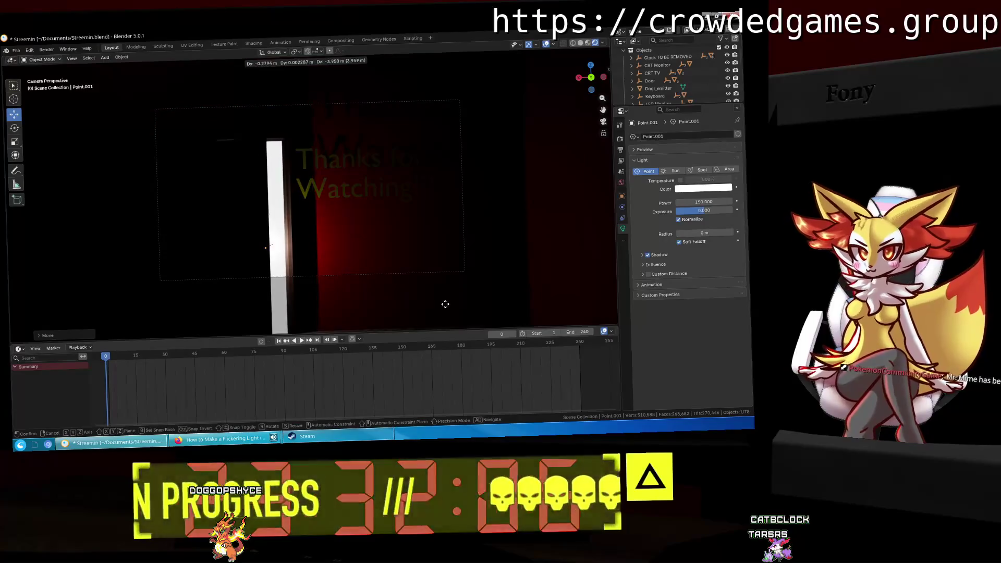
{"action": "left_click", "coordinate": [462, 238]}
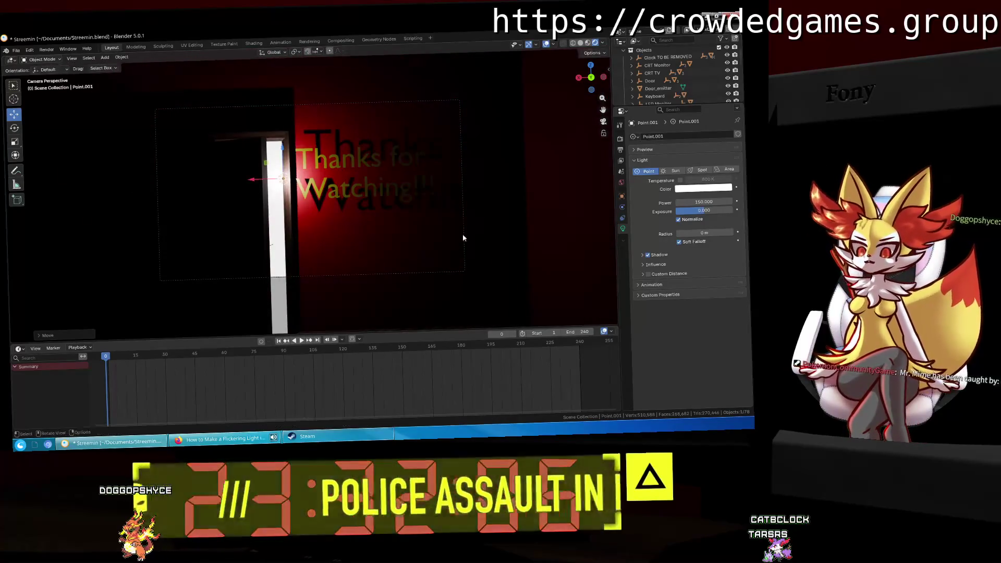
{"action": "key", "text": "ctrl+z"}
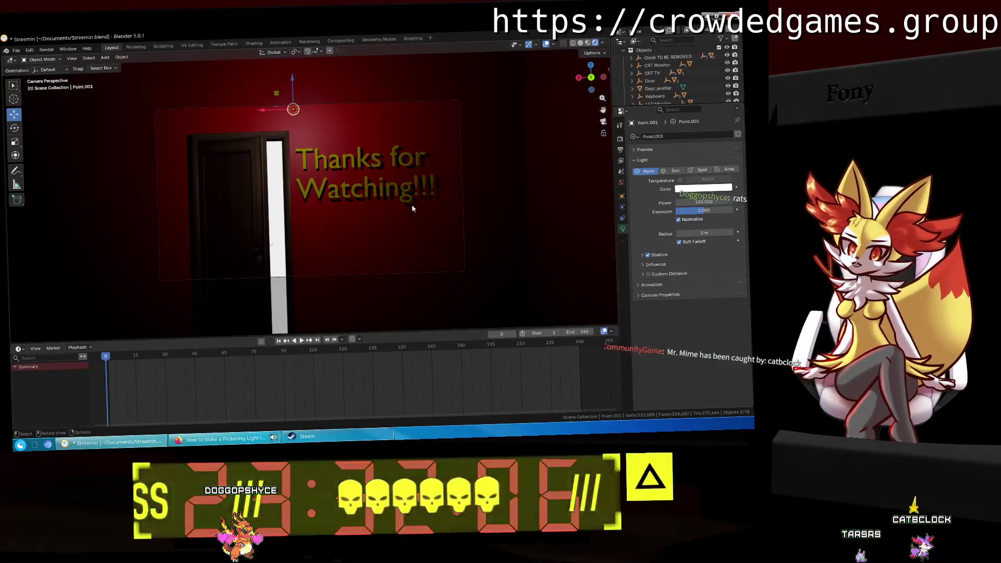
{"action": "left_click", "coordinate": [225, 194]}
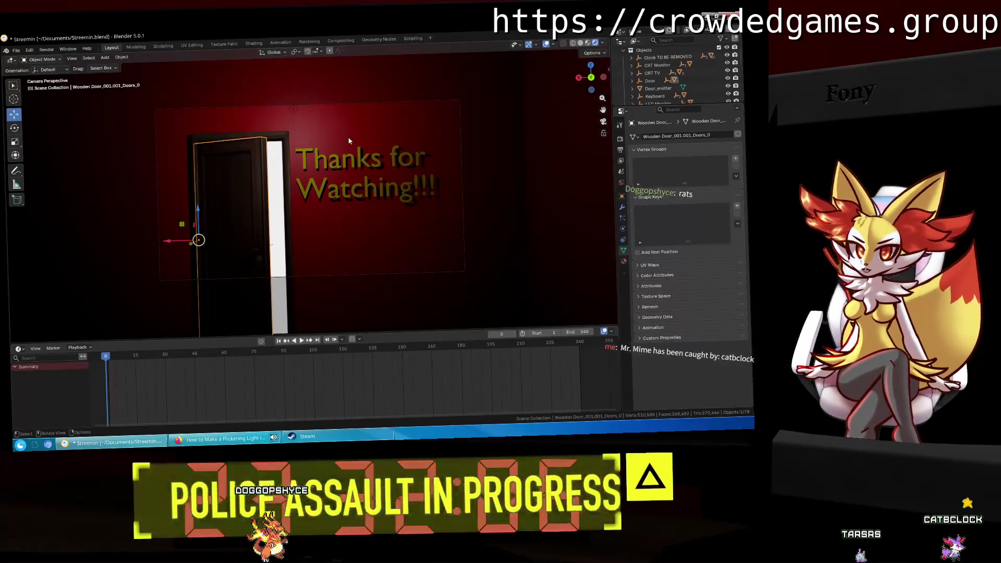
Step: Select the door handle and set its rotation mode to XYZ Euler in Object Properties
{"action": "middle_click_drag", "start_coordinate": [402, 146], "coordinate": [367, 194]}
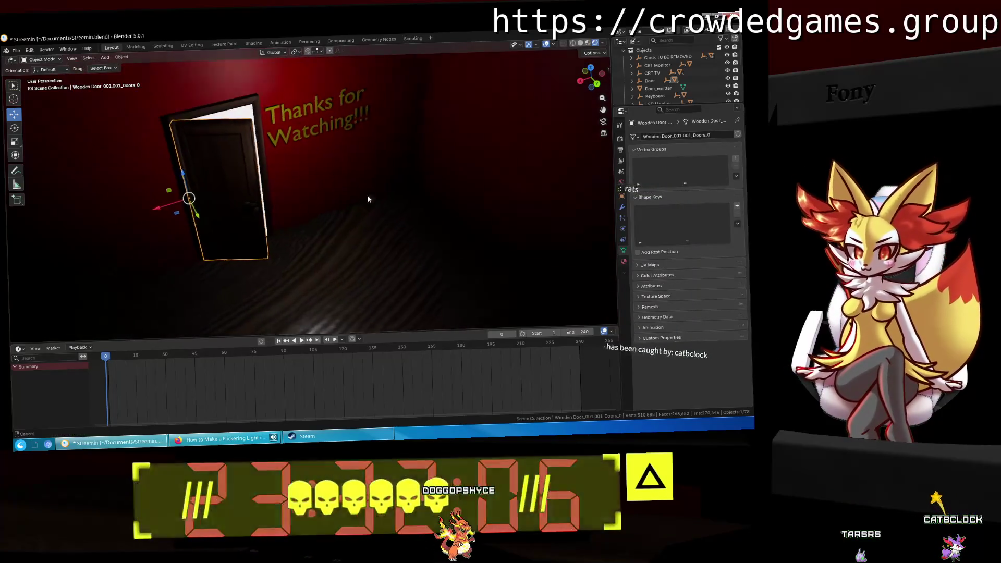
{"action": "left_click", "coordinate": [621, 195]}
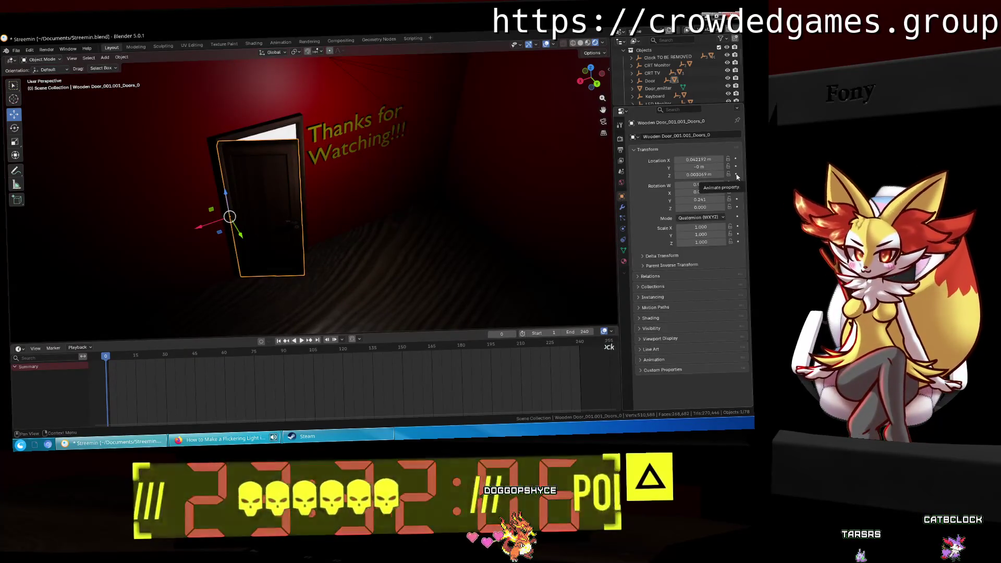
{"action": "middle_click_drag", "start_coordinate": [344, 168], "coordinate": [319, 173]}
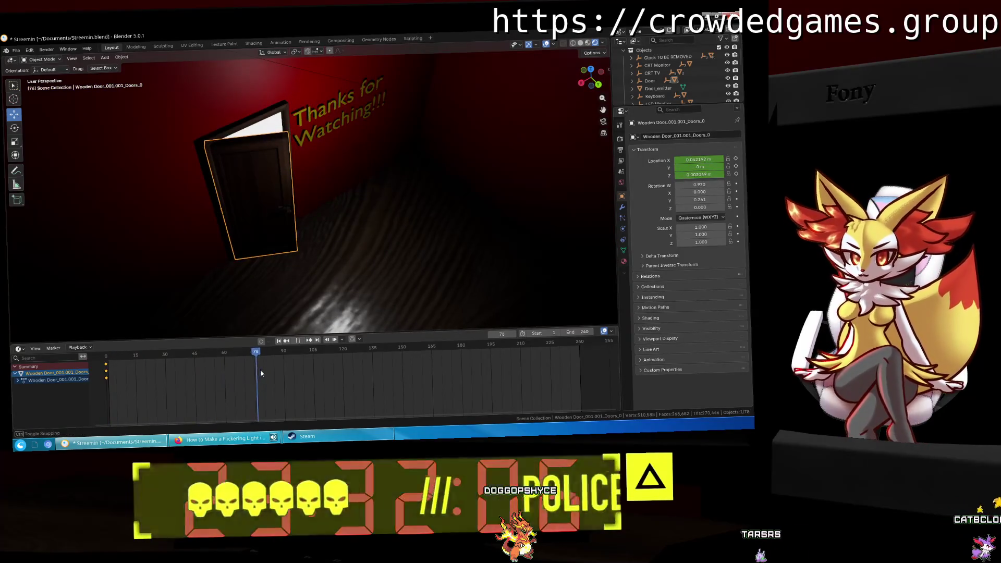
{"action": "middle_click_drag", "start_coordinate": [326, 187], "coordinate": [321, 189]}
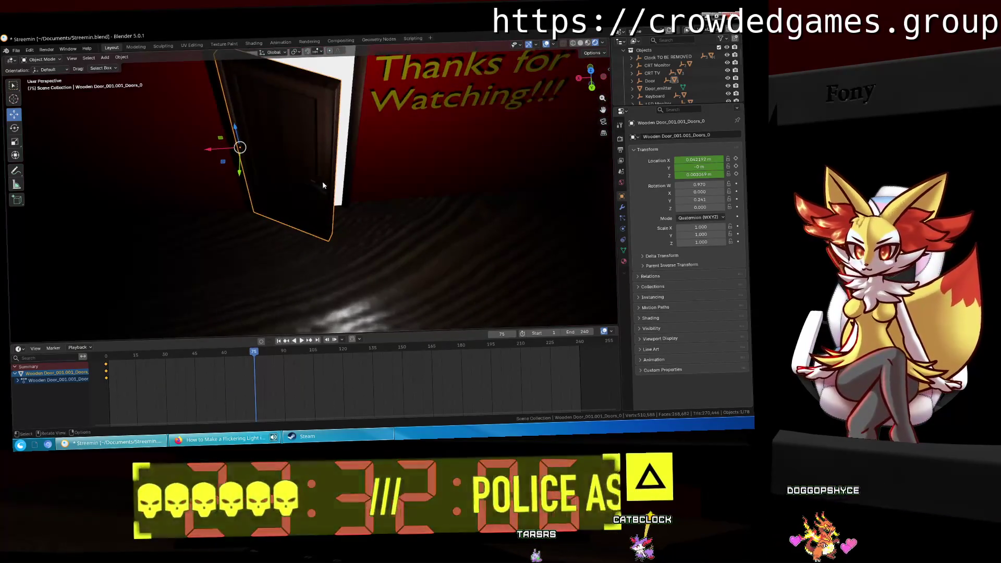
{"action": "left_click", "coordinate": [321, 188]}
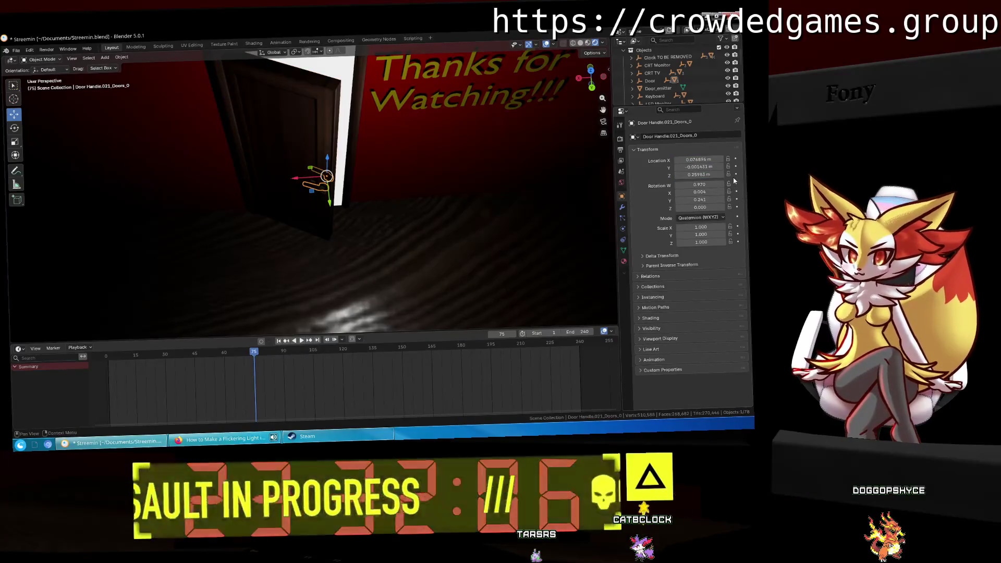
{"action": "left_click", "coordinate": [716, 217]}
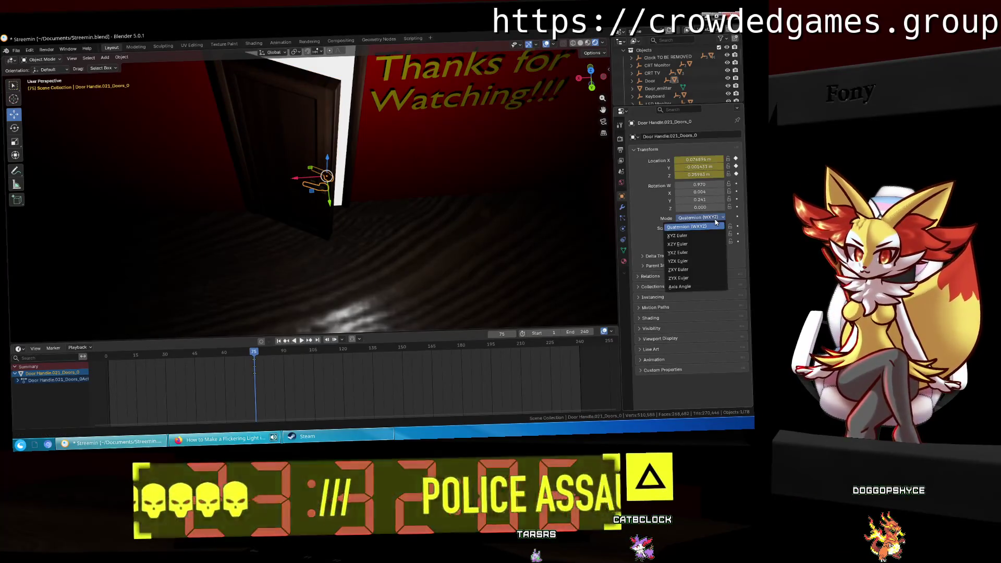
{"action": "left_click", "coordinate": [697, 235]}
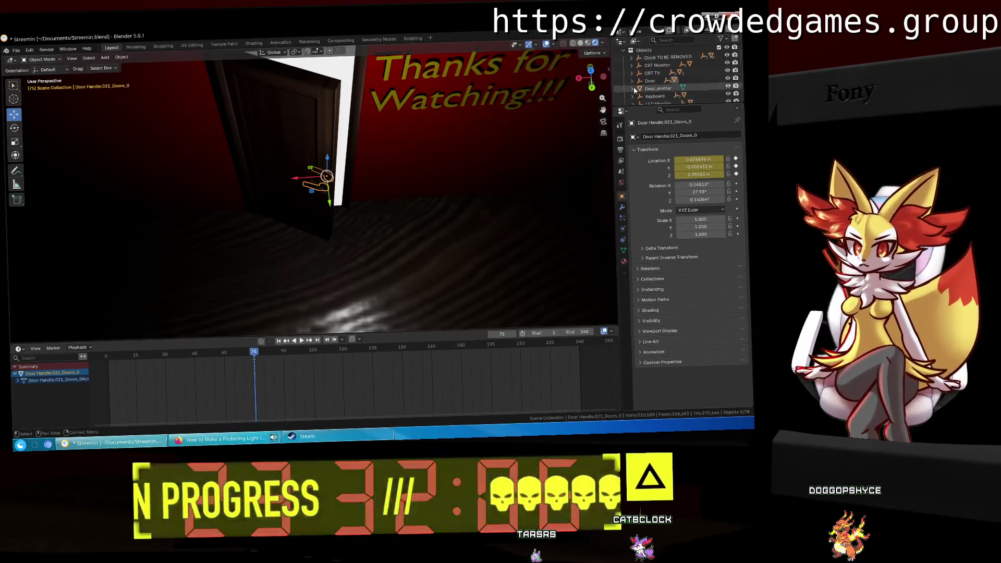
Step: Set the wooden door's rotation mode to XYZ Euler too, then play the animation from the start
{"action": "left_click", "coordinate": [300, 131]}
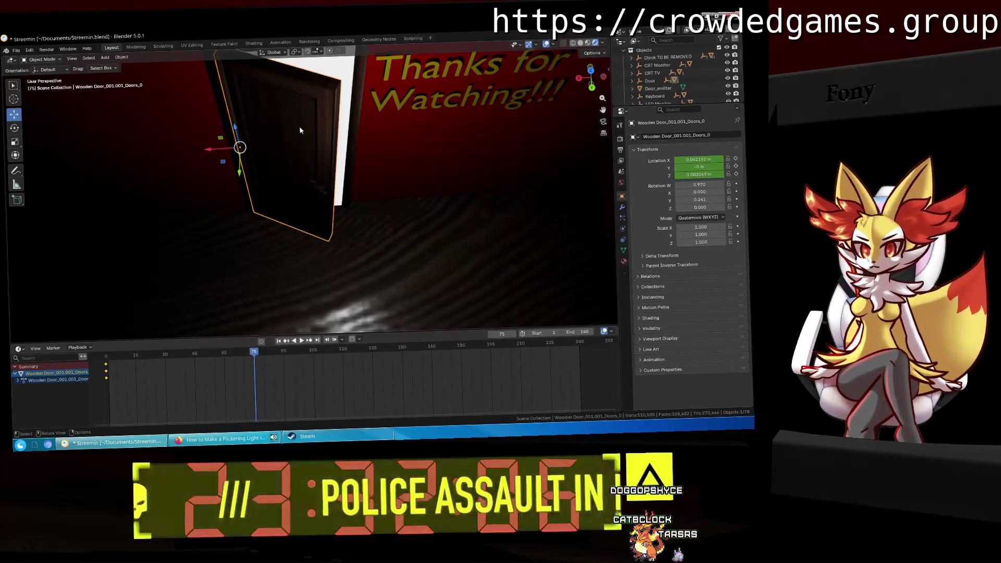
{"action": "left_click", "coordinate": [712, 217]}
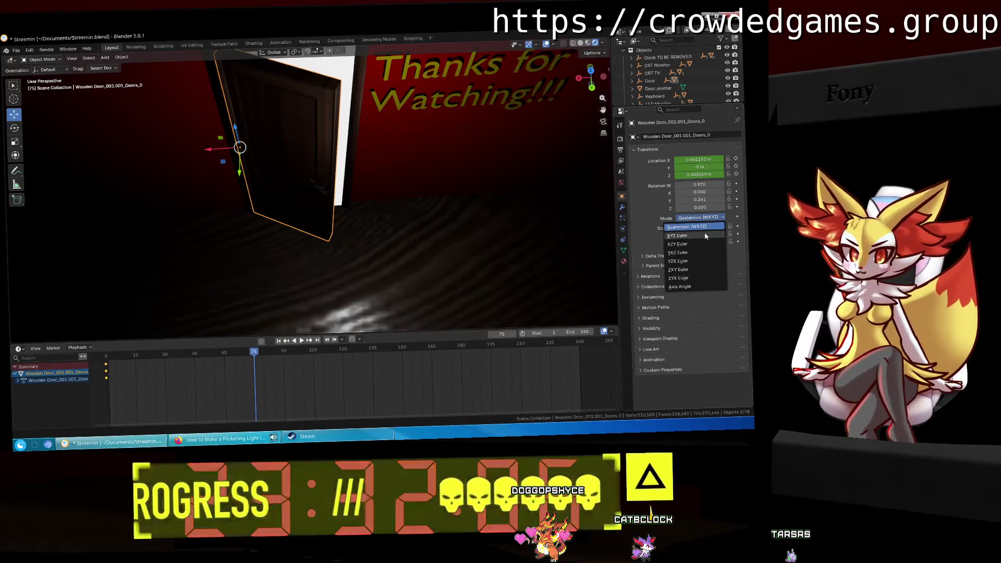
{"action": "left_click", "coordinate": [706, 235]}
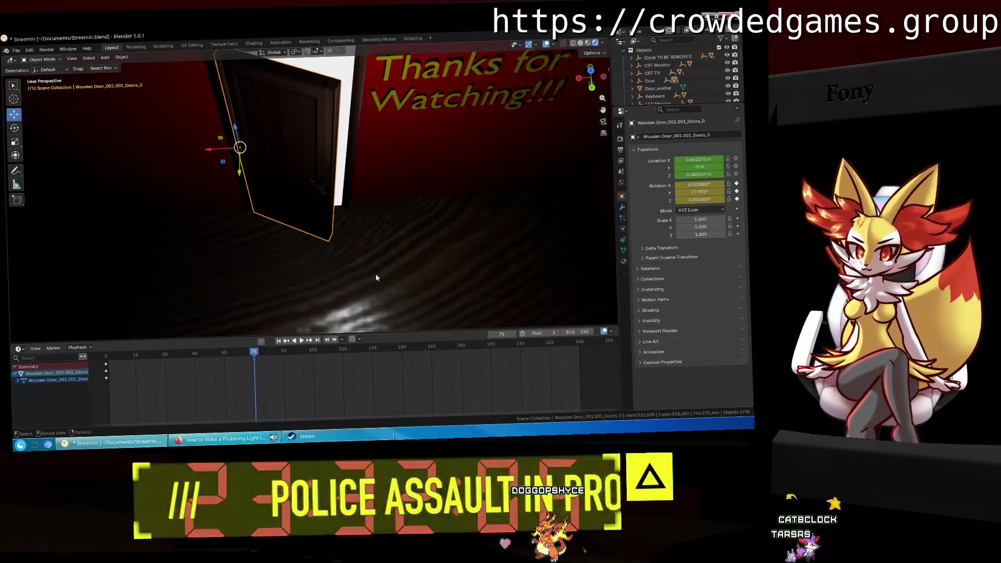
{"action": "left_click", "coordinate": [125, 357]}
{"action": "key", "text": "space"}
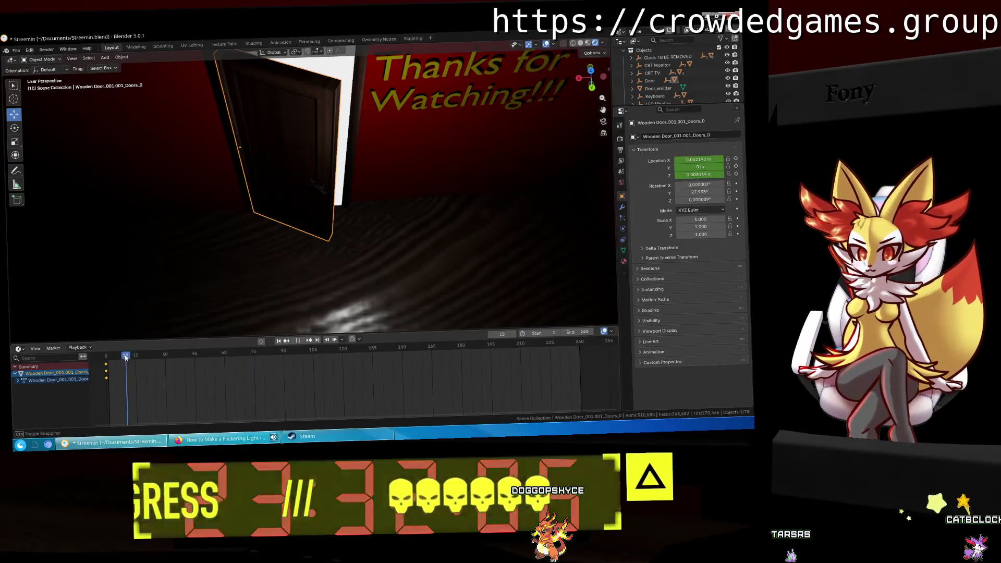
Step: At frame 0, keyframe the wooden door's rotation, then the door handle's rotation
{"action": "key", "text": "Escape"}
{"action": "left_click", "coordinate": [736, 198]}
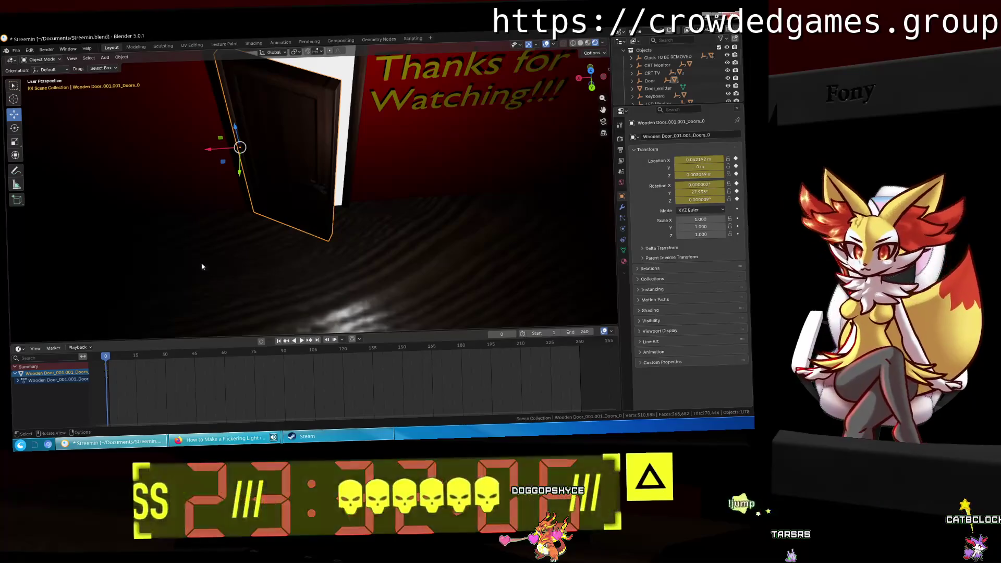
{"action": "left_click", "coordinate": [320, 189], "text": "shift"}
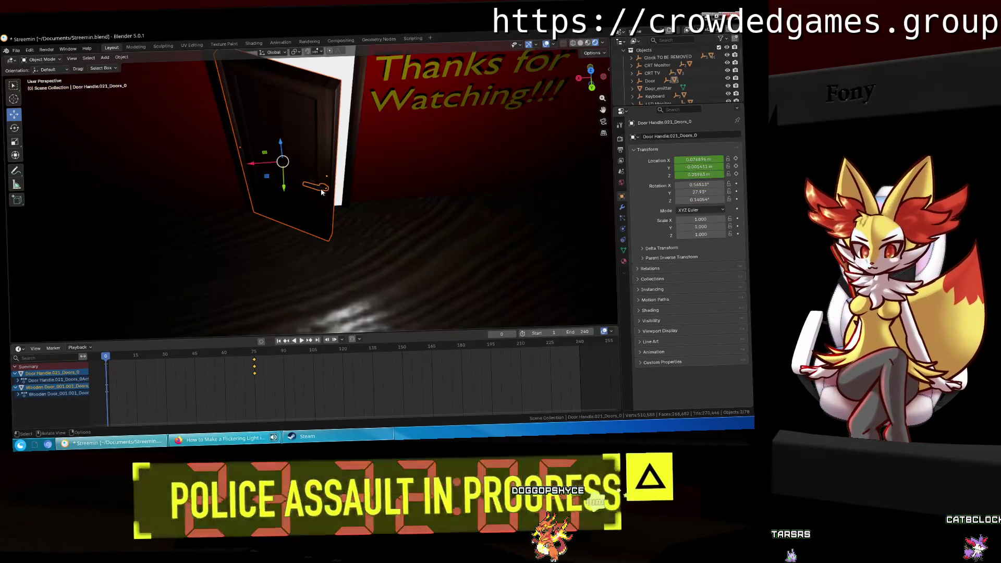
{"action": "left_click", "coordinate": [321, 189]}
{"action": "left_click", "coordinate": [736, 185]}
{"action": "left_click", "coordinate": [736, 199]}
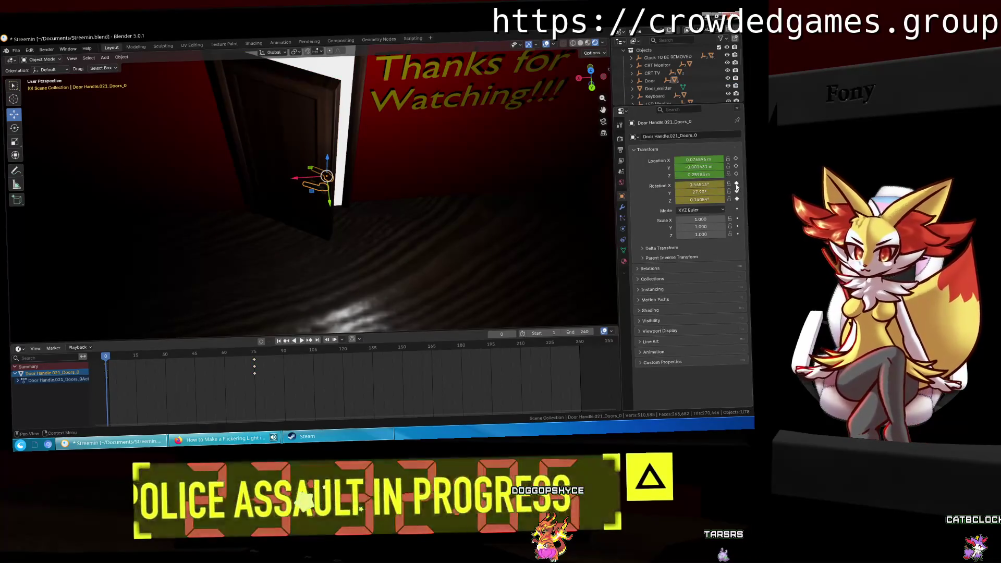
Step: Remove the handle's location keyframes, return to frame 0, and jump to frame 75 with the handle selected
{"action": "key", "text": "space"}
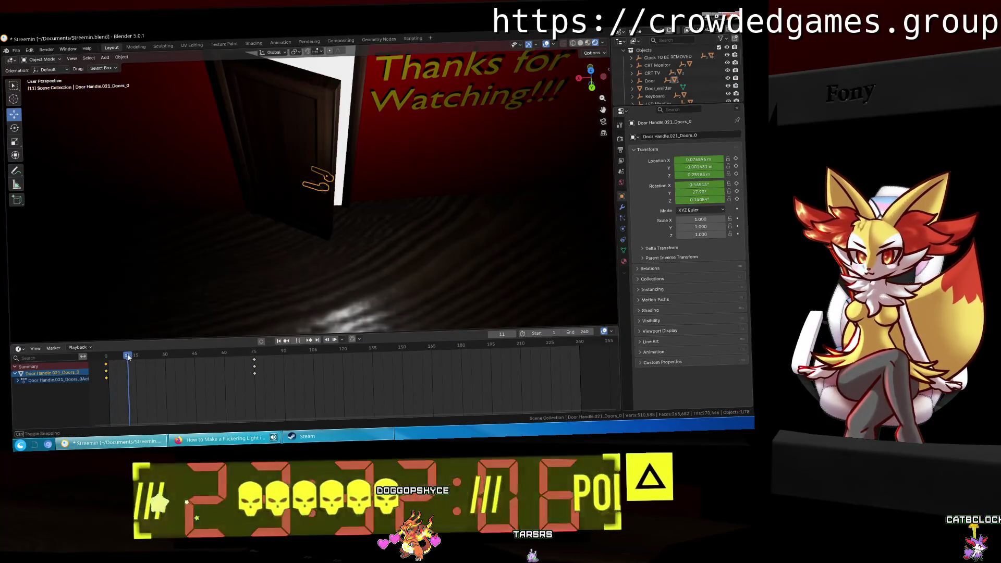
{"action": "key", "text": "Escape"}
{"action": "key", "text": "Up"}
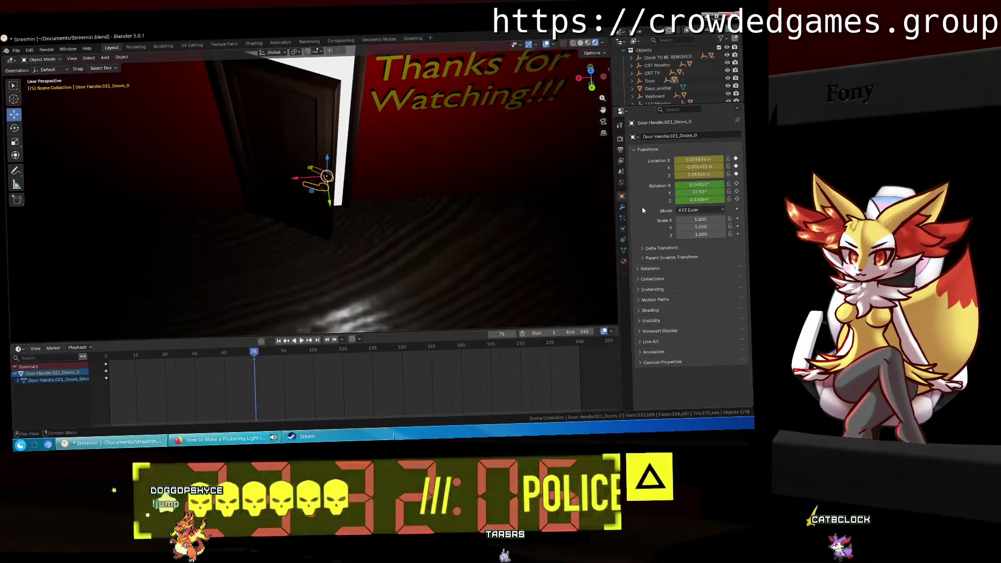
{"action": "key", "text": "ctrl+z"}
{"action": "left_click", "coordinate": [252, 358]}
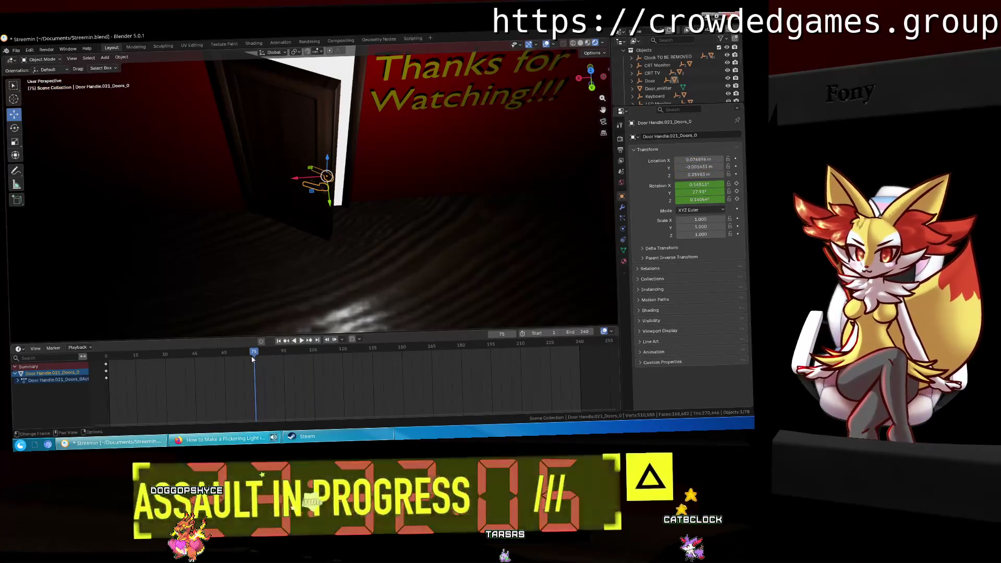
{"action": "left_click_drag", "start_coordinate": [253, 358], "coordinate": [105, 358]}
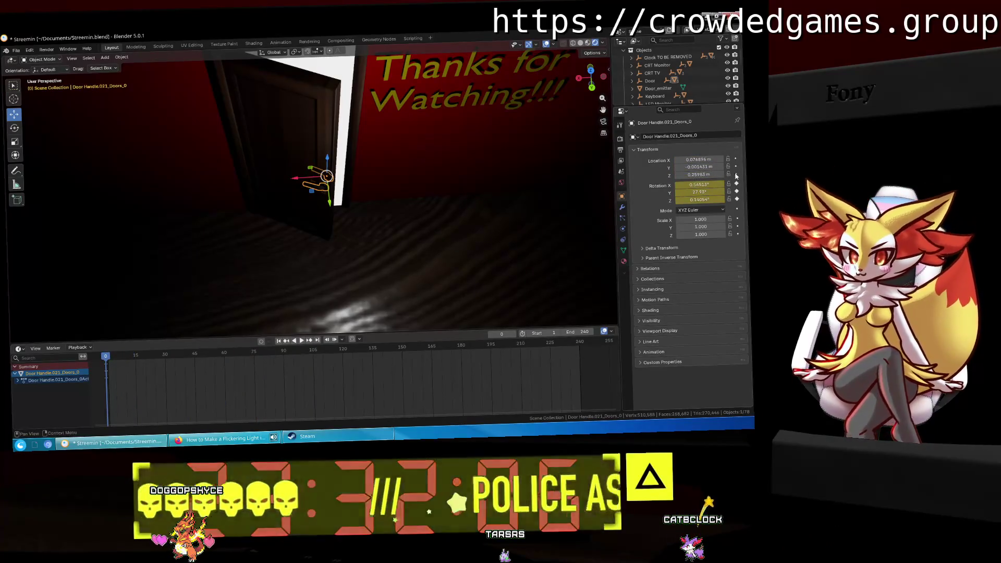
{"action": "left_click", "coordinate": [329, 204]}
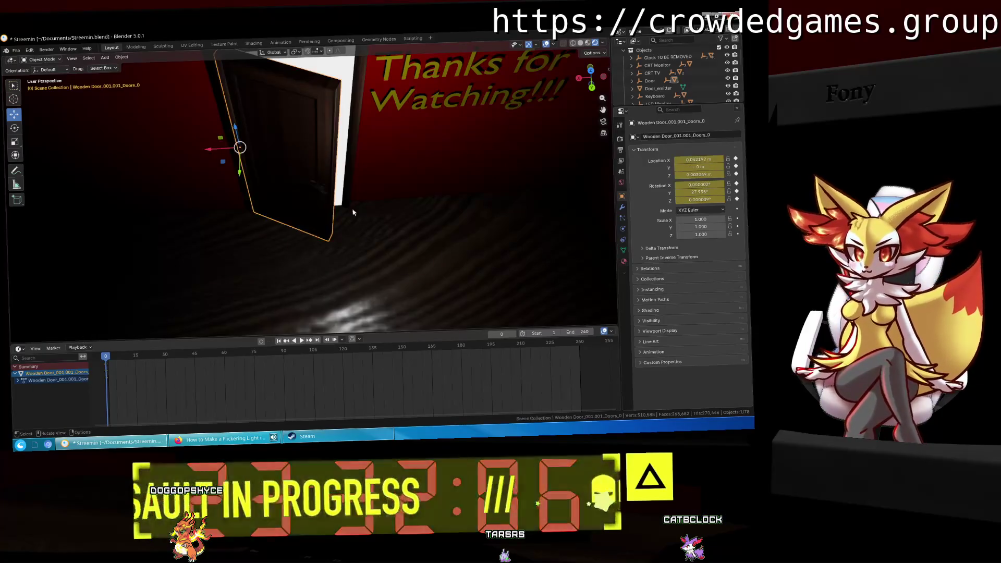
{"action": "left_click", "coordinate": [320, 188]}
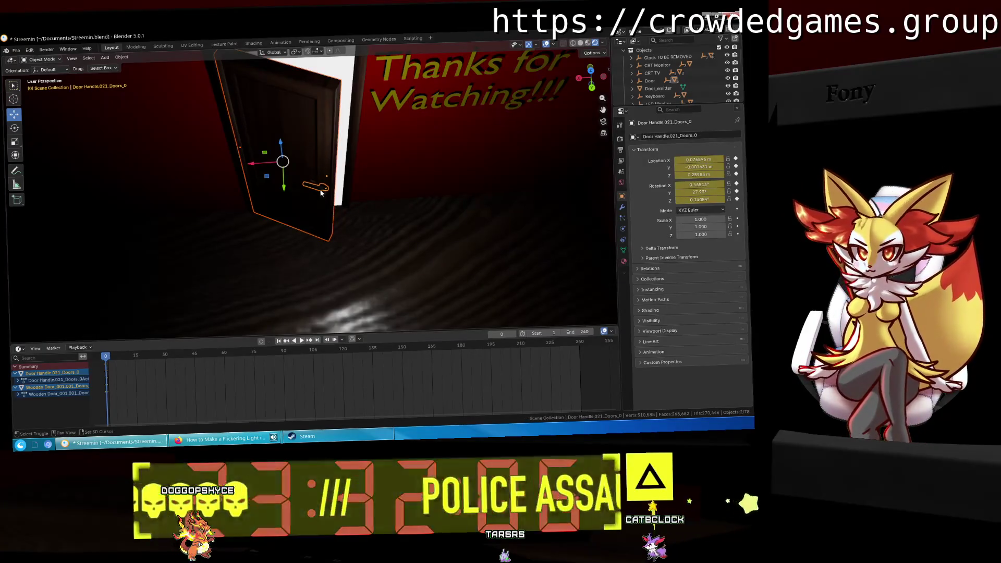
{"action": "left_click", "coordinate": [253, 353]}
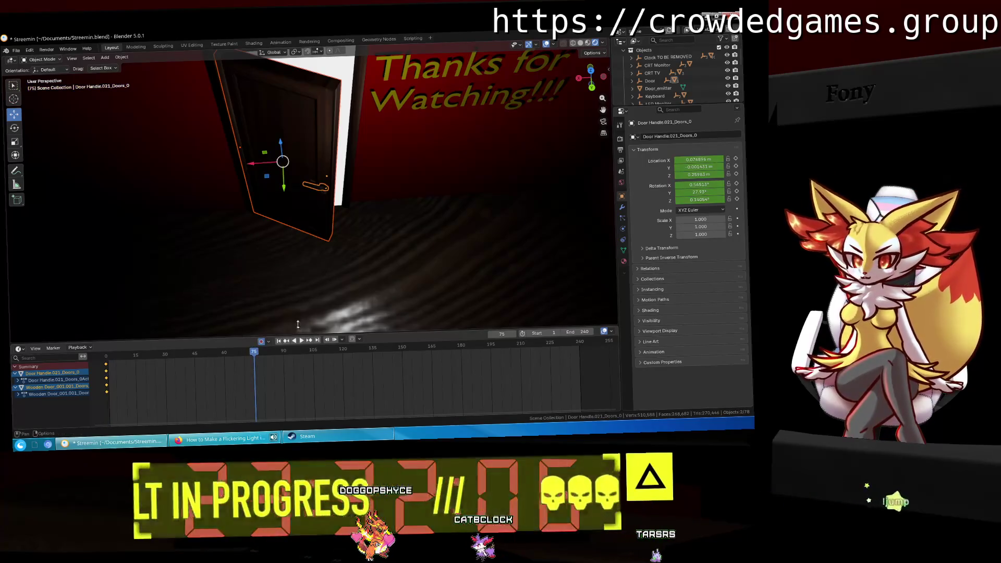
{"action": "mouse_move", "coordinate": [297, 323]}
{"action": "middle_mouse_down"}
{"action": "mouse_move", "coordinate": [413, 251]}
{"action": "mouse_move", "coordinate": [399, 189]}
{"action": "mouse_move", "coordinate": [346, 239]}
{"action": "mouse_move", "coordinate": [373, 273]}
{"action": "middle_mouse_up"}
Step: Rotate the door handle about Z at frame 75 and nudge it along Y onto the door
{"action": "key", "text": "r"}
{"action": "key", "text": "z"}
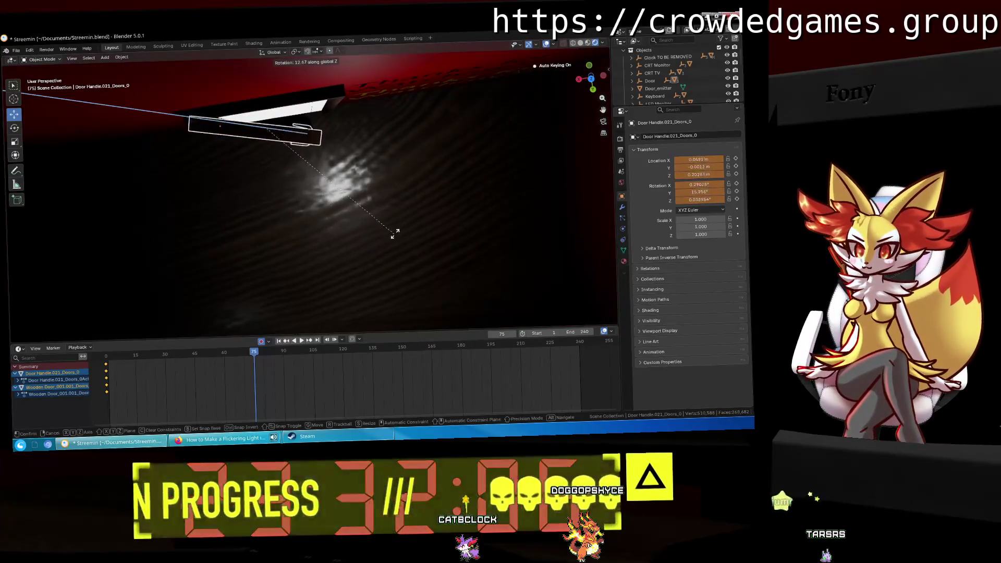
{"action": "left_click", "coordinate": [394, 199]}
{"action": "mouse_move", "coordinate": [344, 229]}
{"action": "middle_mouse_down"}
{"action": "mouse_move", "coordinate": [442, 216]}
{"action": "mouse_move", "coordinate": [368, 215]}
{"action": "middle_mouse_up"}
{"action": "left_click_drag", "start_coordinate": [280, 151], "coordinate": [270, 151]}
{"action": "mouse_move", "coordinate": [269, 151]}
{"action": "middle_mouse_down"}
{"action": "mouse_move", "coordinate": [512, 126]}
{"action": "mouse_move", "coordinate": [341, 209]}
{"action": "mouse_move", "coordinate": [366, 154]}
{"action": "mouse_move", "coordinate": [395, 162]}
{"action": "mouse_move", "coordinate": [303, 180]}
{"action": "middle_mouse_up"}
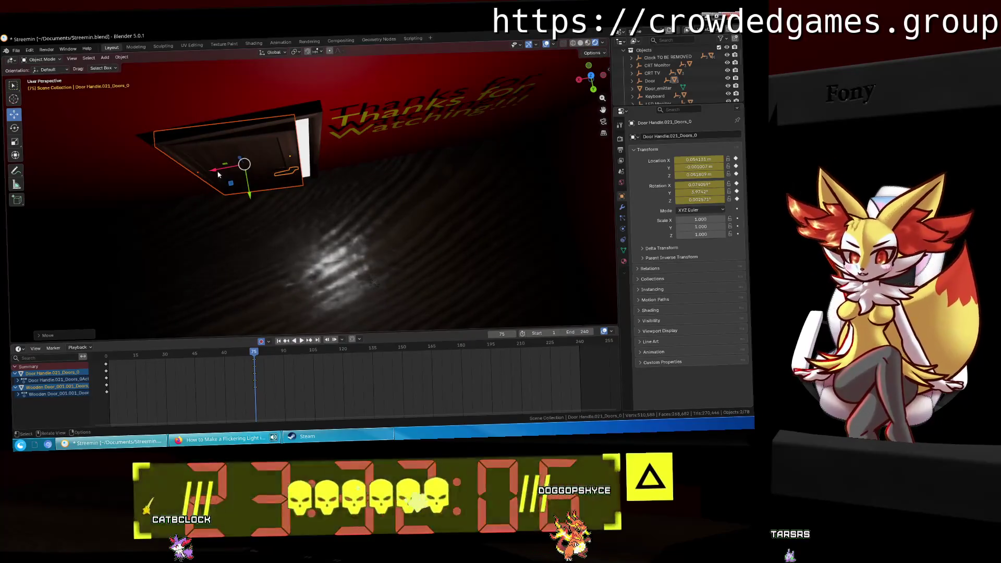
{"action": "middle_click_drag", "start_coordinate": [220, 173], "coordinate": [240, 117]}
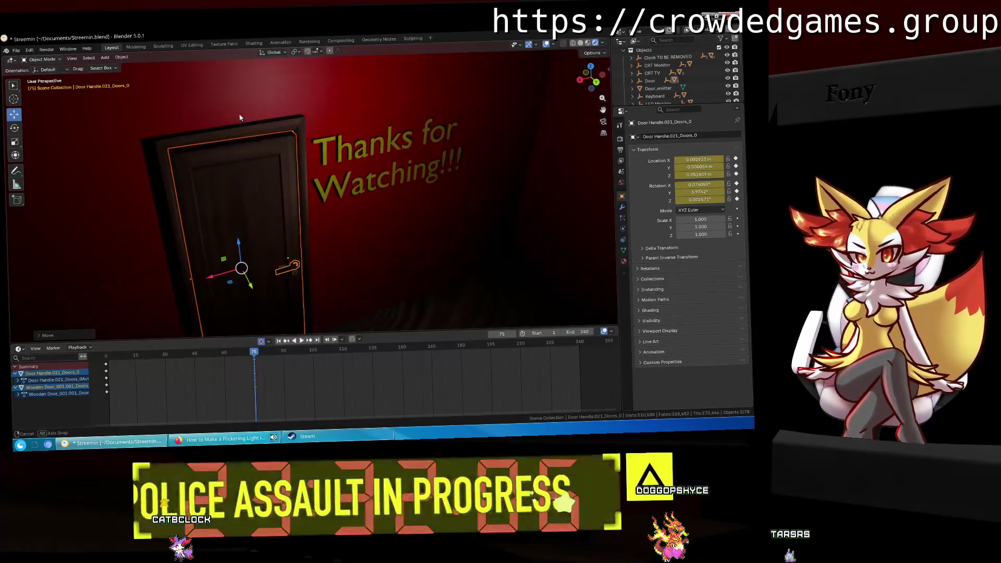
{"action": "scroll", "coordinate": [240, 118], "scroll_direction": "up", "scroll_amount": 2}
{"action": "scroll", "coordinate": [225, 143], "scroll_direction": "up", "scroll_amount": 2}
{"action": "scroll", "coordinate": [250, 151], "scroll_direction": "up", "scroll_amount": 1}
{"action": "scroll", "coordinate": [264, 183], "scroll_direction": "up", "scroll_amount": 2}
{"action": "scroll", "coordinate": [264, 184], "scroll_direction": "down", "scroll_amount": 2}
{"action": "scroll", "coordinate": [264, 183], "scroll_direction": "down", "scroll_amount": 2}
Step: Slide the handle along Y to sit on the door, then preview the swing from the first frame
{"action": "mouse_move", "coordinate": [276, 189]}
{"action": "middle_mouse_down"}
{"action": "mouse_move", "coordinate": [264, 193]}
{"action": "mouse_move", "coordinate": [320, 230]}
{"action": "middle_mouse_up"}
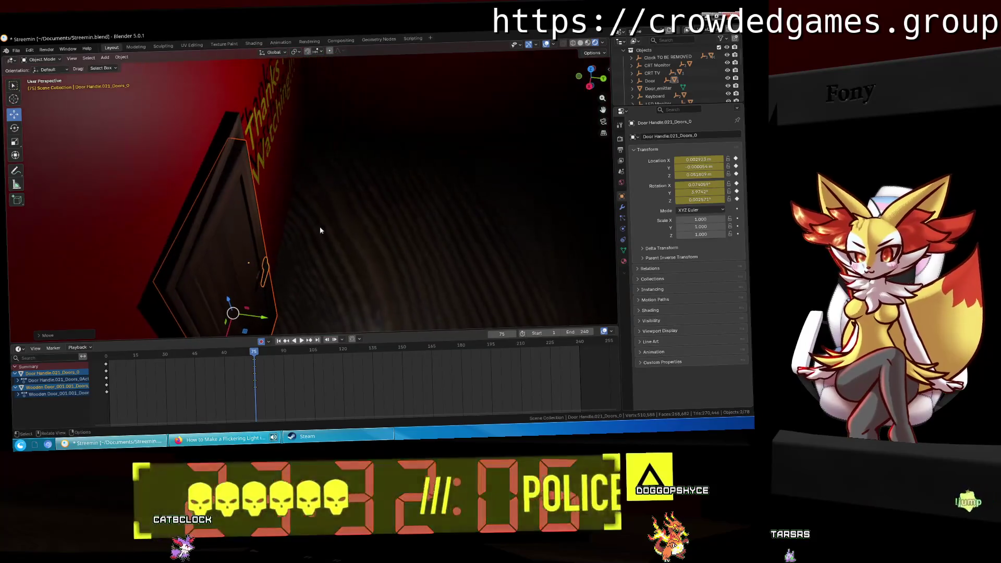
{"action": "key", "text": "g"}
{"action": "key", "text": "y"}
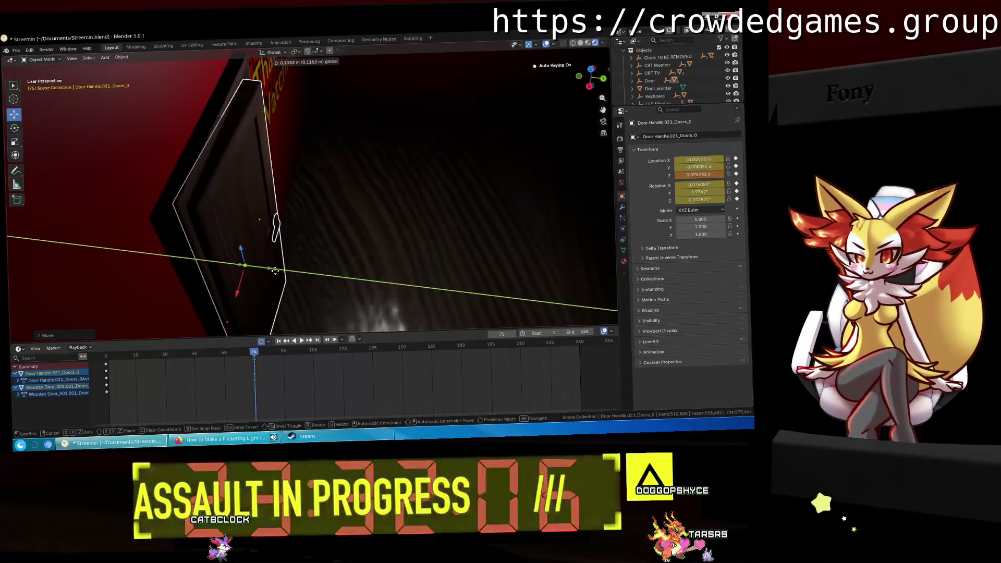
{"action": "left_click", "coordinate": [269, 269]}
{"action": "middle_click_drag", "start_coordinate": [268, 269], "coordinate": [298, 230]}
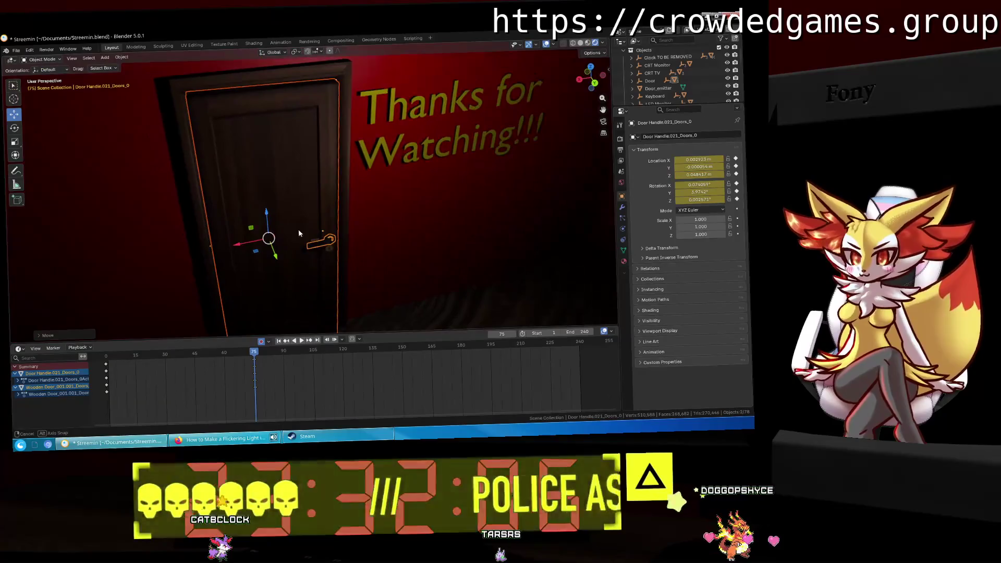
{"action": "key", "text": "shift+Left"}
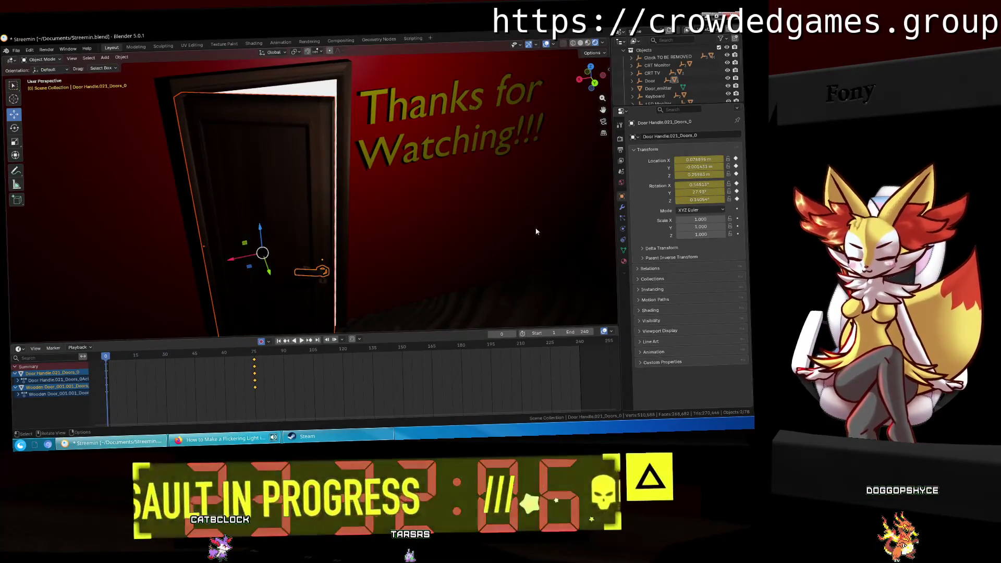
{"action": "key", "text": "space"}
{"action": "scroll", "coordinate": [470, 228], "scroll_direction": "up", "scroll_amount": 3}
{"action": "key", "text": "space"}
Step: Advance to frame 150, set the handle's rotation there and move it along X onto the opened door
{"action": "mouse_move", "coordinate": [489, 217]}
{"action": "middle_mouse_down"}
{"action": "mouse_move", "coordinate": [437, 248]}
{"action": "mouse_move", "coordinate": [461, 249]}
{"action": "middle_mouse_up"}
{"action": "key", "text": "space"}
{"action": "key", "text": "space"}
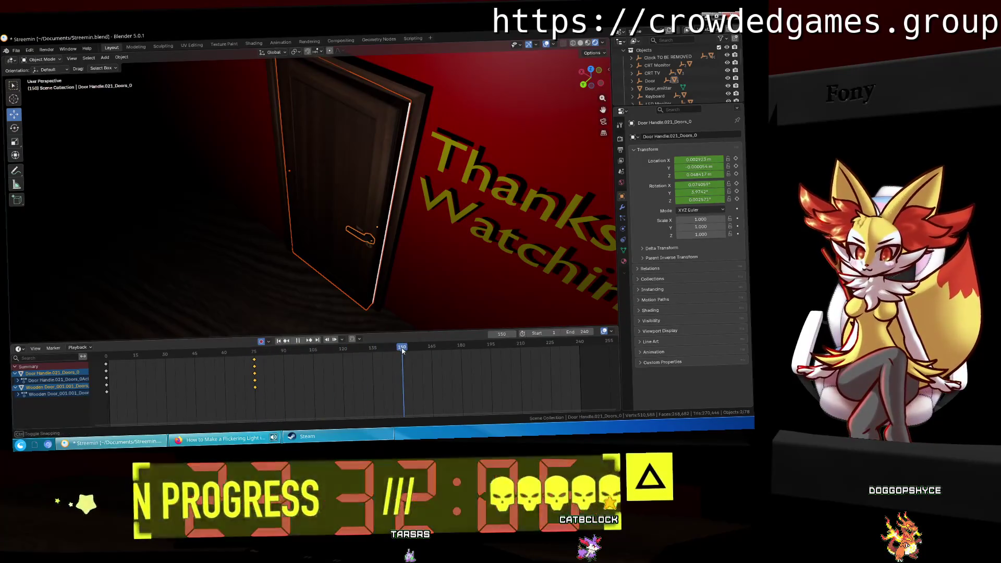
{"action": "middle_click_drag", "start_coordinate": [434, 266], "coordinate": [449, 229]}
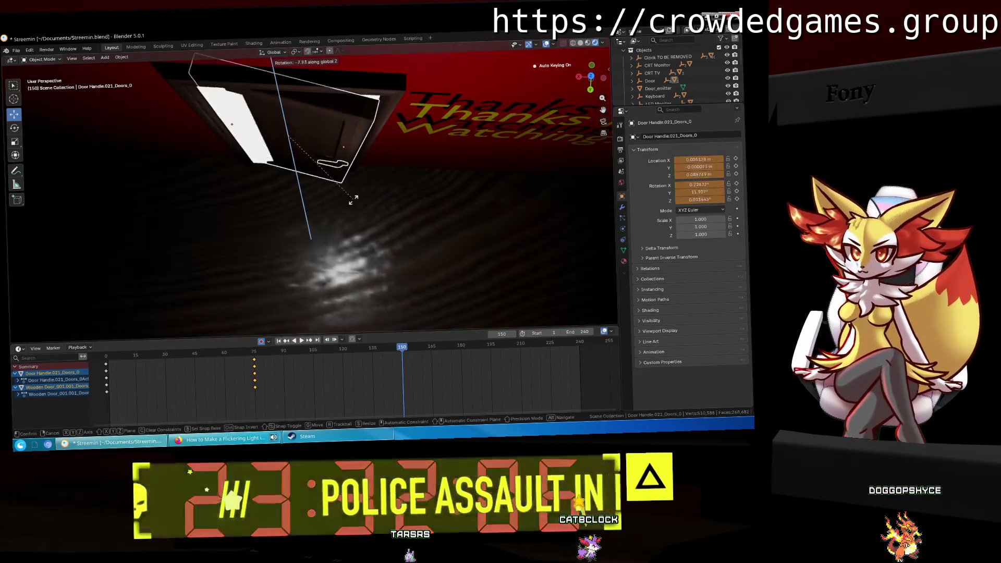
{"action": "left_click", "coordinate": [290, 217]}
{"action": "middle_click_drag", "start_coordinate": [290, 217], "coordinate": [380, 200]}
{"action": "key", "text": "g"}
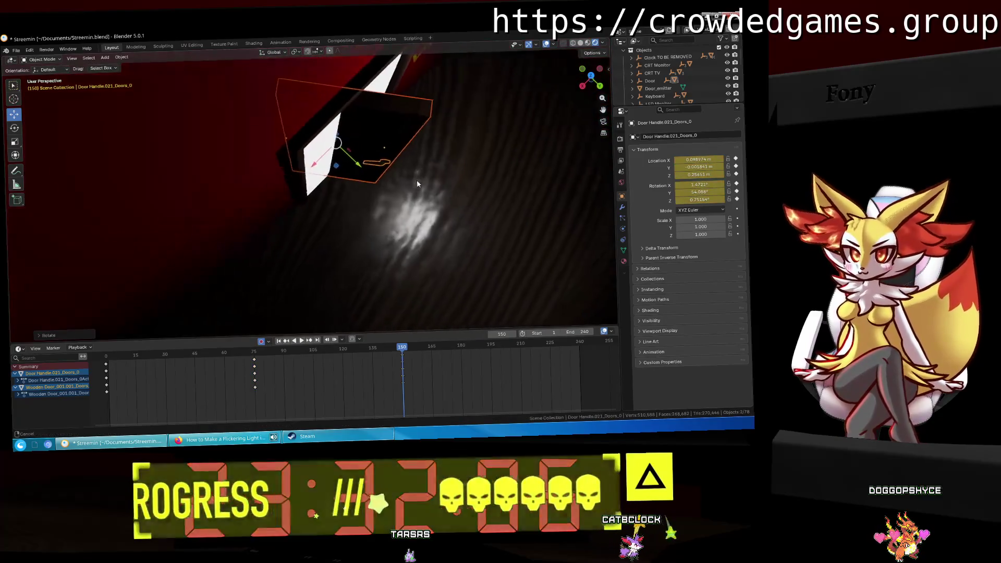
{"action": "left_click", "coordinate": [434, 213]}
{"action": "mouse_move", "coordinate": [456, 209]}
{"action": "middle_mouse_down"}
{"action": "mouse_move", "coordinate": [395, 172]}
{"action": "mouse_move", "coordinate": [416, 162]}
{"action": "middle_mouse_up"}
{"action": "key", "text": "g"}
{"action": "key", "text": "x"}
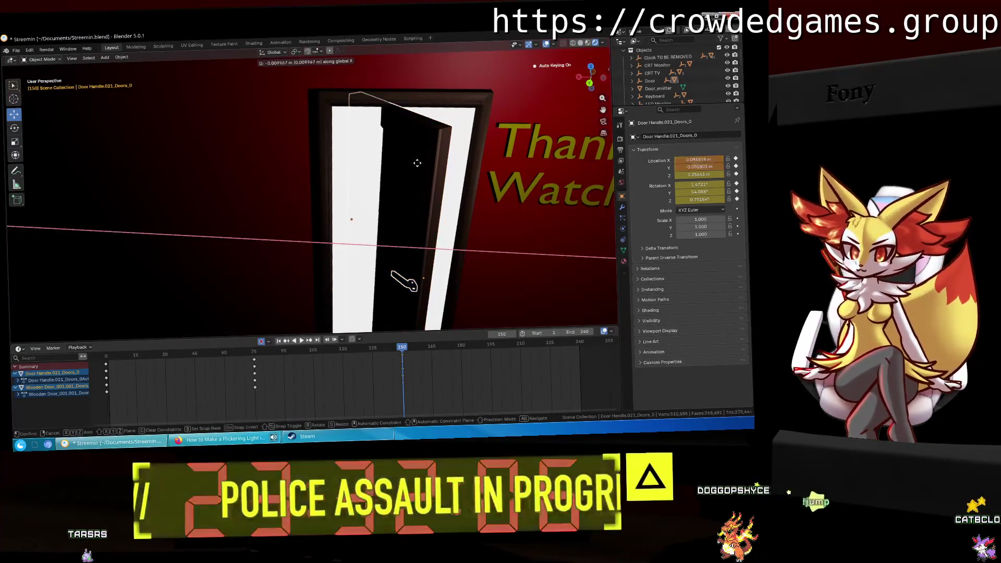
{"action": "left_click", "coordinate": [416, 162]}
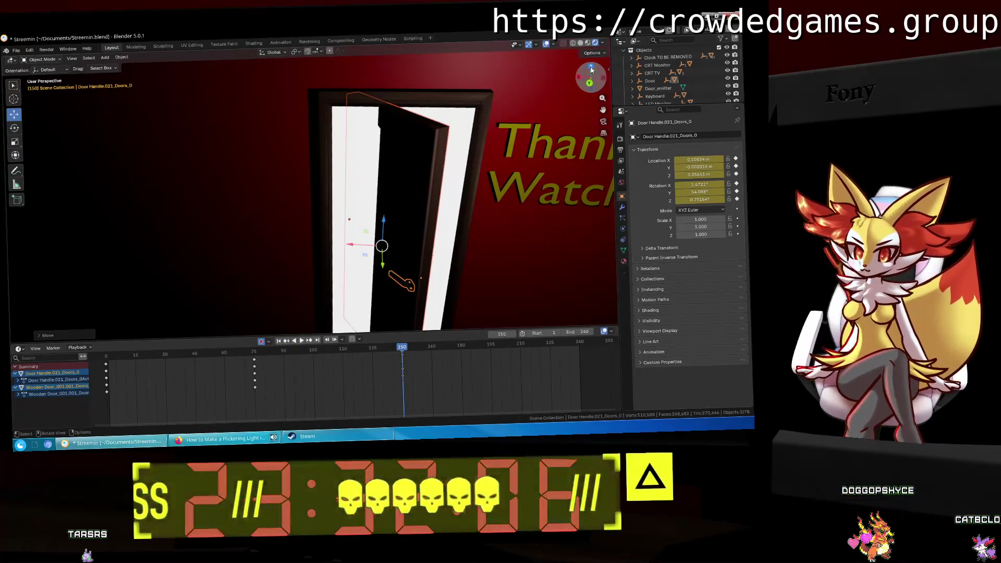
Step: Fine-tune the handle's X and Y position from top view at frame 150, then jump back to frame 0
{"action": "left_click", "coordinate": [591, 68]}
{"action": "key", "text": "g"}
{"action": "left_click", "coordinate": [448, 146]}
{"action": "mouse_move", "coordinate": [448, 146]}
{"action": "middle_mouse_down"}
{"action": "mouse_move", "coordinate": [464, 162]}
{"action": "mouse_move", "coordinate": [468, 226]}
{"action": "mouse_move", "coordinate": [317, 104]}
{"action": "mouse_move", "coordinate": [209, 113]}
{"action": "mouse_move", "coordinate": [204, 200]}
{"action": "middle_mouse_up"}
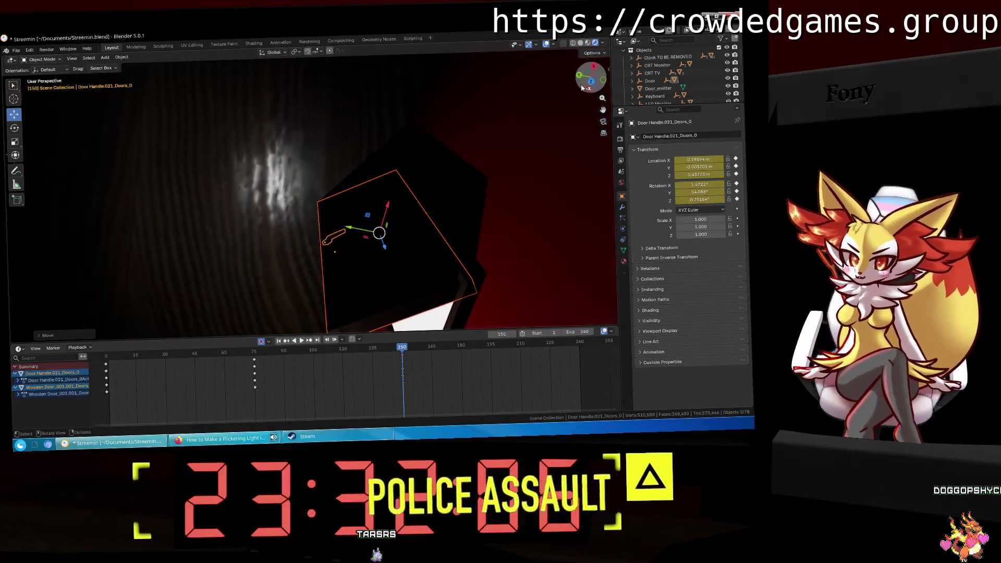
{"action": "left_click", "coordinate": [590, 81]}
{"action": "mouse_move", "coordinate": [462, 211]}
{"action": "middle_mouse_down"}
{"action": "mouse_move", "coordinate": [529, 122]}
{"action": "mouse_move", "coordinate": [560, 107]}
{"action": "middle_mouse_up"}
{"action": "middle_click_drag", "start_coordinate": [344, 147], "coordinate": [333, 259]}
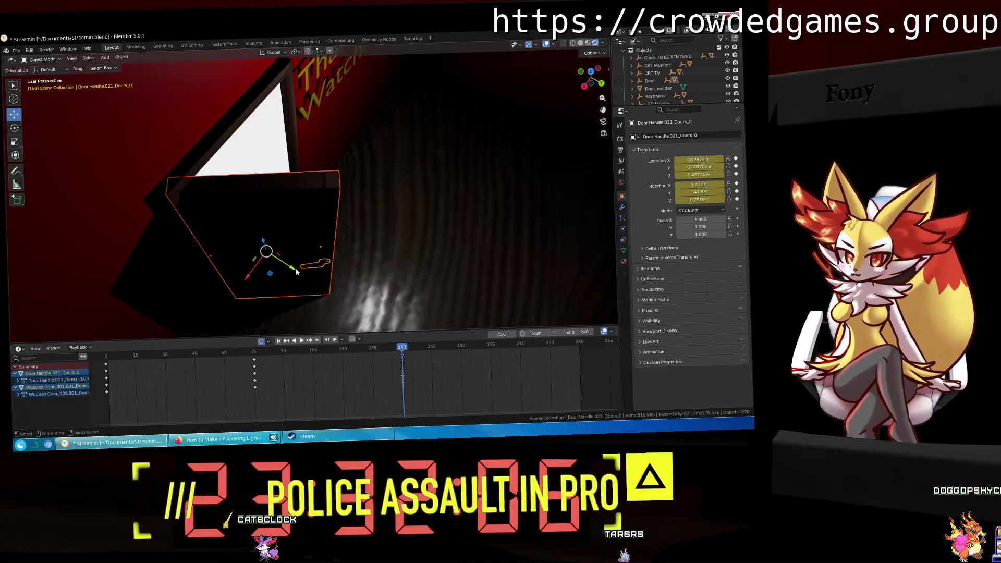
{"action": "left_click_drag", "start_coordinate": [295, 268], "coordinate": [300, 271]}
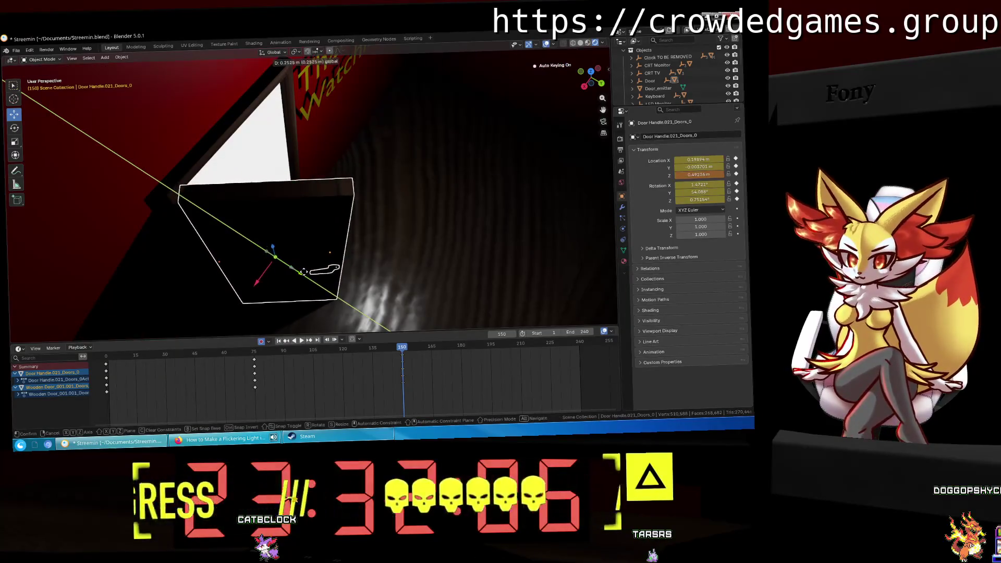
{"action": "left_click", "coordinate": [305, 271]}
{"action": "mouse_move", "coordinate": [305, 272]}
{"action": "middle_mouse_down"}
{"action": "mouse_move", "coordinate": [238, 191]}
{"action": "mouse_move", "coordinate": [339, 227]}
{"action": "middle_mouse_up"}
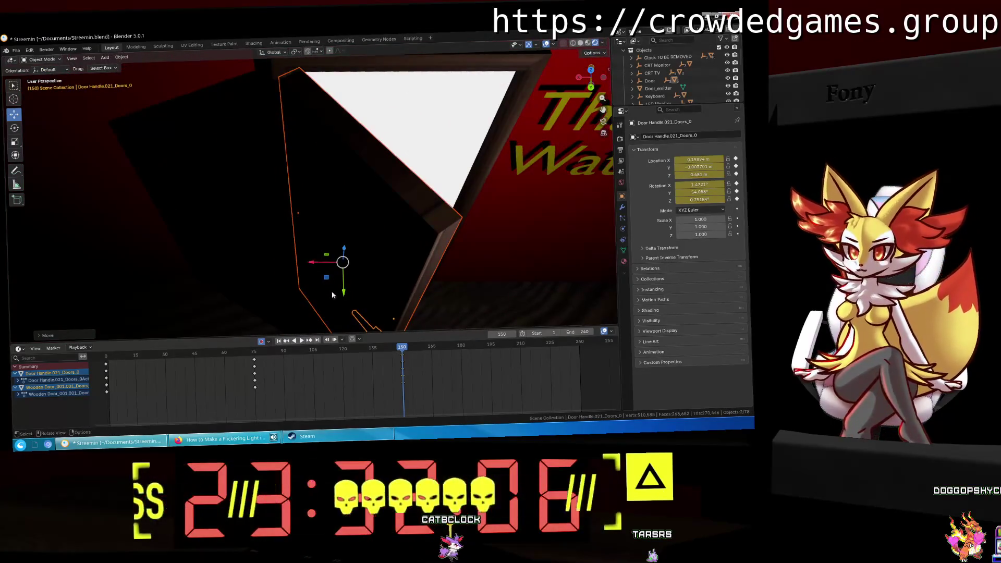
{"action": "left_click_drag", "start_coordinate": [308, 270], "coordinate": [323, 258]}
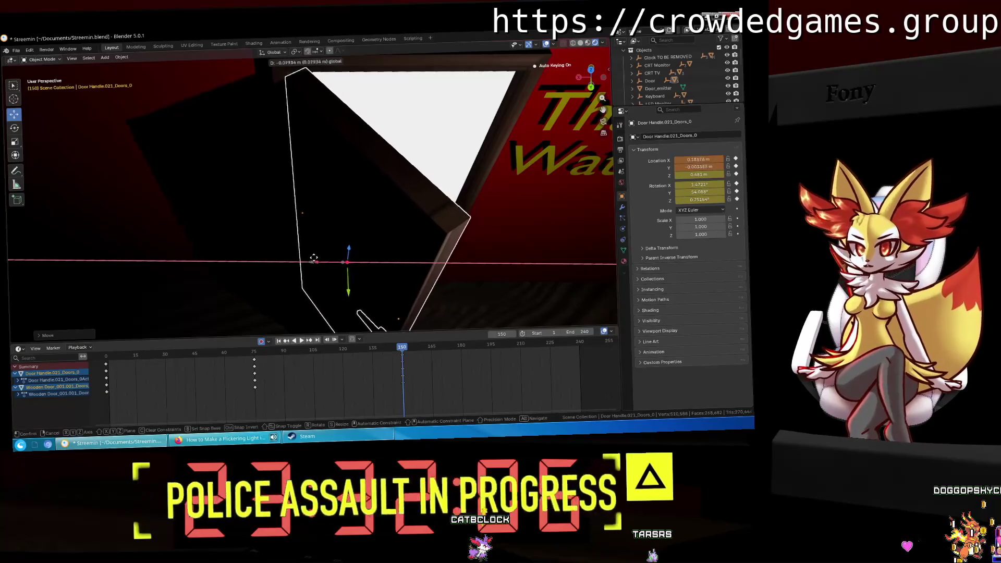
{"action": "middle_click_drag", "start_coordinate": [323, 259], "coordinate": [332, 246]}
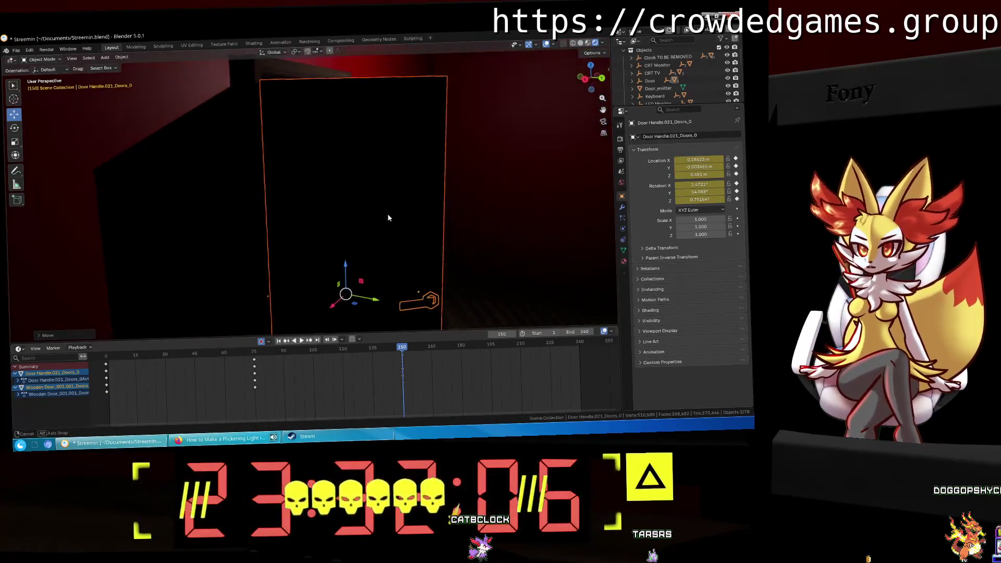
{"action": "scroll", "coordinate": [332, 246], "scroll_direction": "down", "scroll_amount": 3}
{"action": "key", "text": "shift+Left"}
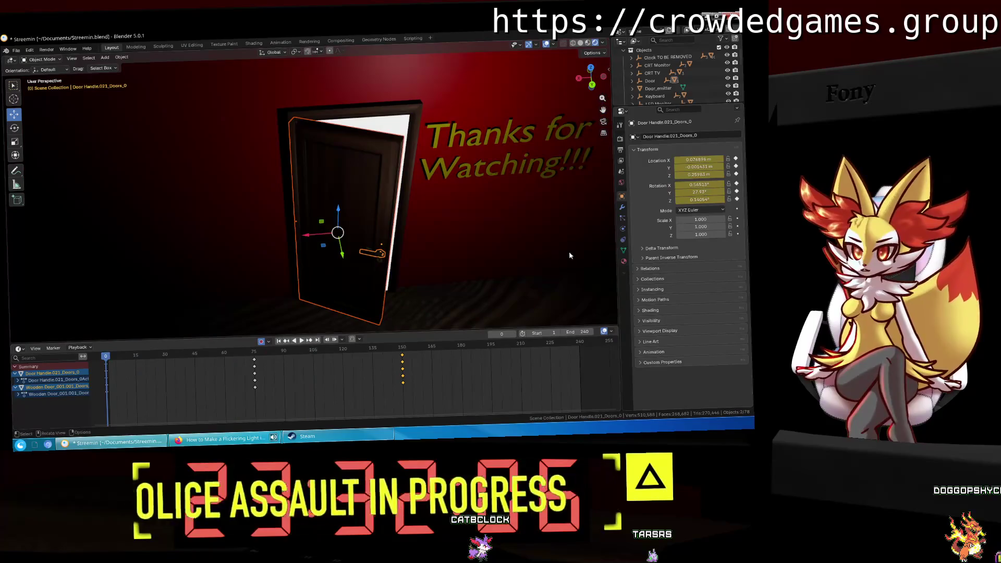
Step: Play the door swing repeatedly and scrub the timeline to check the handle follows the door
{"action": "key", "text": "space"}
{"action": "scroll", "coordinate": [461, 248], "scroll_direction": "up", "scroll_amount": 2}
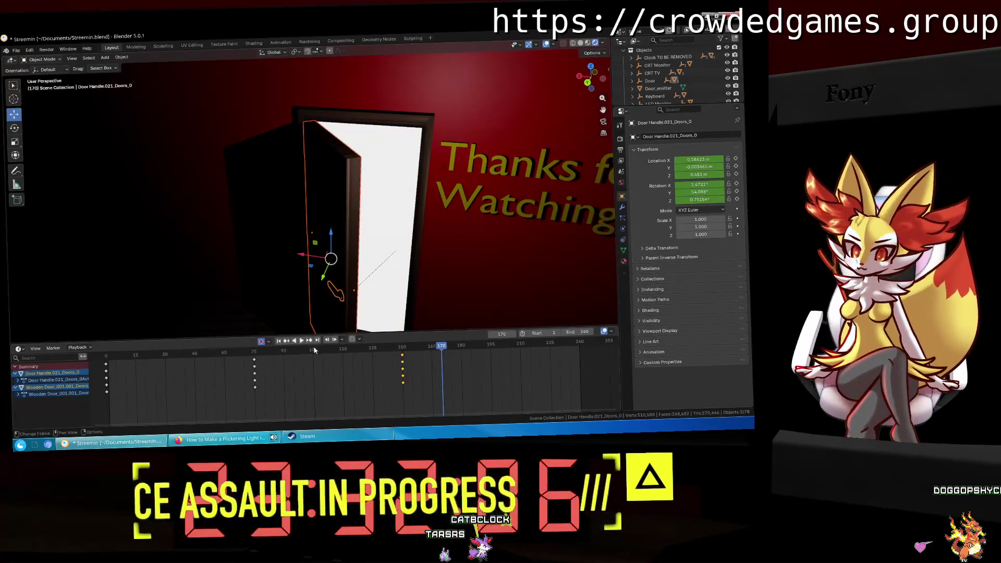
{"action": "key", "text": "space"}
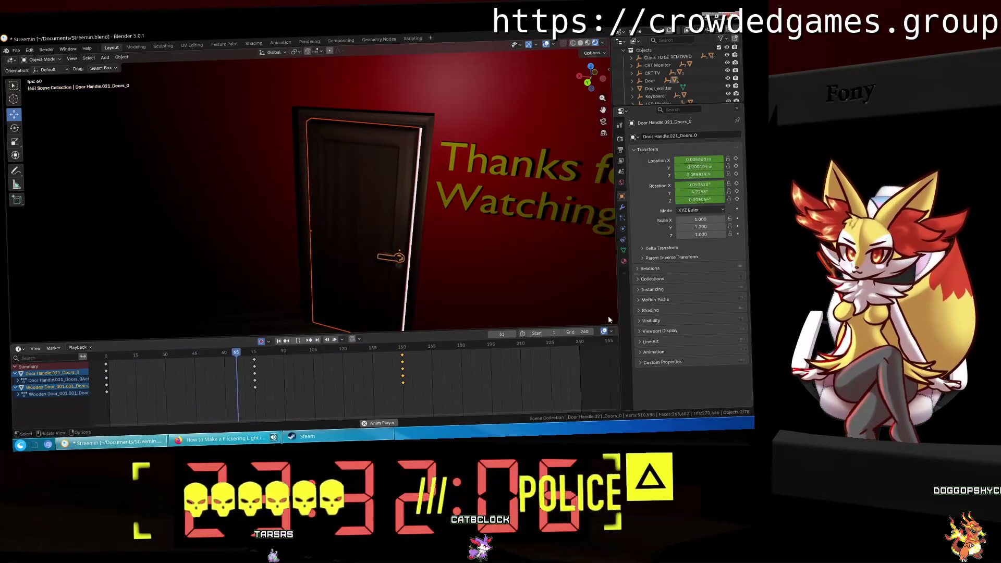
{"action": "key", "text": "space"}
{"action": "mouse_move", "coordinate": [338, 352]}
{"action": "left_mouse_down"}
{"action": "mouse_move", "coordinate": [272, 363]}
{"action": "mouse_move", "coordinate": [384, 361]}
{"action": "mouse_move", "coordinate": [254, 371]}
{"action": "left_mouse_up"}
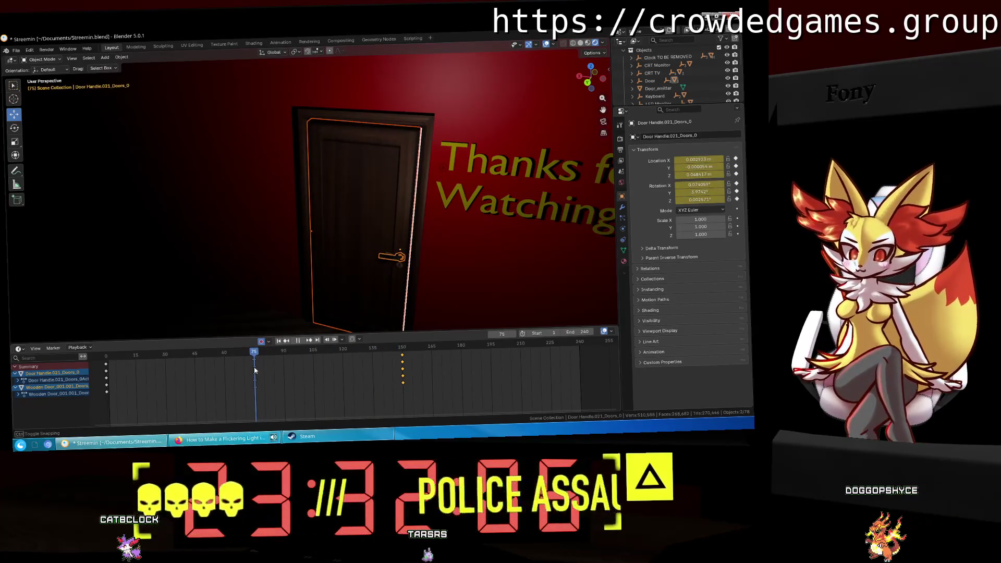
{"action": "middle_click_drag", "start_coordinate": [312, 235], "coordinate": [358, 229]}
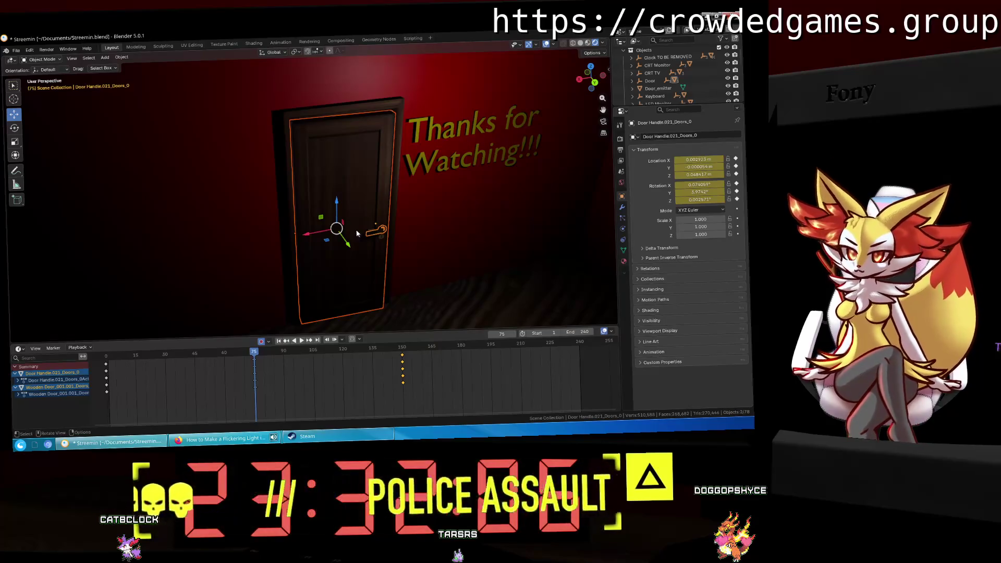
{"action": "key", "text": "space"}
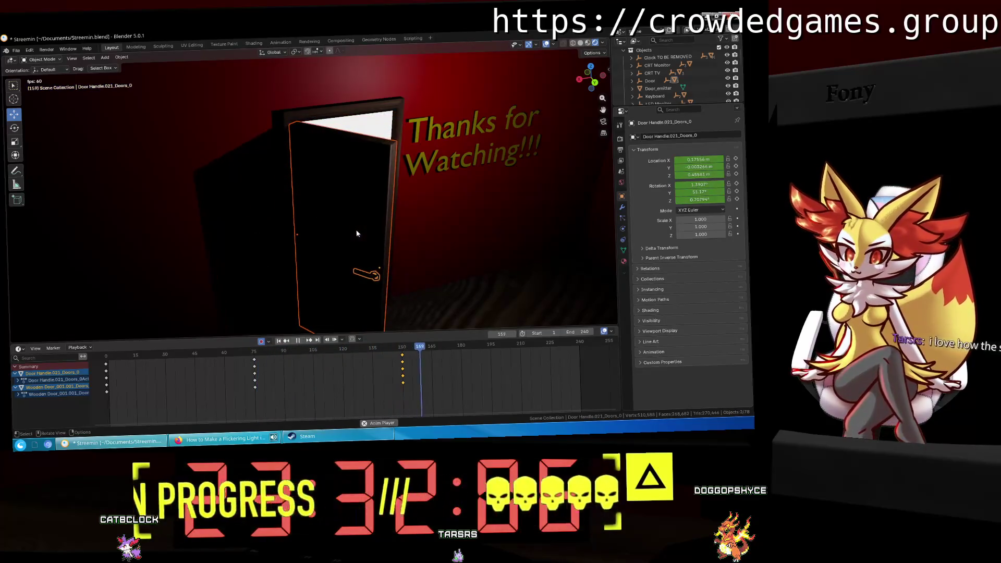
{"action": "key", "text": "space"}
Step: Scrub around frame 67, replay, then box-select every handle keyframe at frame 75
{"action": "left_click_drag", "start_coordinate": [272, 376], "coordinate": [105, 371]}
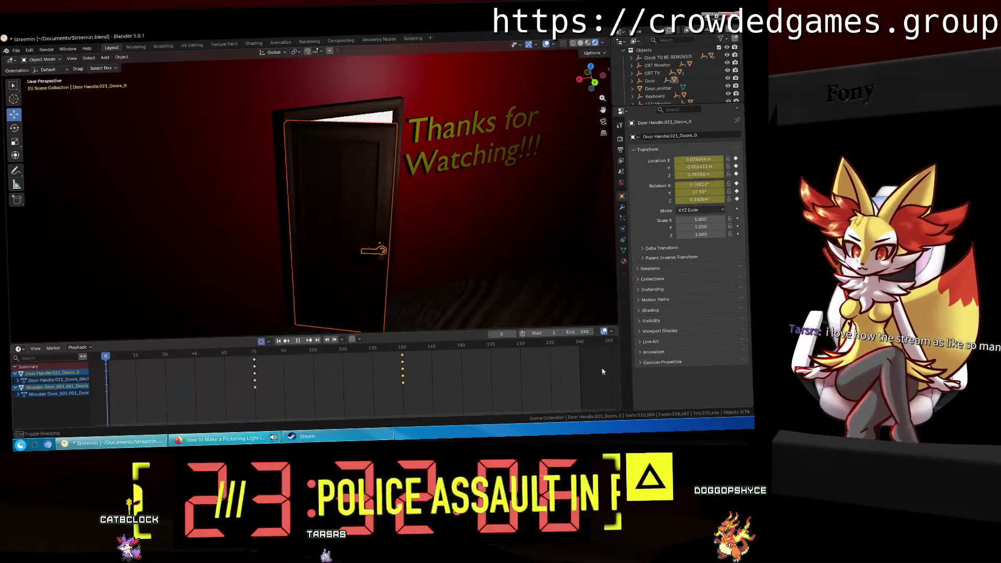
{"action": "left_click_drag", "start_coordinate": [171, 373], "coordinate": [255, 372]}
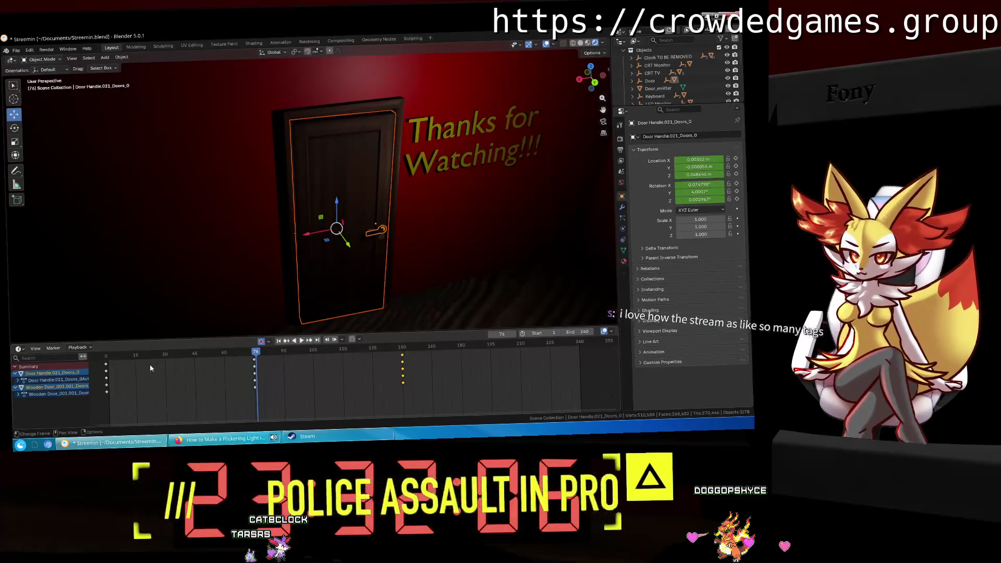
{"action": "key", "text": "space"}
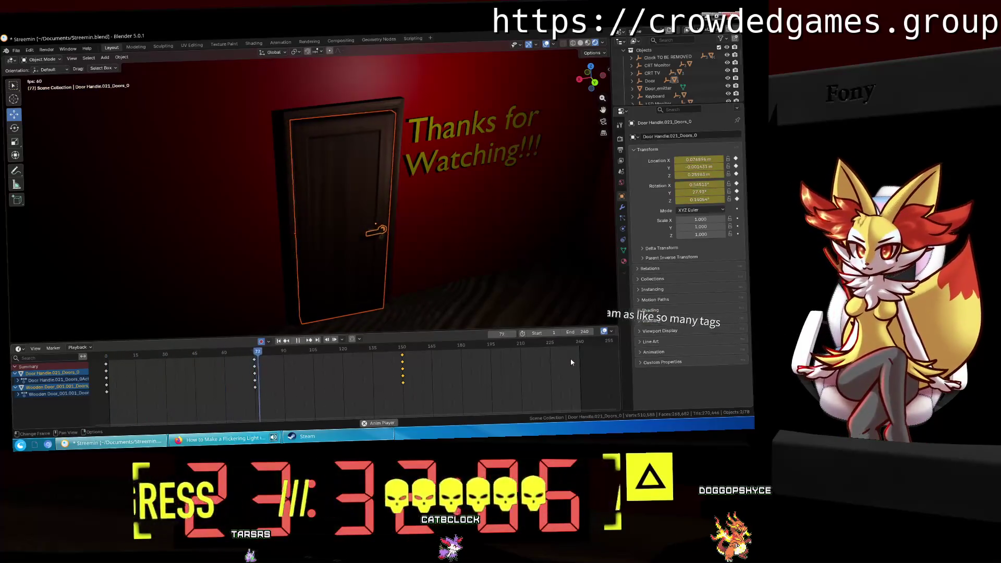
{"action": "key", "text": "space"}
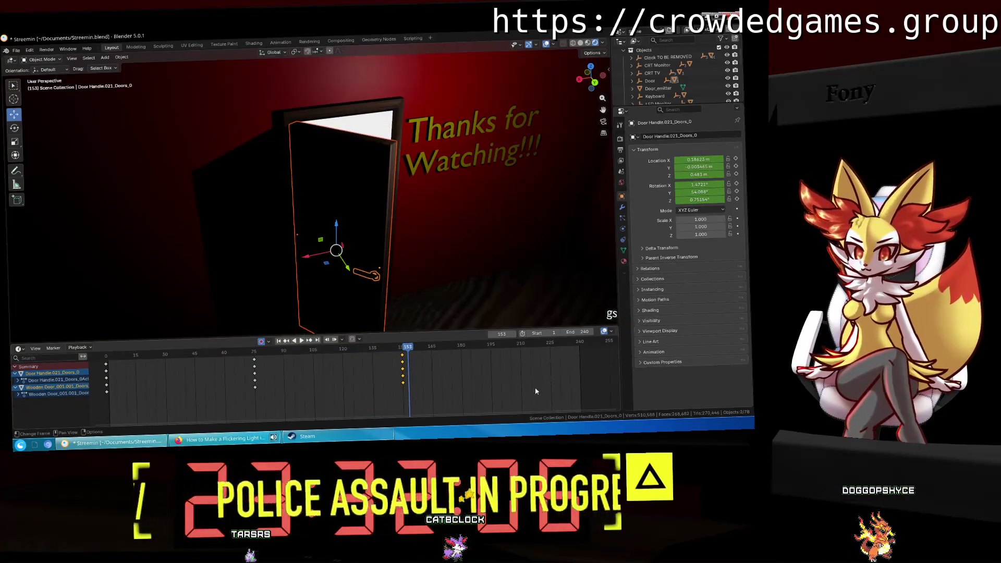
{"action": "left_click_drag", "start_coordinate": [289, 390], "coordinate": [264, 376]}
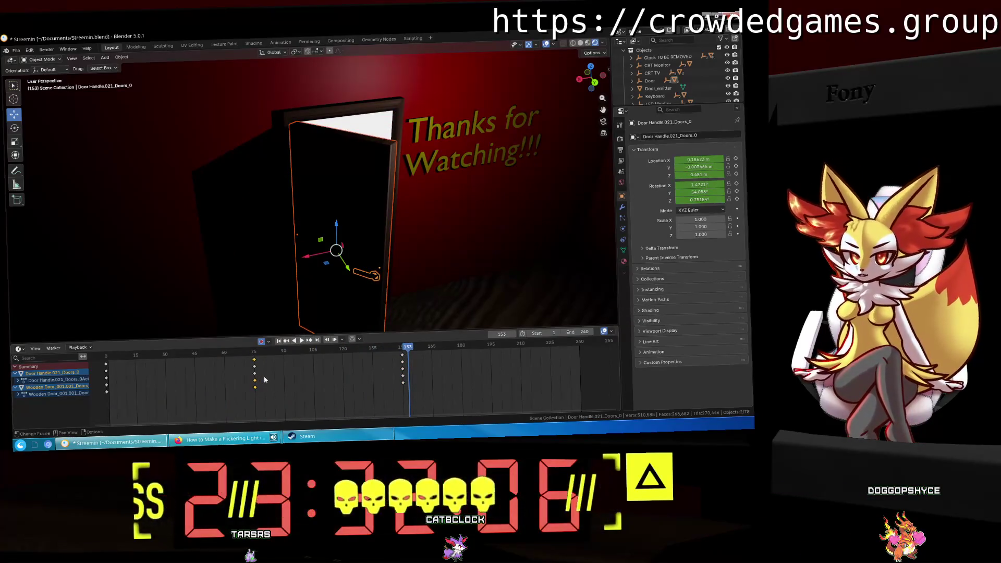
{"action": "left_click_drag", "start_coordinate": [276, 399], "coordinate": [249, 367]}
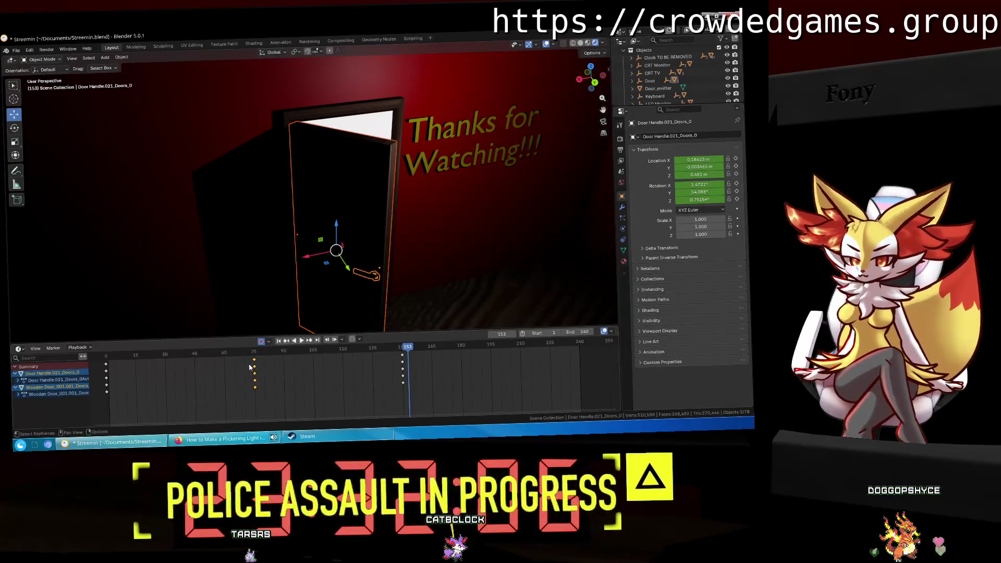
Step: Set the frame-75 keyframes to Constant interpolation, play back, then return to the first frame
{"action": "right_click", "coordinate": [249, 367]}
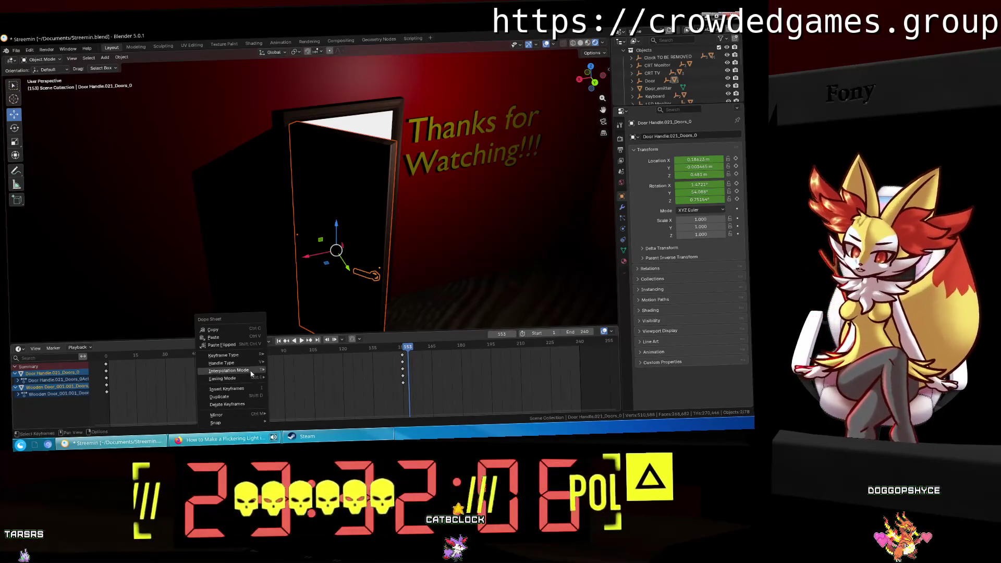
{"action": "mouse_move", "coordinate": [228, 370]}
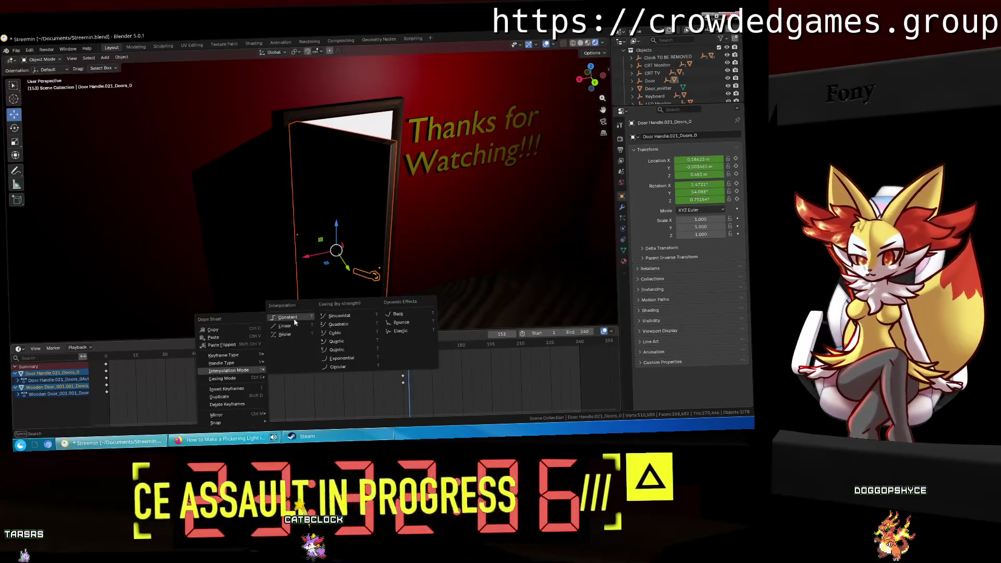
{"action": "left_click", "coordinate": [295, 322]}
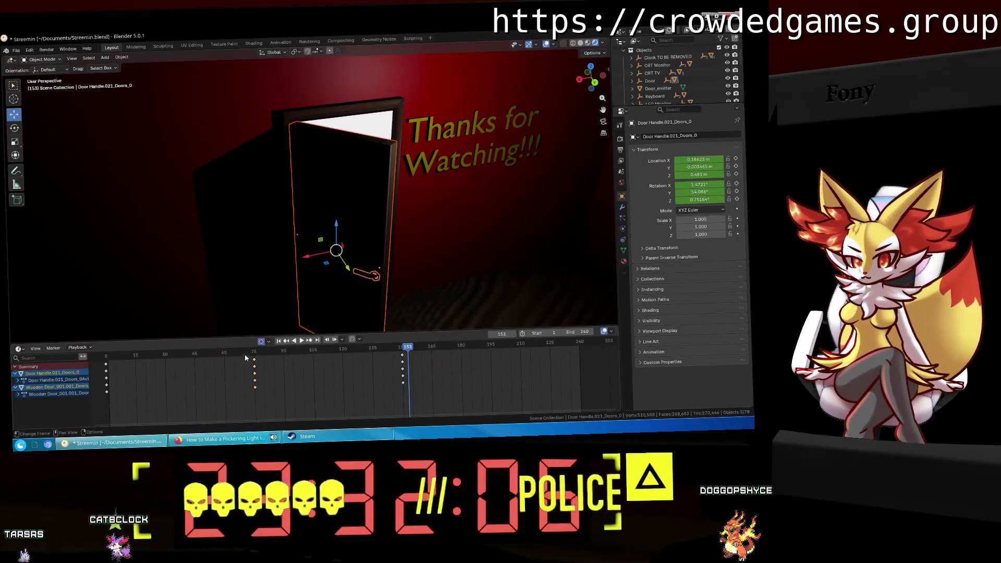
{"action": "key", "text": "space"}
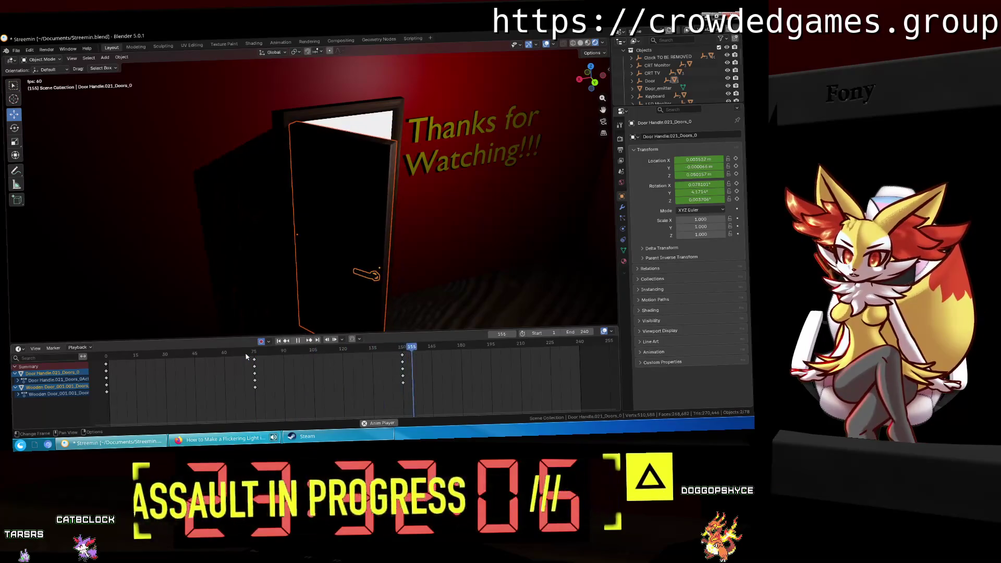
{"action": "key", "text": "space"}
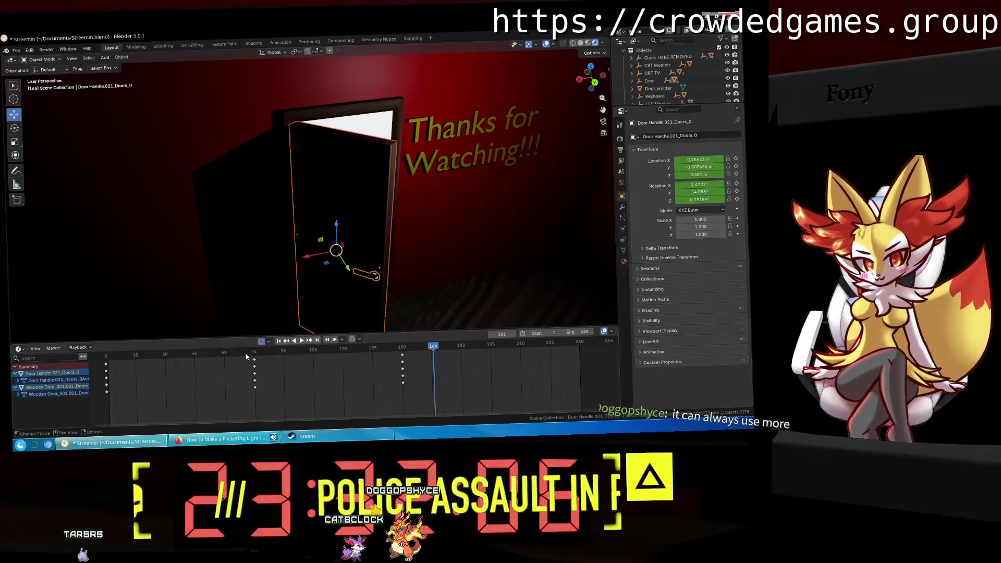
{"action": "key", "text": "Left"}
{"action": "key", "text": "Left"}
{"action": "key", "text": "Left"}
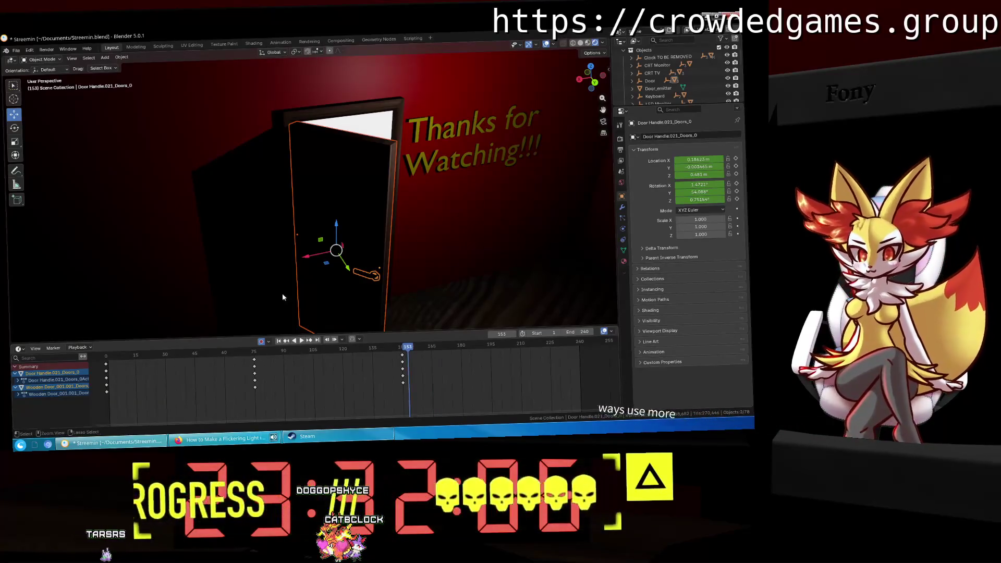
{"action": "key", "text": "shift+Left"}
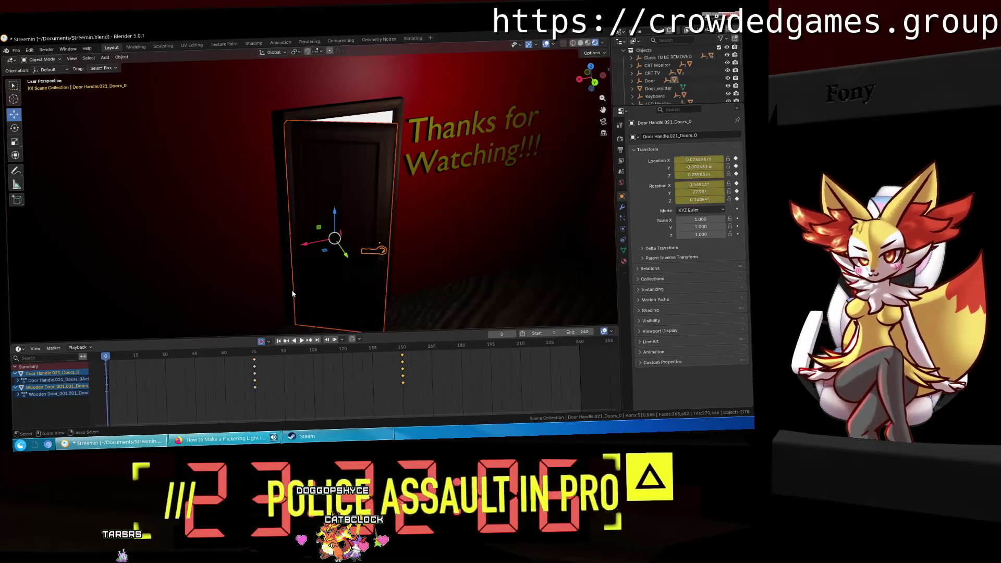
Step: Scrub the swing, return to frame 0 and copy the starting keyframes
{"action": "mouse_move", "coordinate": [265, 356]}
{"action": "left_mouse_down"}
{"action": "mouse_move", "coordinate": [251, 353]}
{"action": "mouse_move", "coordinate": [398, 350]}
{"action": "left_mouse_up"}
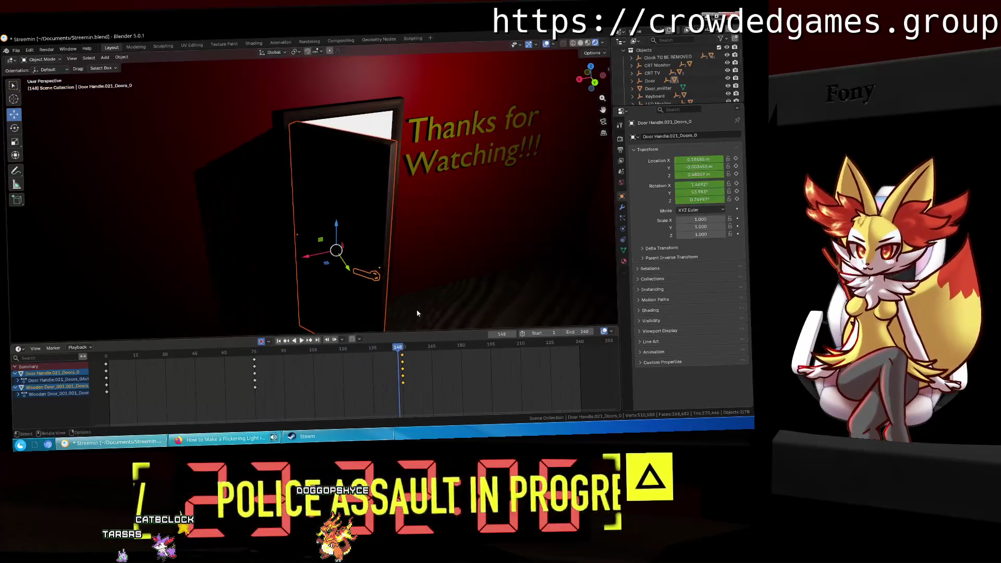
{"action": "middle_click_drag", "start_coordinate": [427, 285], "coordinate": [294, 319]}
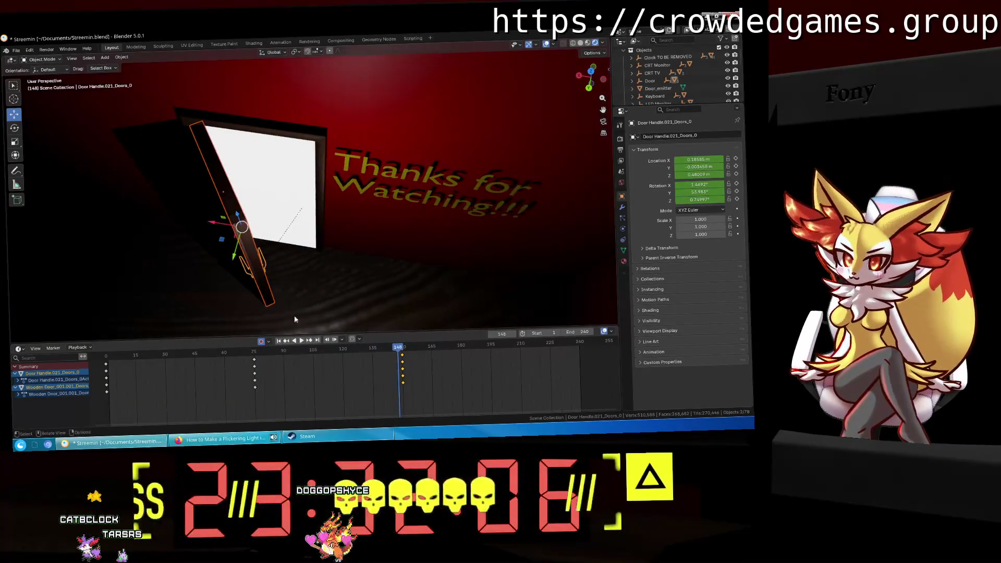
{"action": "right_click", "coordinate": [106, 366]}
{"action": "mouse_move", "coordinate": [81, 366]}
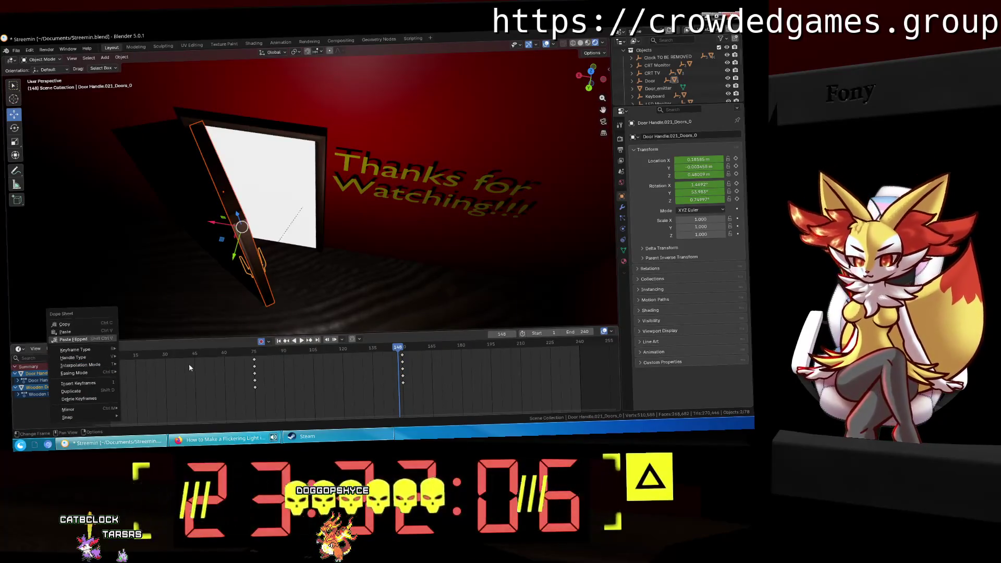
{"action": "key", "text": "shift+Left"}
{"action": "key", "text": "space"}
{"action": "right_click", "coordinate": [107, 366]}
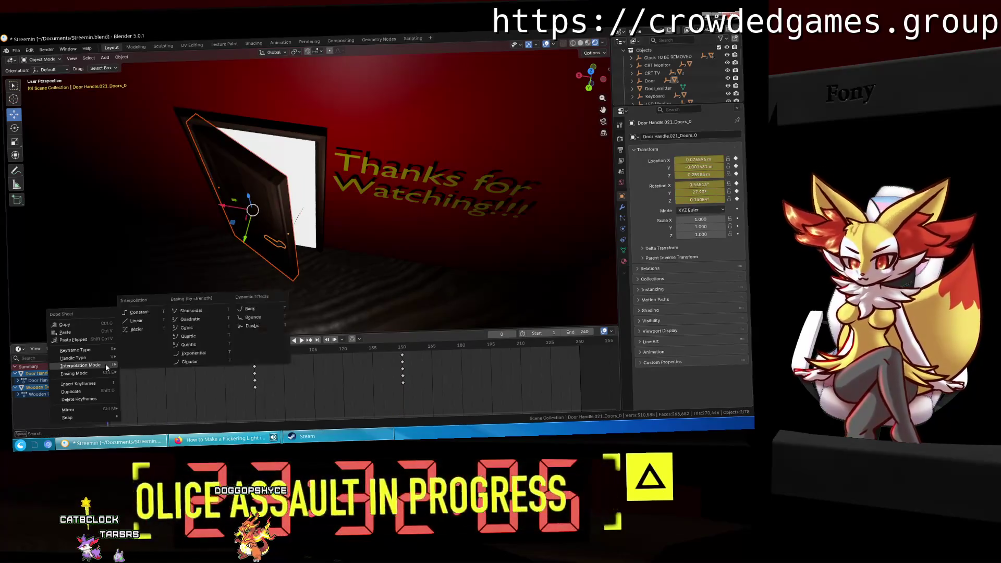
{"action": "key", "text": "Escape"}
Step: Paste the copied keyframes at frame 240 so the door ends closed, then play to check
{"action": "left_click_drag", "start_coordinate": [576, 343], "coordinate": [578, 344]}
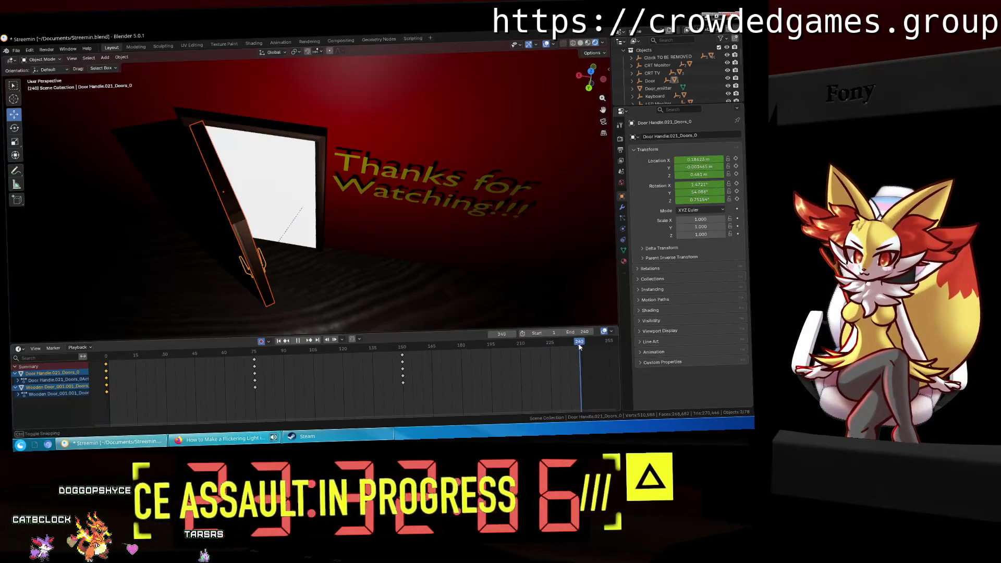
{"action": "right_click", "coordinate": [579, 340]}
{"action": "left_click", "coordinate": [580, 328]}
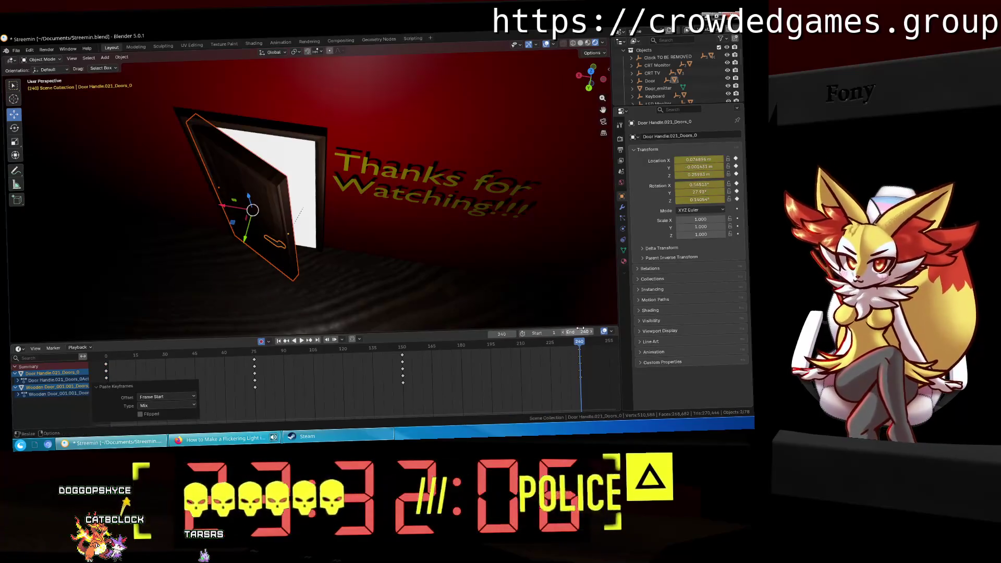
{"action": "key", "text": "space"}
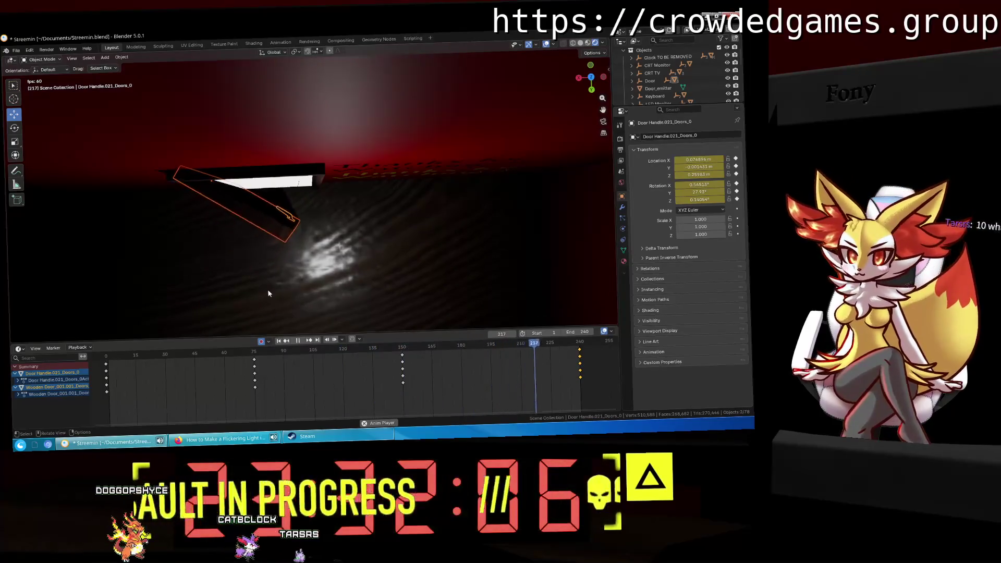
Step: Stop playback, scrub back to around frame 124 and orbit to inspect the open door and handle
{"action": "key", "text": "space"}
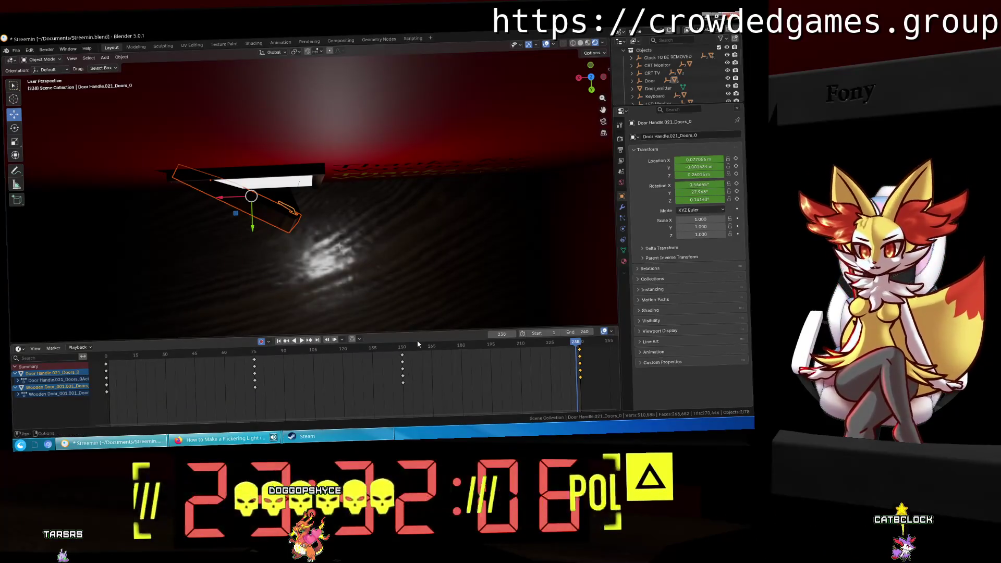
{"action": "left_click_drag", "start_coordinate": [578, 343], "coordinate": [362, 362]}
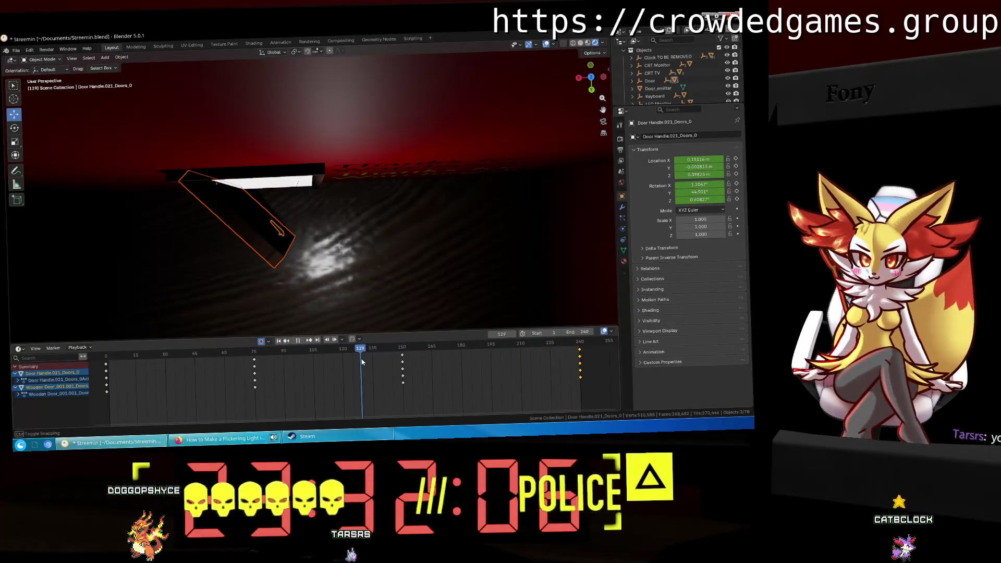
{"action": "key", "text": "Escape"}
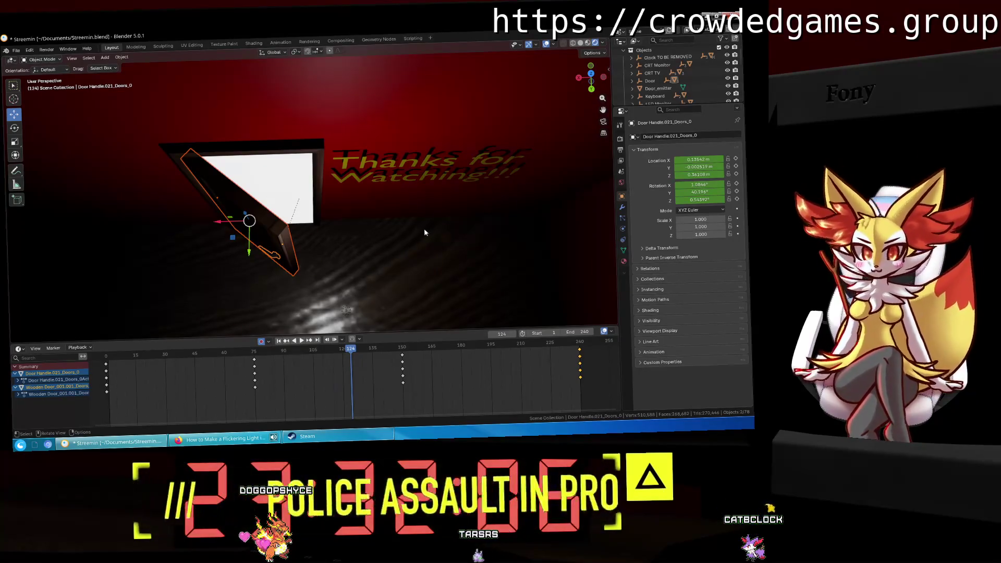
{"action": "middle_click_drag", "start_coordinate": [417, 213], "coordinate": [409, 205]}
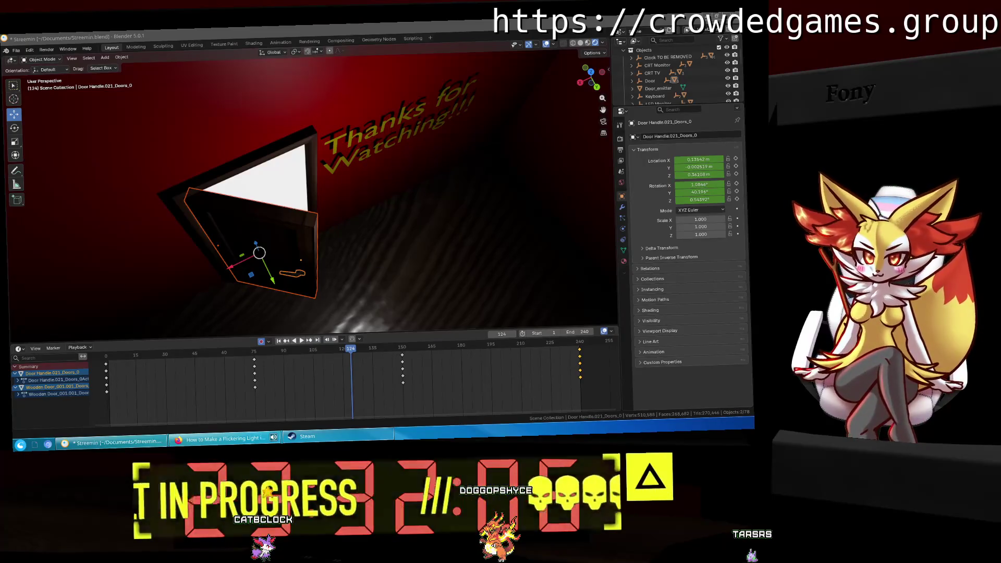
Step: Scrub between frames 75 and 113 and centre the view on the door handle to find where it drifts
{"action": "middle_click_drag", "start_coordinate": [554, 249], "coordinate": [279, 353]}
{"action": "left_click_drag", "start_coordinate": [279, 352], "coordinate": [251, 350]}
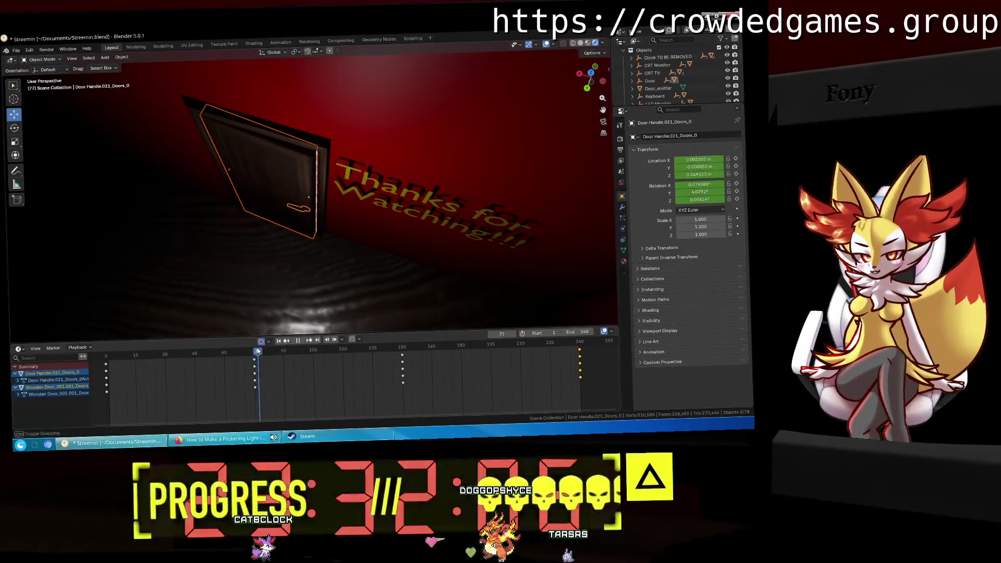
{"action": "left_click", "coordinate": [301, 210]}
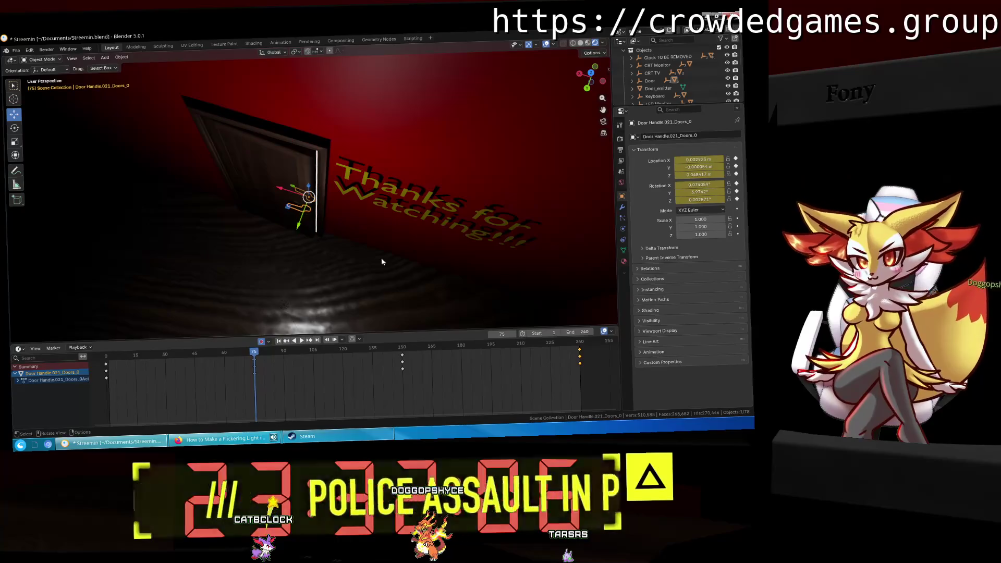
{"action": "middle_click_drag", "start_coordinate": [380, 264], "coordinate": [407, 266]}
{"action": "left_click", "coordinate": [321, 351]}
{"action": "key", "text": "space"}
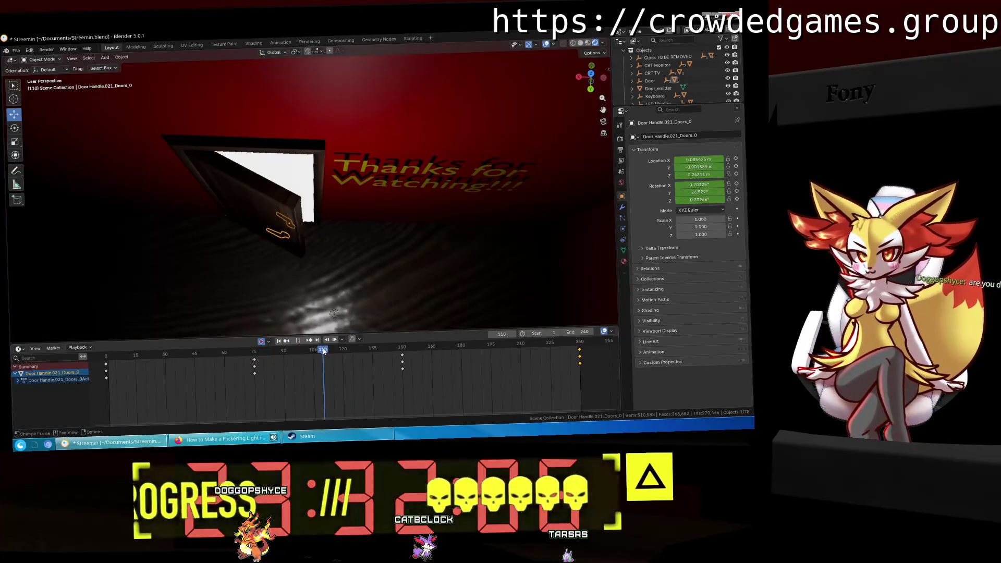
{"action": "left_click_drag", "start_coordinate": [323, 350], "coordinate": [288, 351]}
{"action": "scroll", "coordinate": [337, 213], "scroll_direction": "up", "scroll_amount": 5}
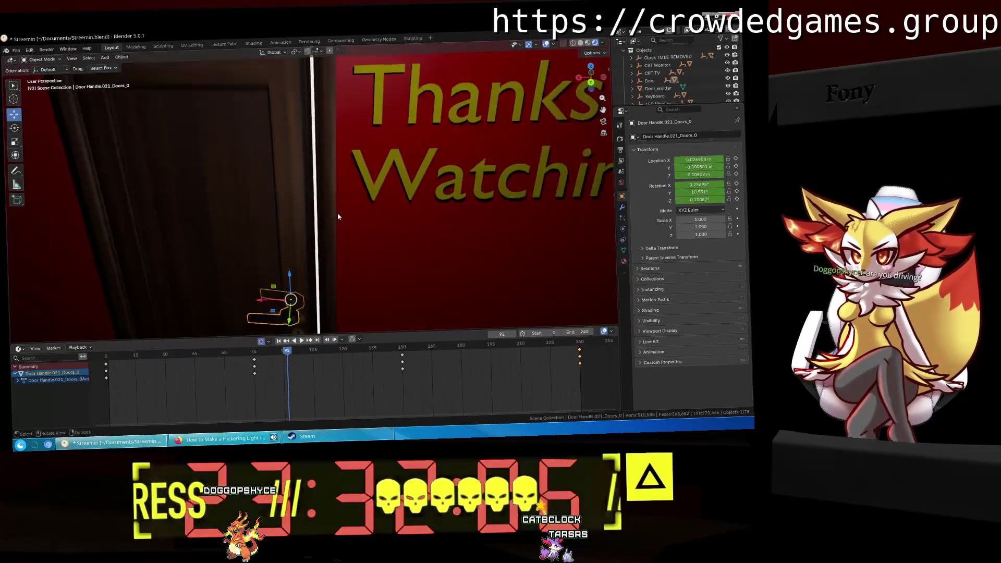
{"action": "key", "text": "KP_Decimal"}
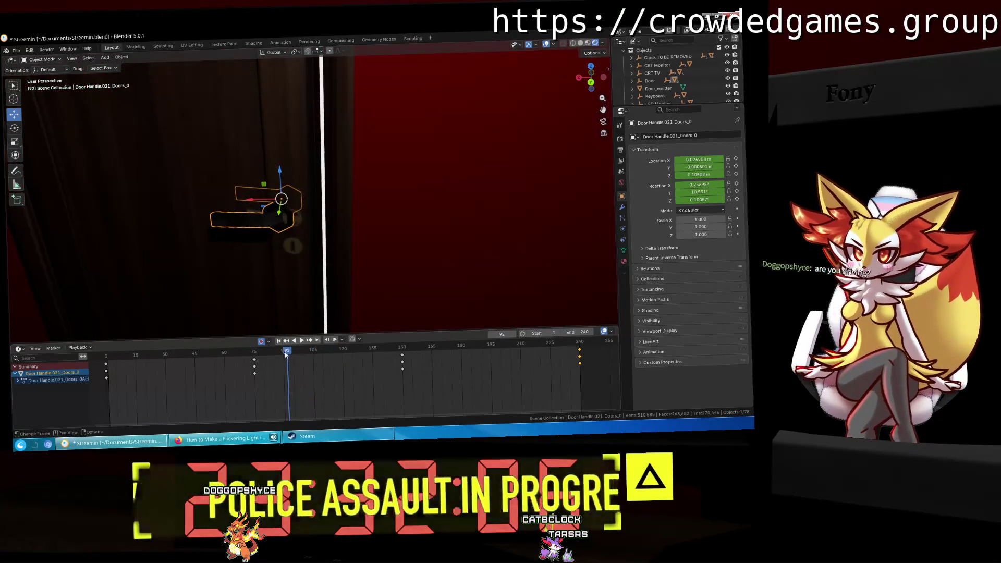
{"action": "left_click_drag", "start_coordinate": [287, 353], "coordinate": [254, 353]}
{"action": "key", "text": "space"}
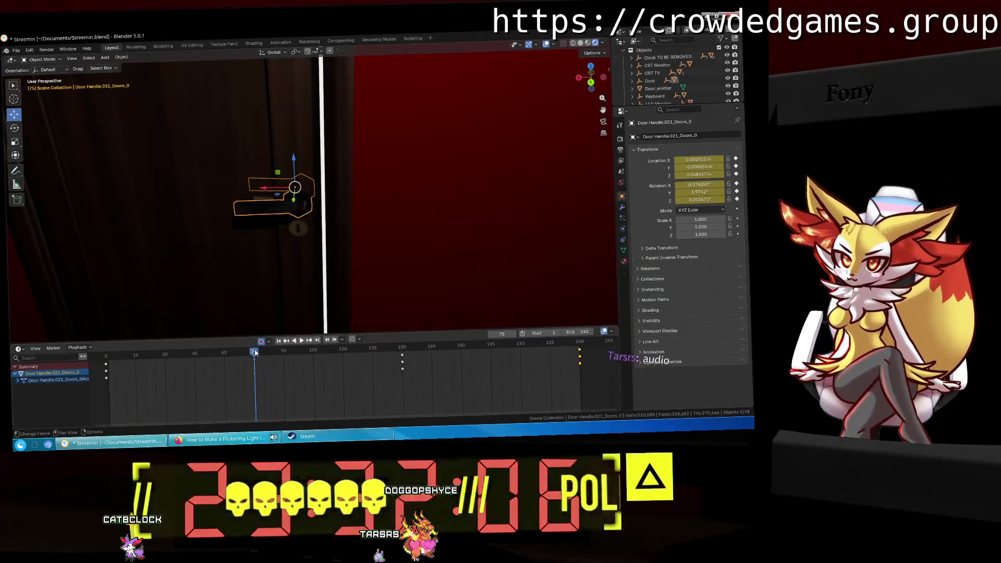
Step: At frame 112, move the handle from top view so it sits on the swinging door, auto-keyed
{"action": "key", "text": "space"}
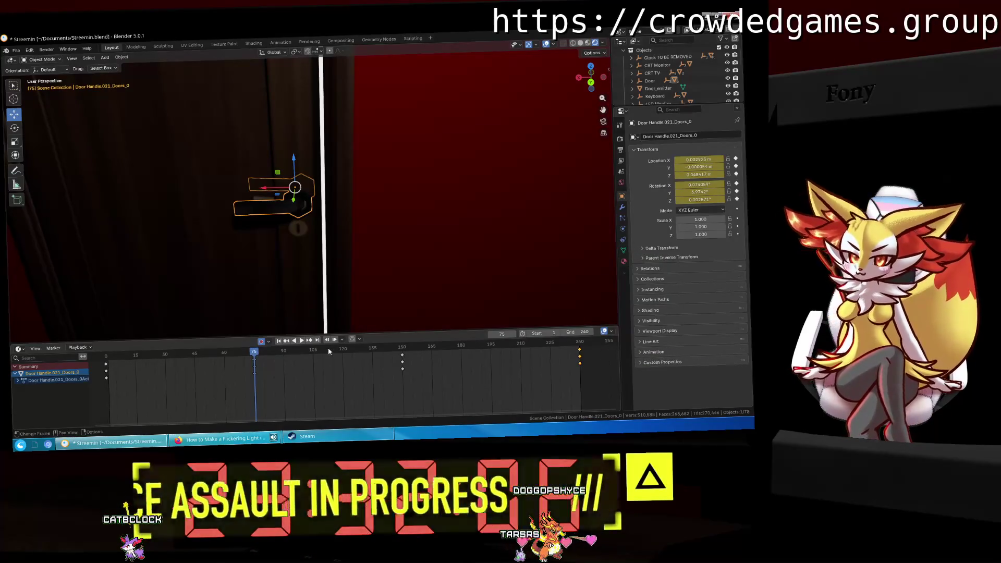
{"action": "left_click_drag", "start_coordinate": [325, 352], "coordinate": [327, 352]}
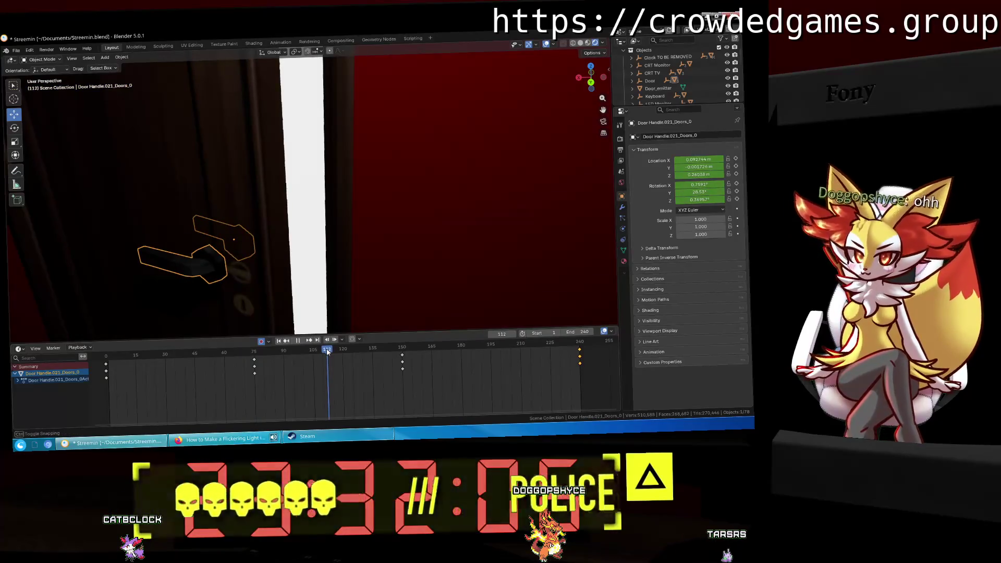
{"action": "middle_click_drag", "start_coordinate": [336, 275], "coordinate": [344, 276]}
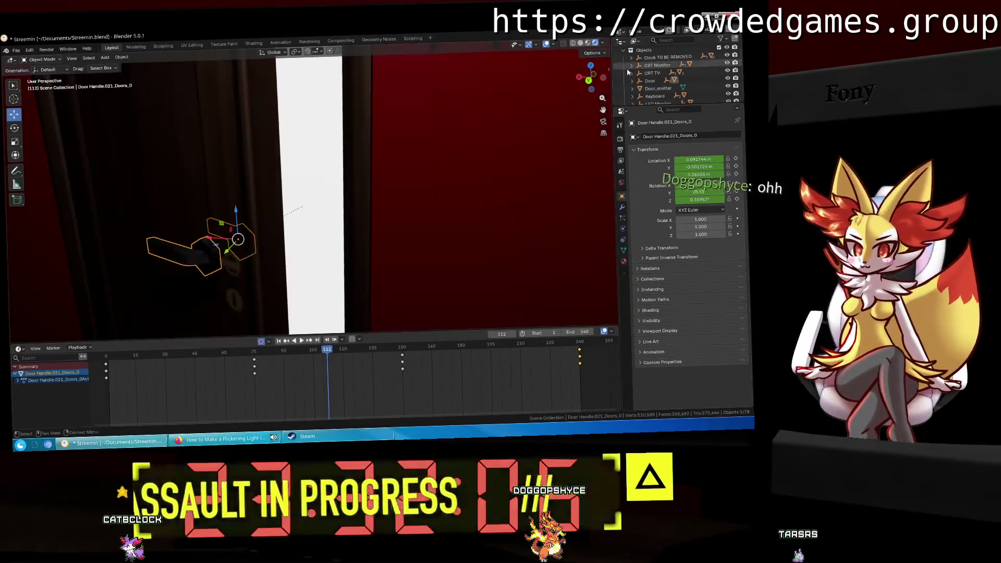
{"action": "left_click", "coordinate": [590, 65]}
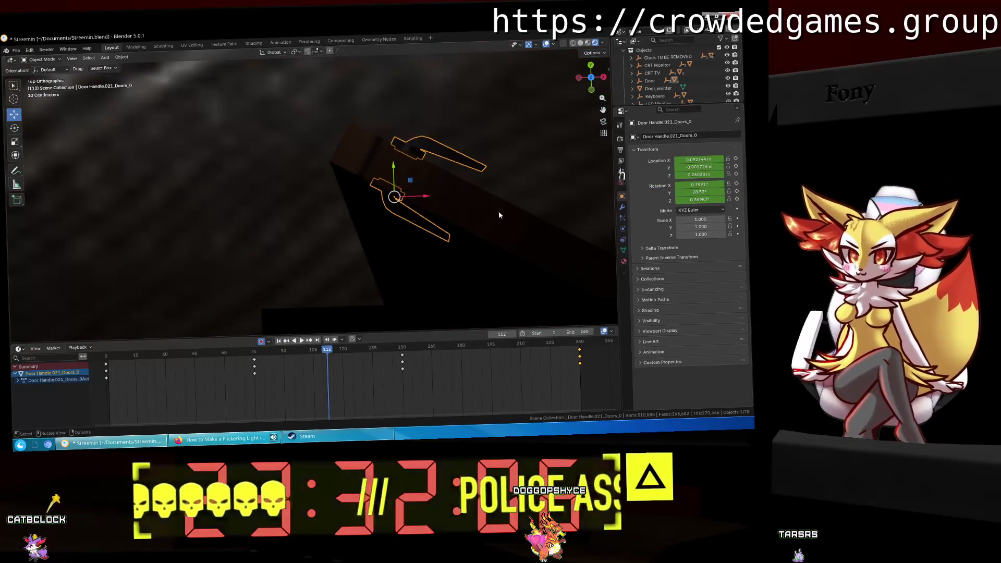
{"action": "mouse_move", "coordinate": [498, 210]}
{"action": "middle_mouse_down"}
{"action": "mouse_move", "coordinate": [405, 197]}
{"action": "mouse_move", "coordinate": [483, 174]}
{"action": "middle_mouse_up"}
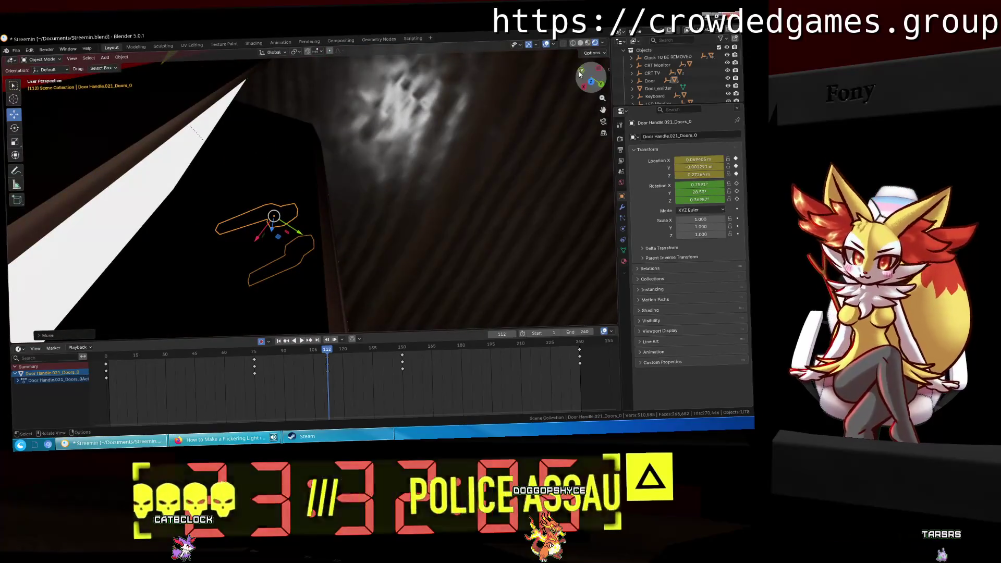
{"action": "left_click", "coordinate": [594, 81]}
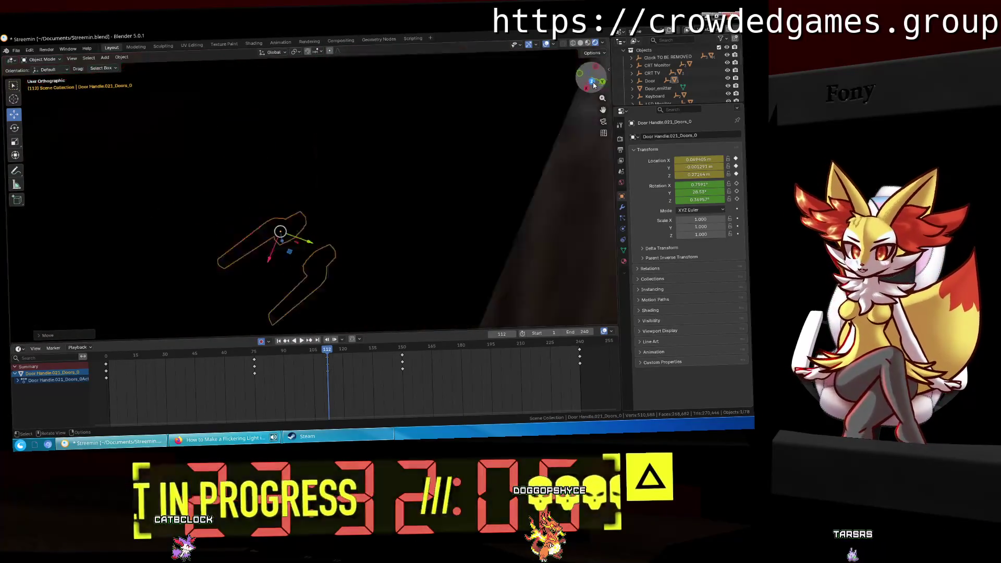
{"action": "key", "text": "g"}
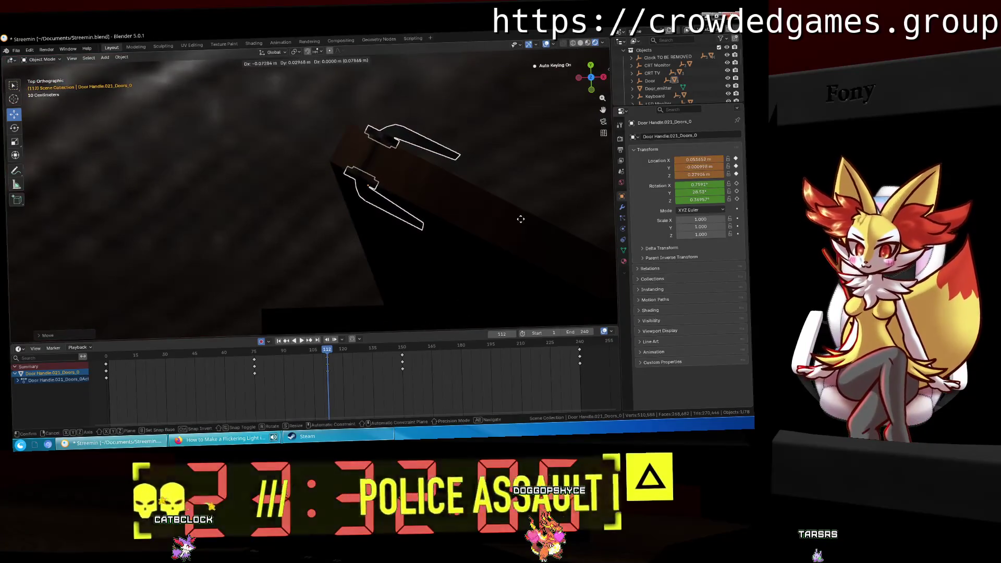
{"action": "left_click", "coordinate": [520, 219]}
Step: Check the placement from an angle and nudge the handle once more from top view
{"action": "middle_click_drag", "start_coordinate": [541, 161], "coordinate": [414, 152]}
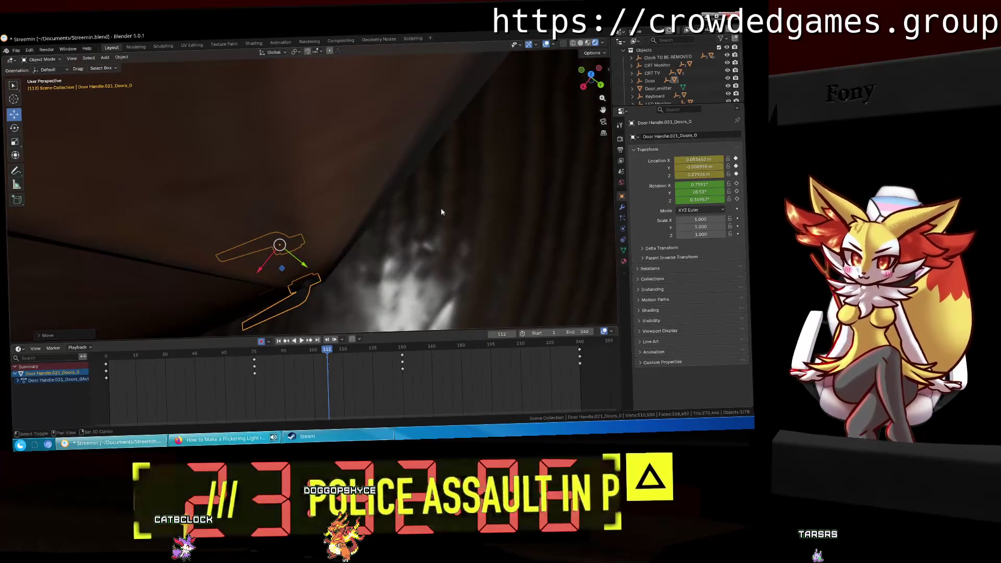
{"action": "middle_click_drag", "start_coordinate": [441, 212], "coordinate": [403, 180]}
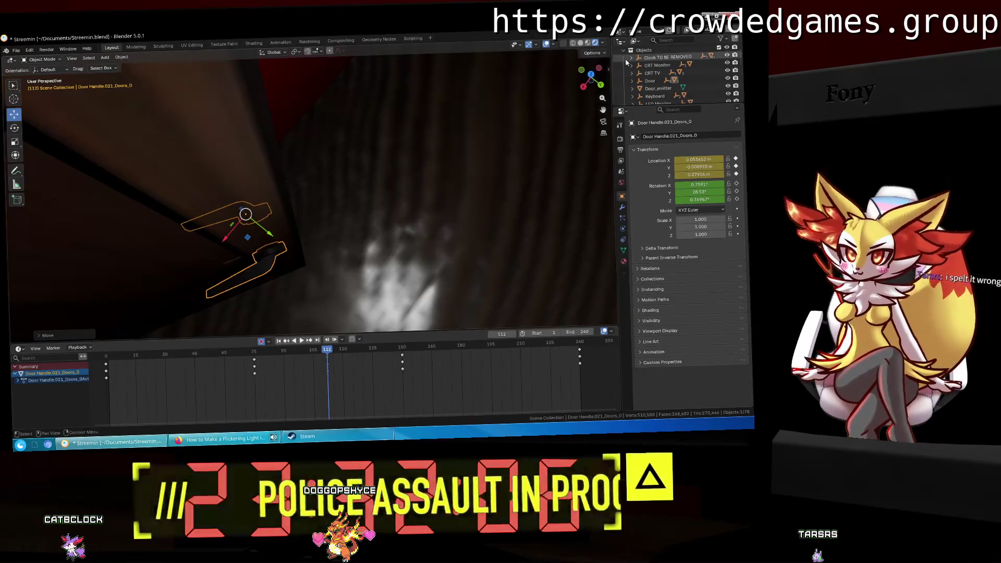
{"action": "left_click", "coordinate": [585, 70]}
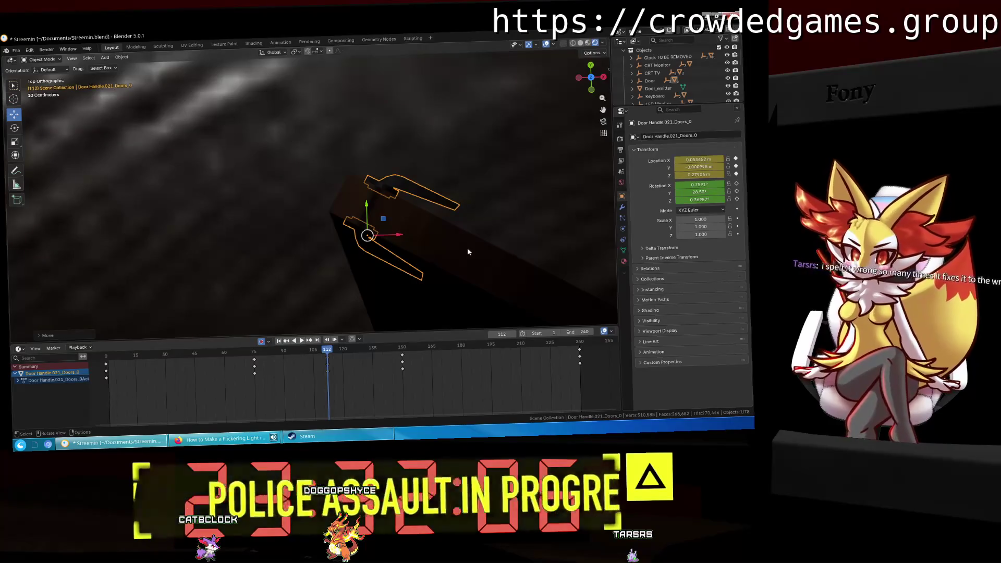
{"action": "key", "text": "g"}
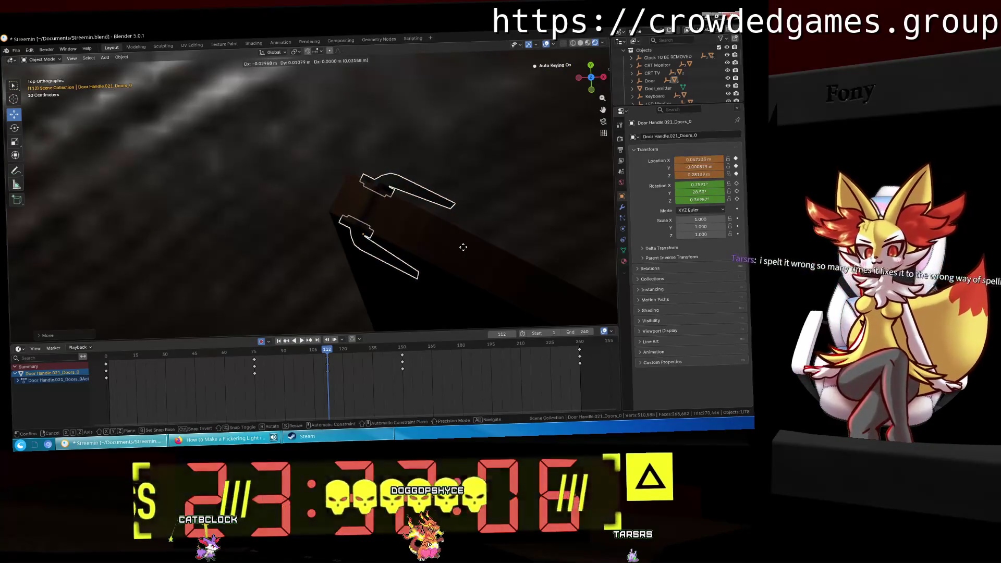
{"action": "left_click", "coordinate": [463, 246]}
{"action": "middle_click_drag", "start_coordinate": [462, 246], "coordinate": [320, 173]}
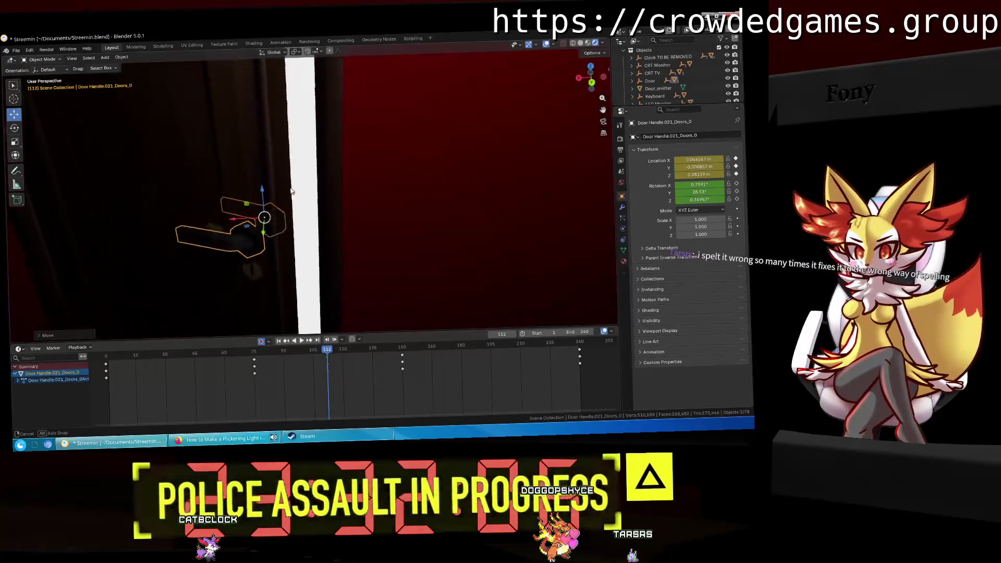
Step: Keyframe the handle at frame 68, play back, and scrub between frames 76 and 239 to inspect the swing
{"action": "key", "text": "i"}
{"action": "left_click", "coordinate": [240, 351]}
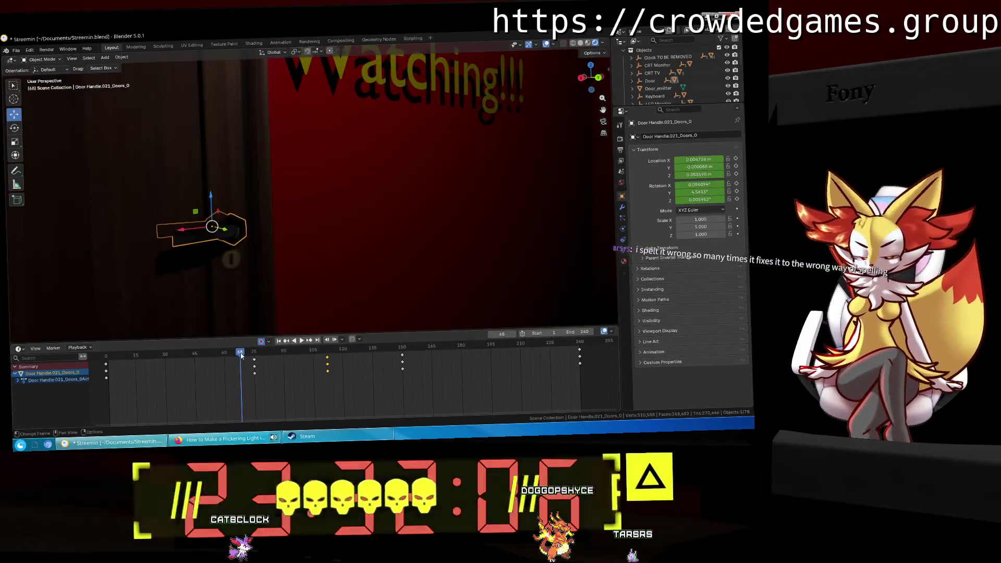
{"action": "key", "text": "space"}
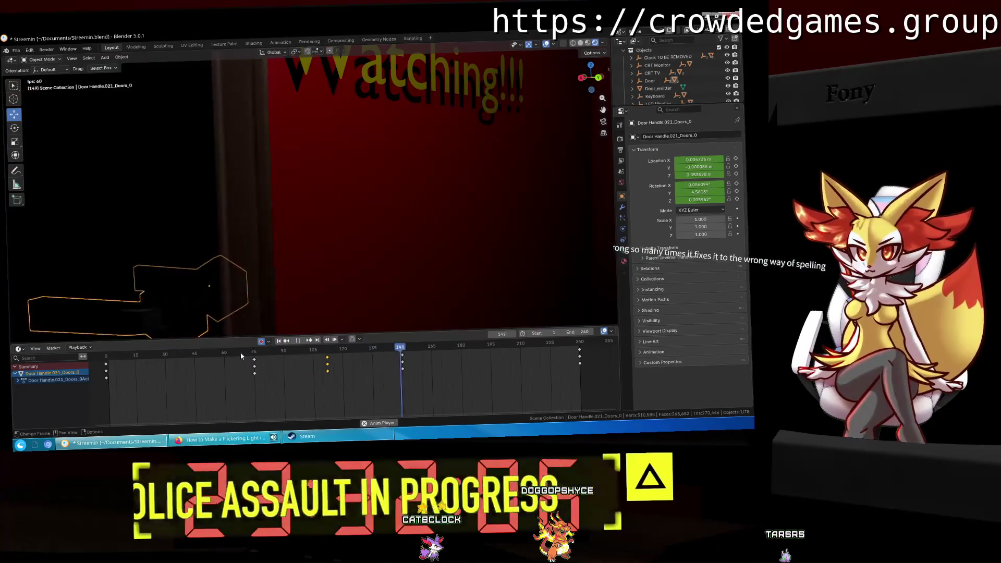
{"action": "middle_click_drag", "start_coordinate": [298, 318], "coordinate": [354, 302]}
{"action": "mouse_move", "coordinate": [313, 356]}
{"action": "left_mouse_down"}
{"action": "mouse_move", "coordinate": [255, 358]}
{"action": "mouse_move", "coordinate": [470, 354]}
{"action": "left_mouse_up"}
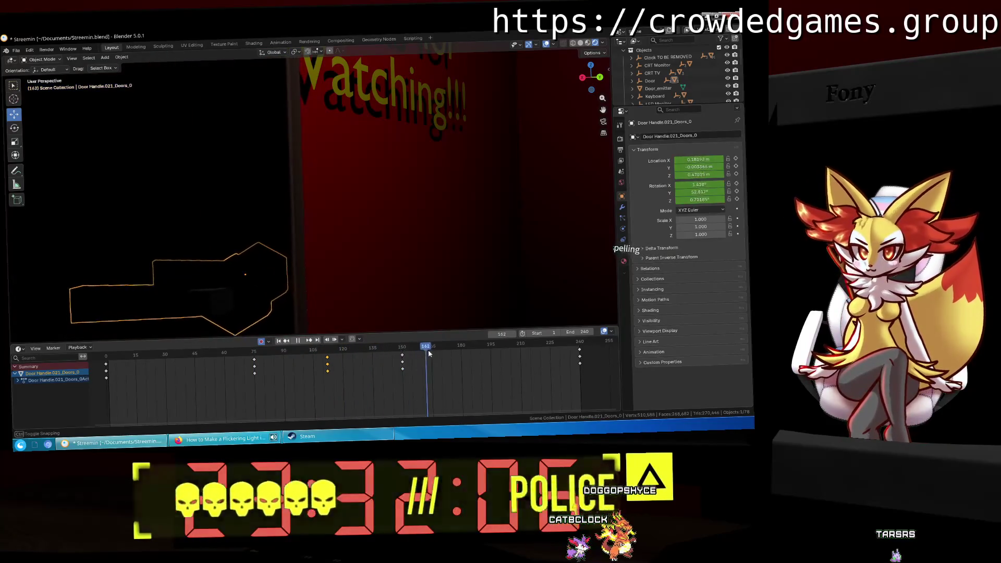
{"action": "mouse_move", "coordinate": [469, 355]}
{"action": "left_mouse_down"}
{"action": "mouse_move", "coordinate": [579, 377]}
{"action": "mouse_move", "coordinate": [495, 382]}
{"action": "left_mouse_up"}
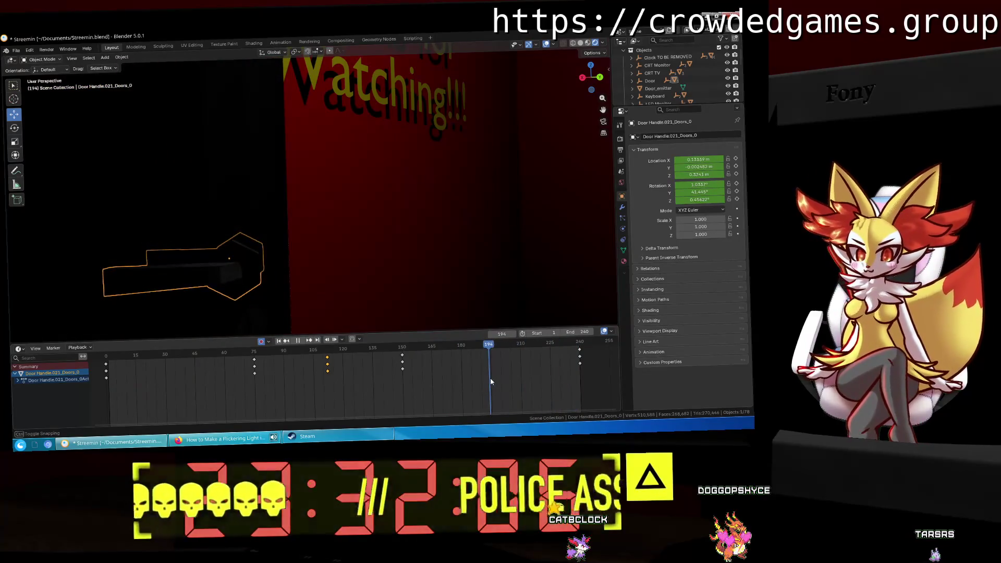
{"action": "mouse_move", "coordinate": [406, 268]}
{"action": "middle_mouse_down"}
{"action": "mouse_move", "coordinate": [354, 318]}
{"action": "mouse_move", "coordinate": [342, 58]}
{"action": "middle_mouse_up"}
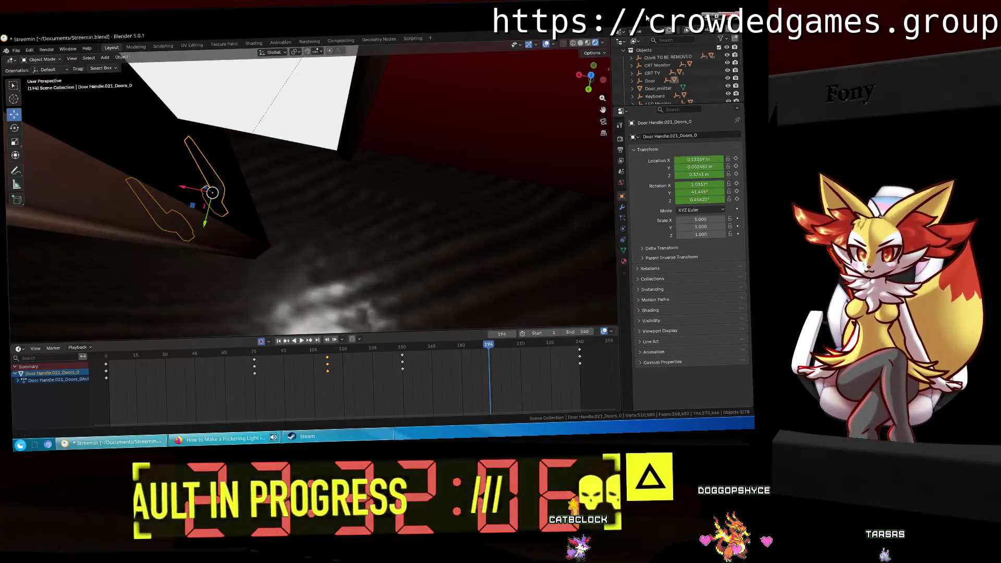
{"action": "left_click", "coordinate": [592, 77]}
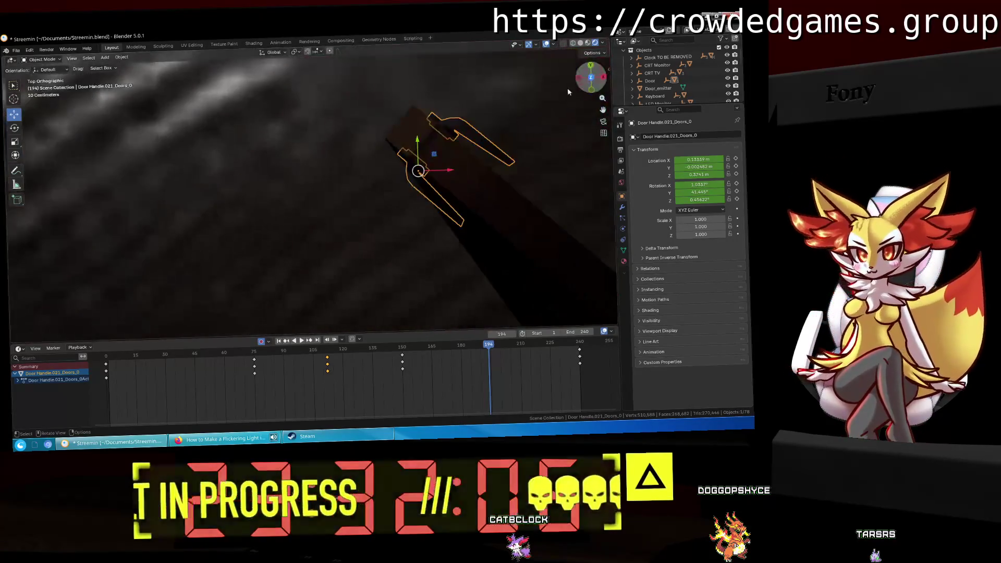
Step: Reposition the handle at frame 194, then replay the swing from an early frame and view it through the camera
{"action": "key", "text": "g"}
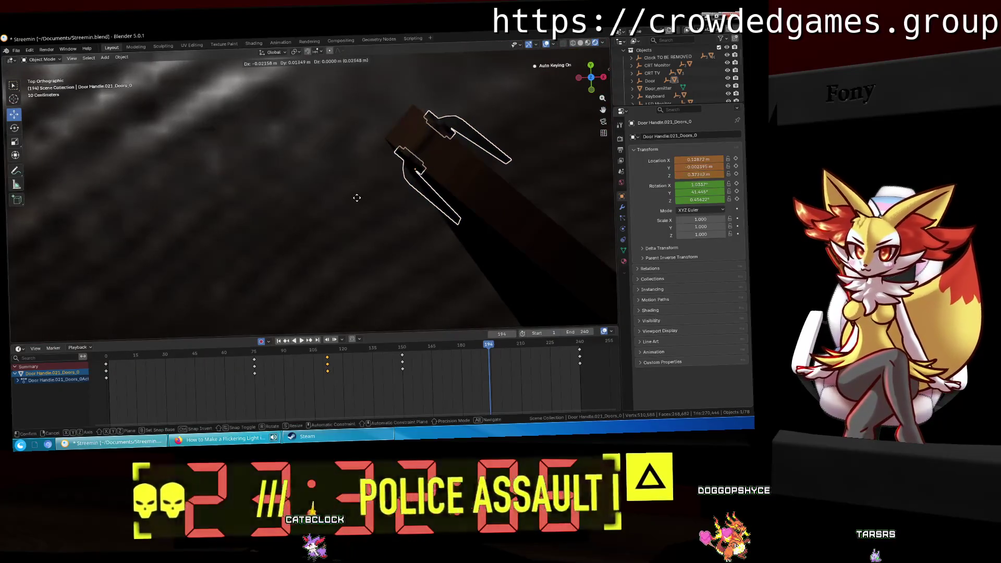
{"action": "left_click", "coordinate": [357, 198]}
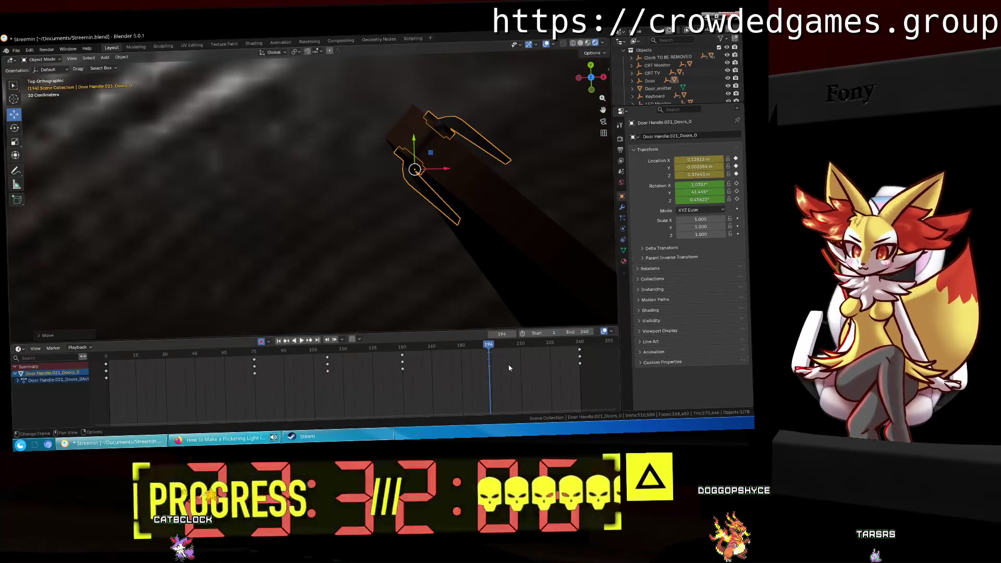
{"action": "middle_click_drag", "start_coordinate": [461, 224], "coordinate": [381, 163]}
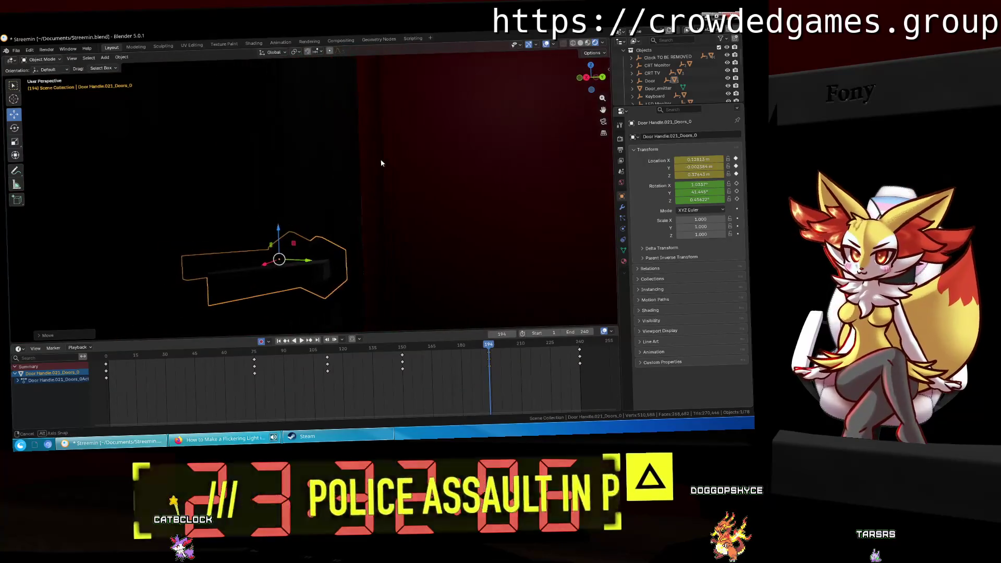
{"action": "key", "text": "shift+Left"}
{"action": "left_click_drag", "start_coordinate": [133, 361], "coordinate": [241, 364]}
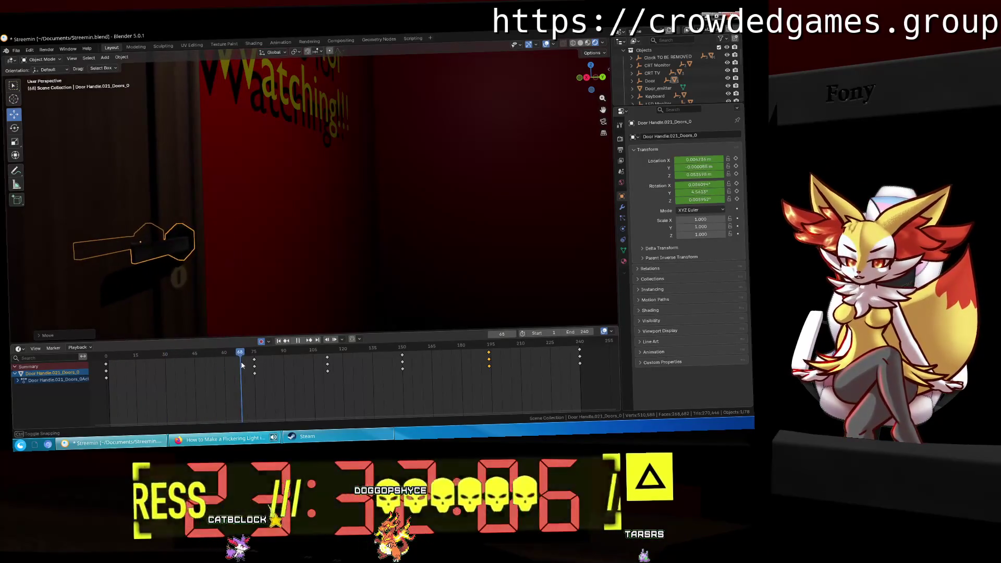
{"action": "key", "text": "space"}
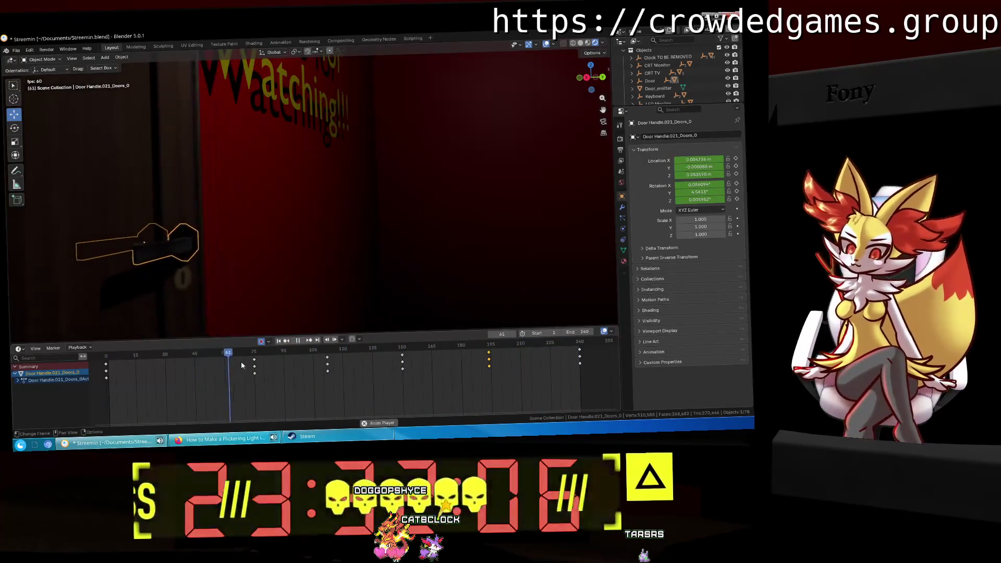
{"action": "left_click", "coordinate": [604, 122]}
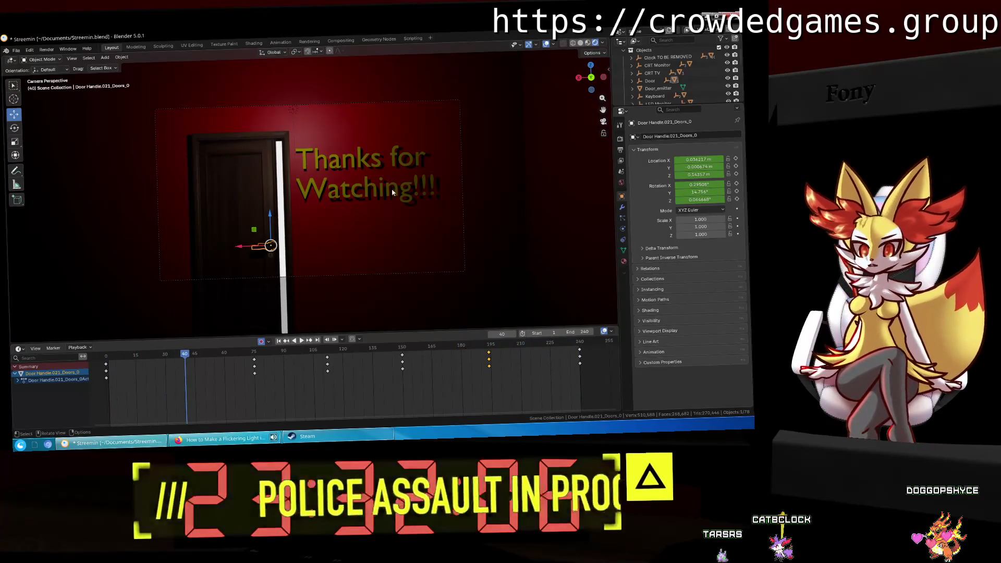
Step: Select the Thanks for Watching text object in camera view
{"action": "left_click", "coordinate": [375, 191]}
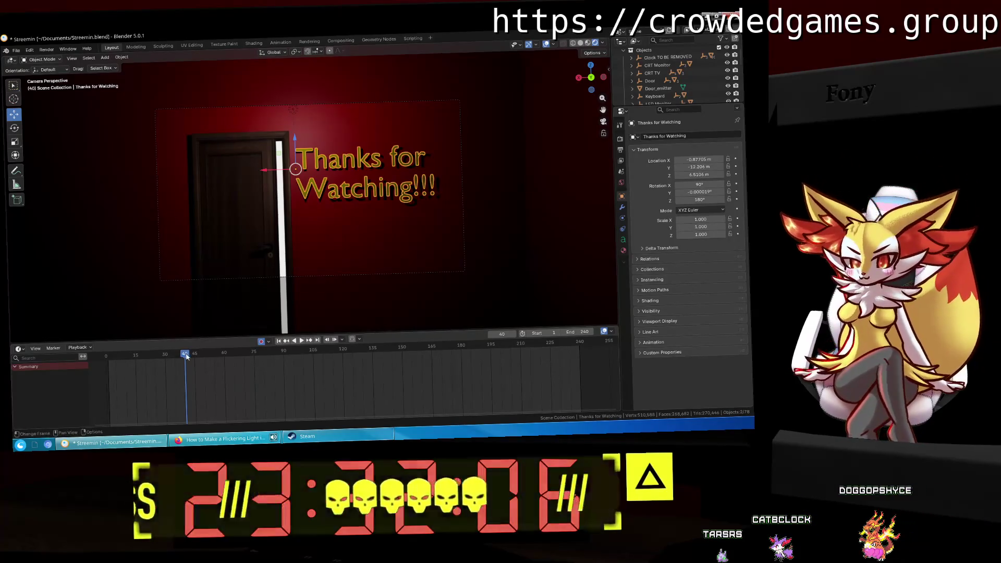
Step: Keyframe the text's location at frame 0, lower it at frame 120, and play the dip
{"action": "left_click_drag", "start_coordinate": [186, 354], "coordinate": [106, 356]}
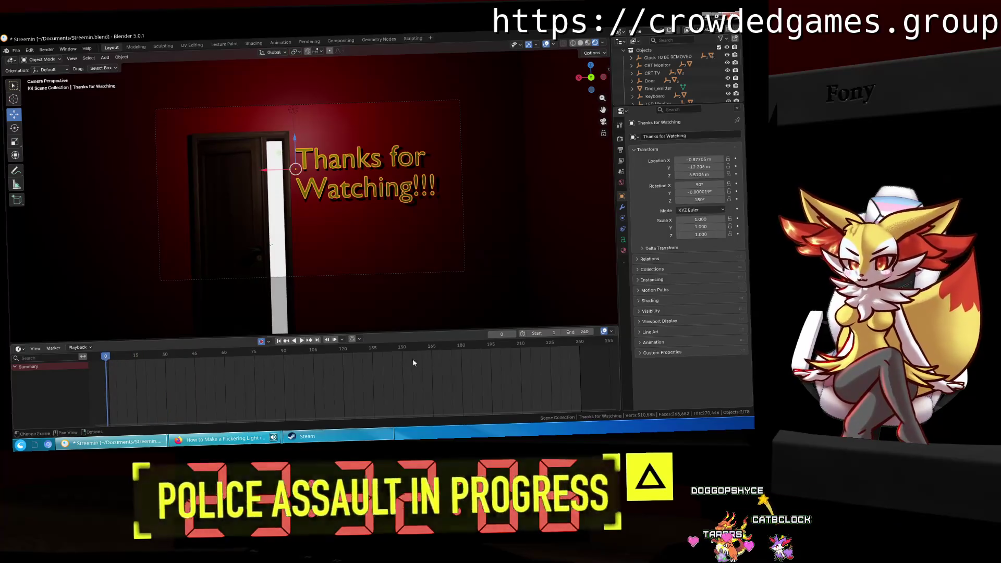
{"action": "key", "text": "i"}
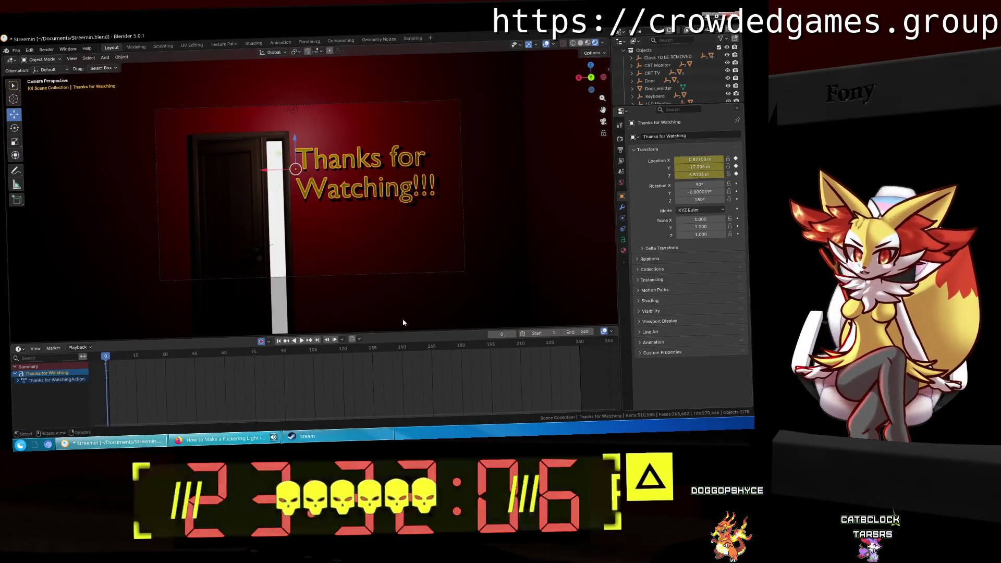
{"action": "left_click_drag", "start_coordinate": [101, 358], "coordinate": [337, 361]}
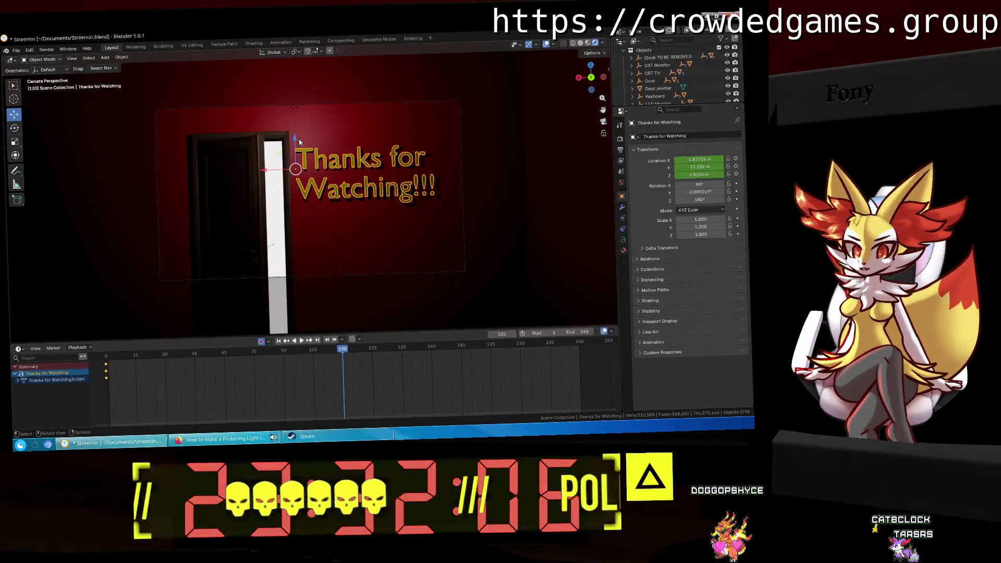
{"action": "left_click_drag", "start_coordinate": [295, 139], "coordinate": [300, 210]}
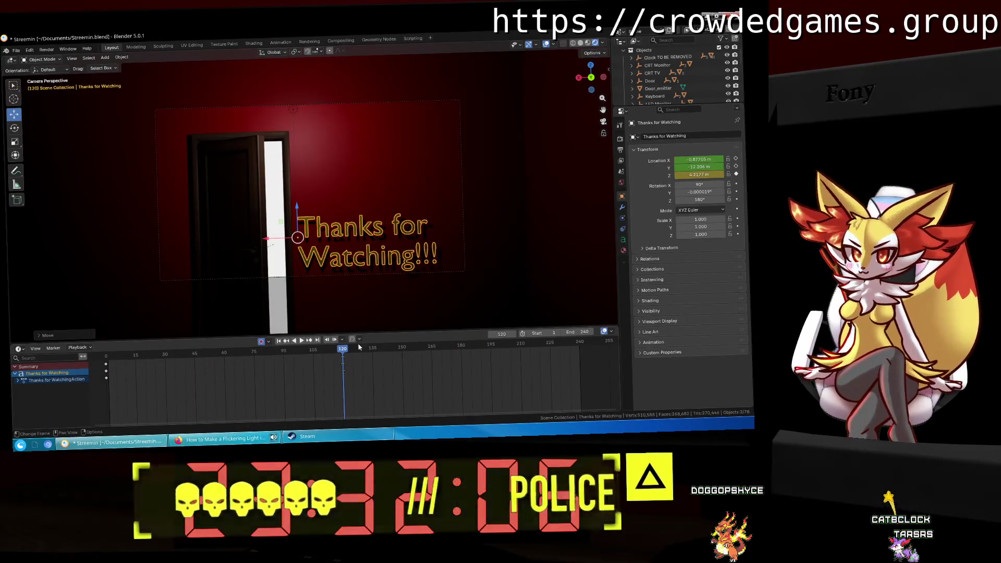
{"action": "left_click_drag", "start_coordinate": [342, 350], "coordinate": [107, 363]}
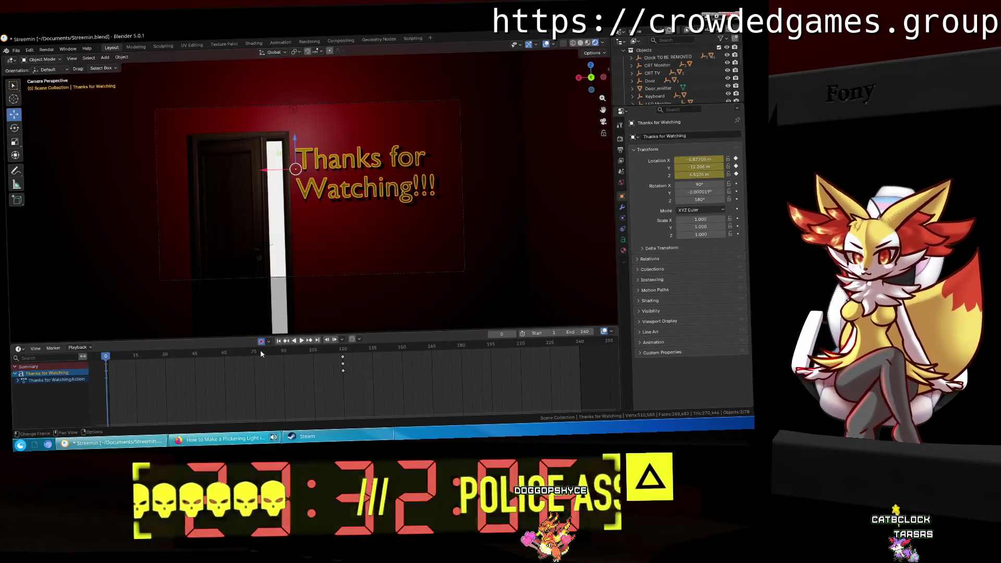
{"action": "key", "text": "space"}
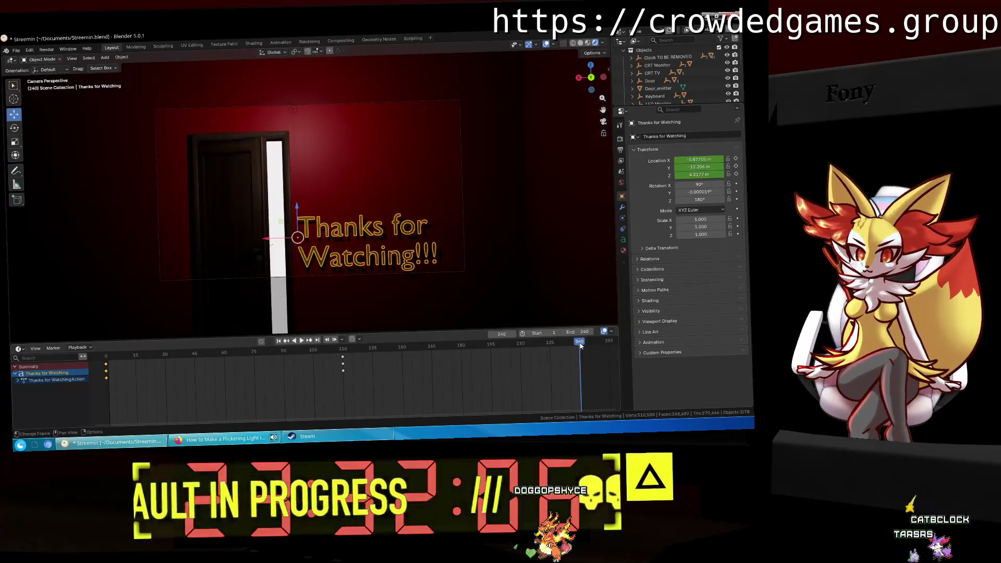
Step: Paste the starting keyframe at frame 240 so the text returns, then replay and rewind to the first frame
{"action": "right_click", "coordinate": [579, 352]}
{"action": "left_click", "coordinate": [565, 337]}
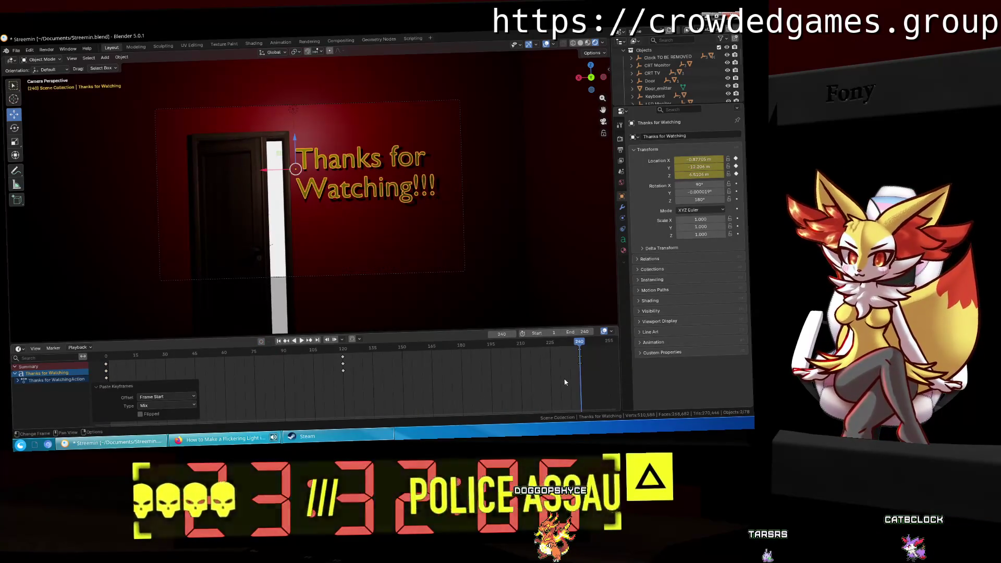
{"action": "key", "text": "space"}
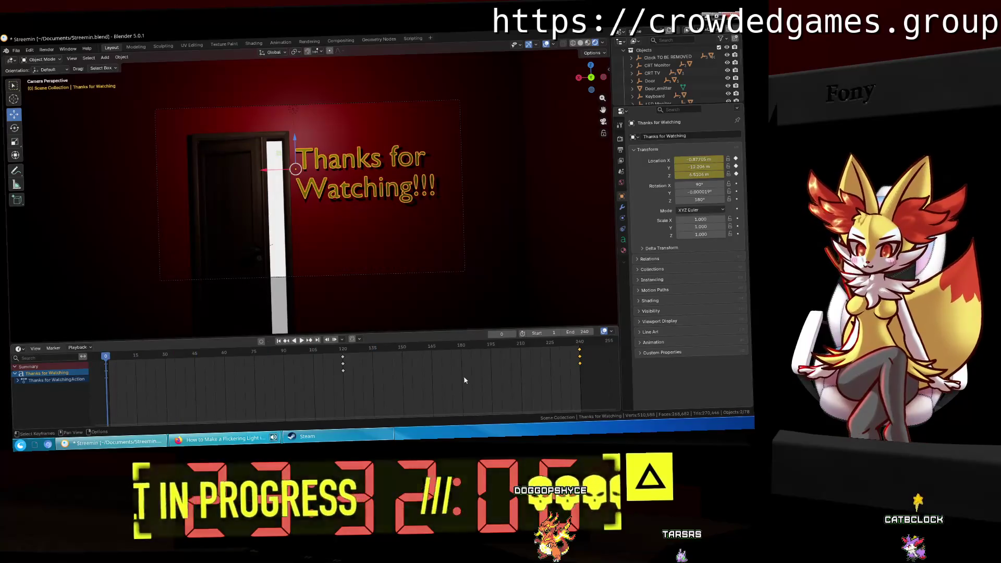
{"action": "key", "text": "space"}
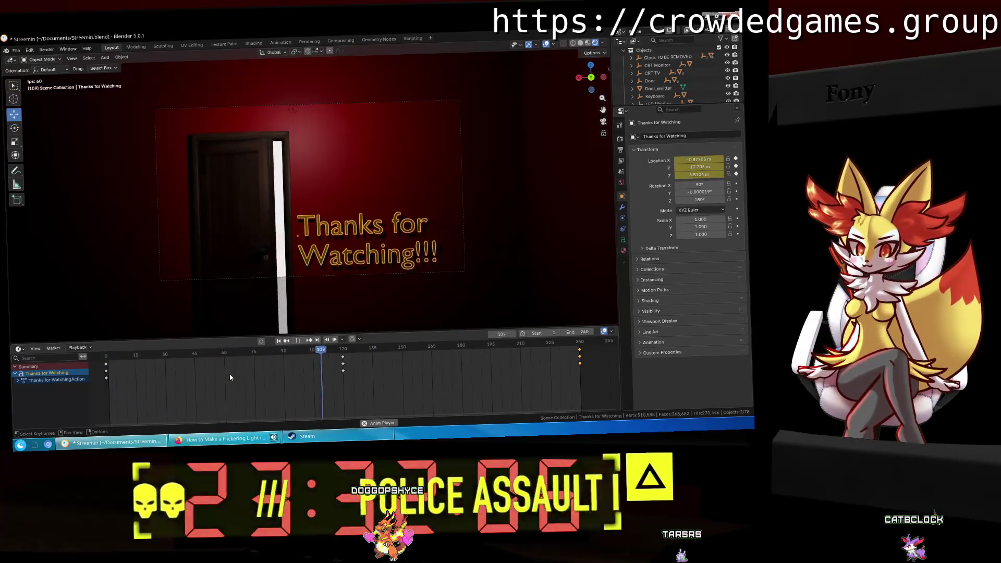
{"action": "key", "text": "space"}
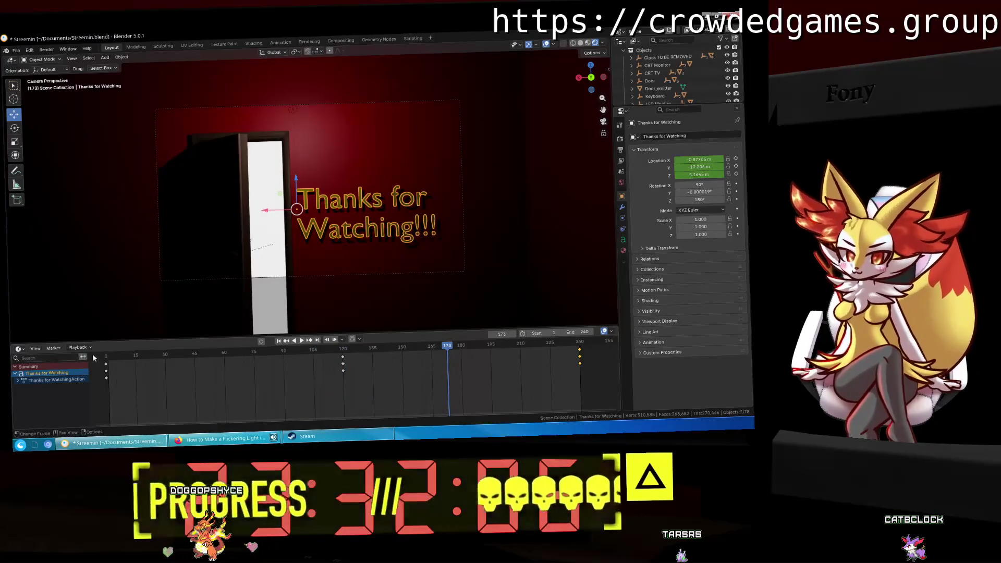
{"action": "left_click", "coordinate": [107, 357]}
Step: Set the text keyframes' interpolation to Bounce (after trying Elastic) and play the bouncing motion
{"action": "right_click", "coordinate": [105, 382]}
{"action": "mouse_move", "coordinate": [81, 375]}
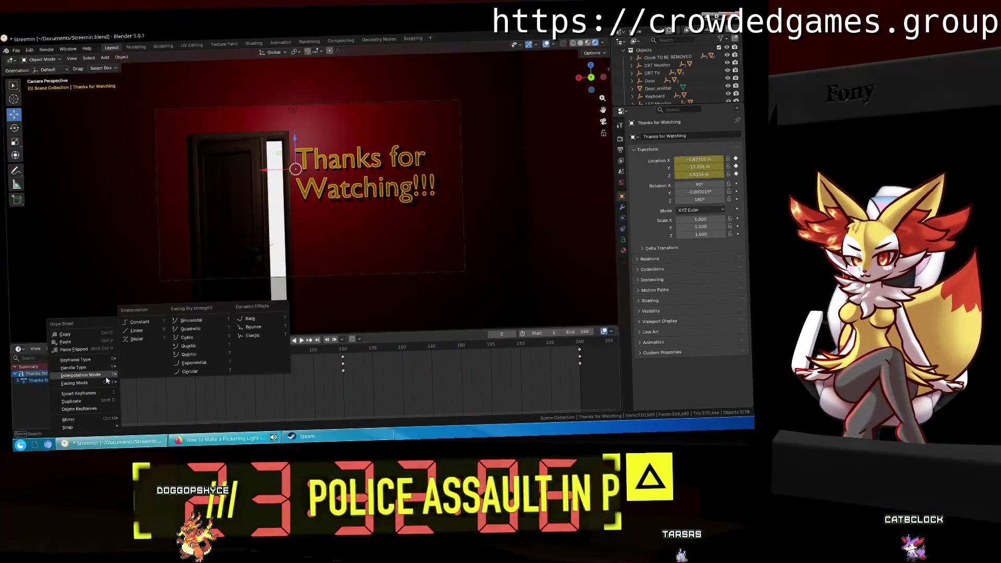
{"action": "left_click", "coordinate": [261, 334]}
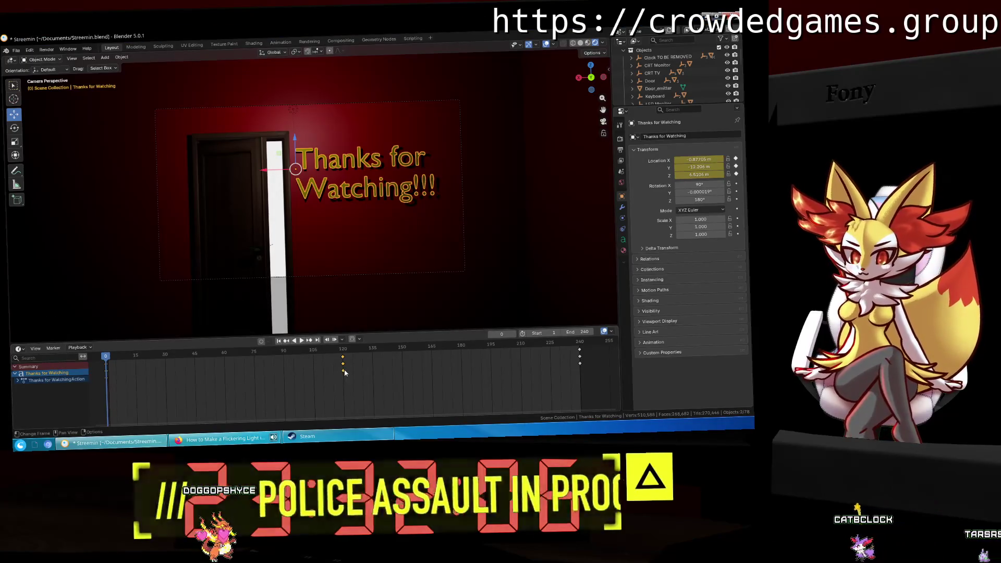
{"action": "right_click", "coordinate": [342, 378]}
{"action": "left_click", "coordinate": [503, 332]}
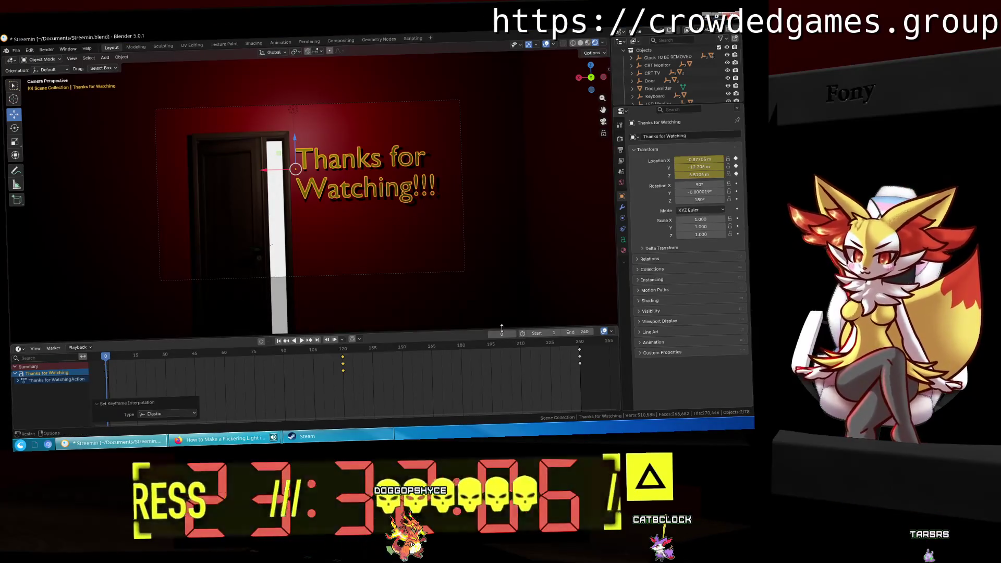
{"action": "left_click", "coordinate": [166, 413]}
{"action": "left_click", "coordinate": [270, 359]}
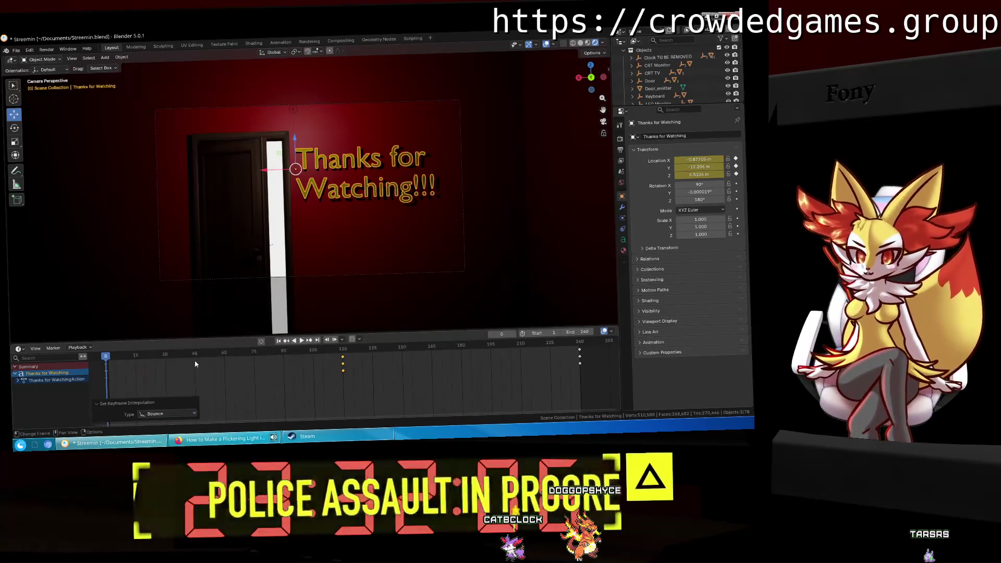
{"action": "key", "text": "space"}
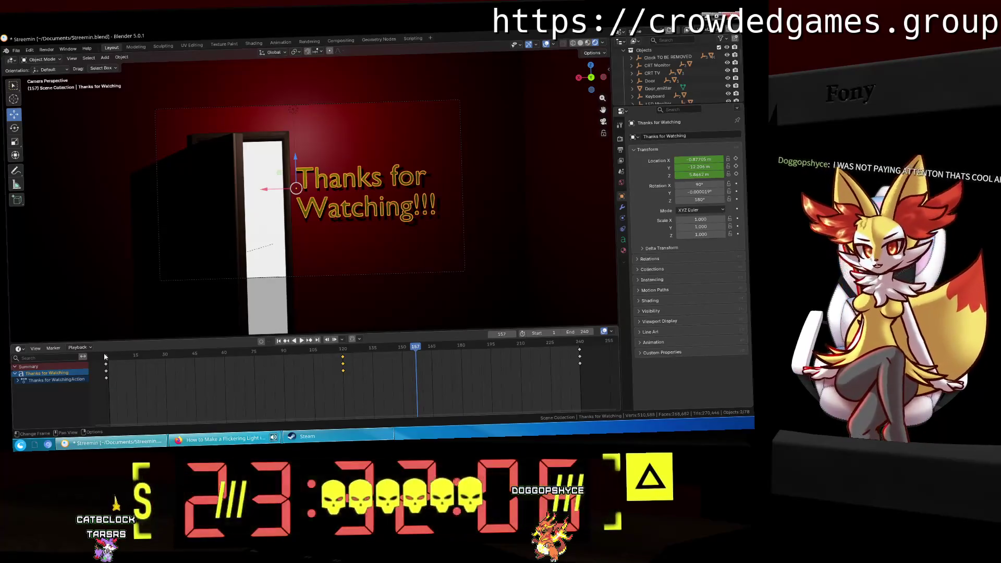
Step: Replay the text animation from the start, rewind to frame 0, and orbit out of camera view
{"action": "key", "text": "shift+Left"}
{"action": "key", "text": "space"}
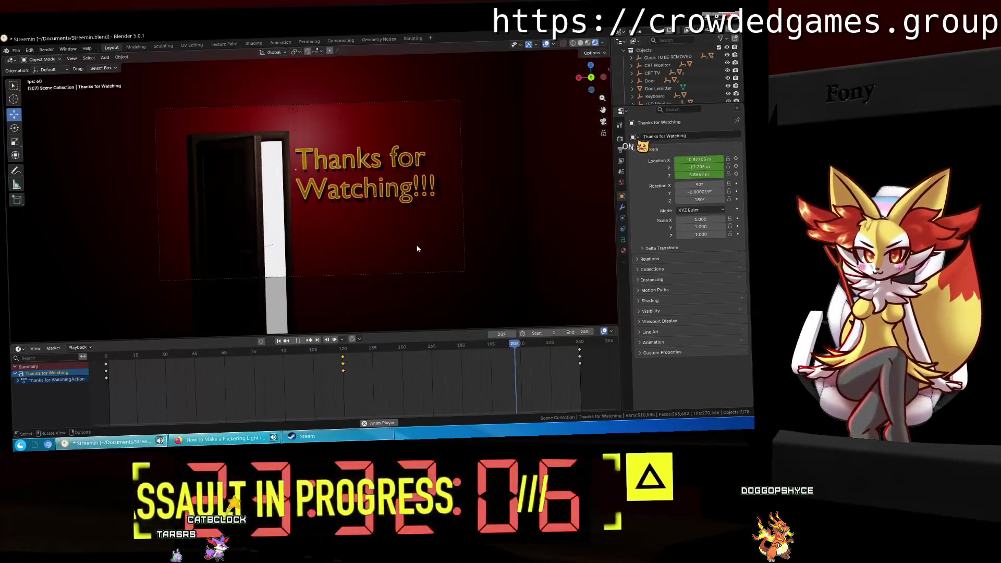
{"action": "key", "text": "space"}
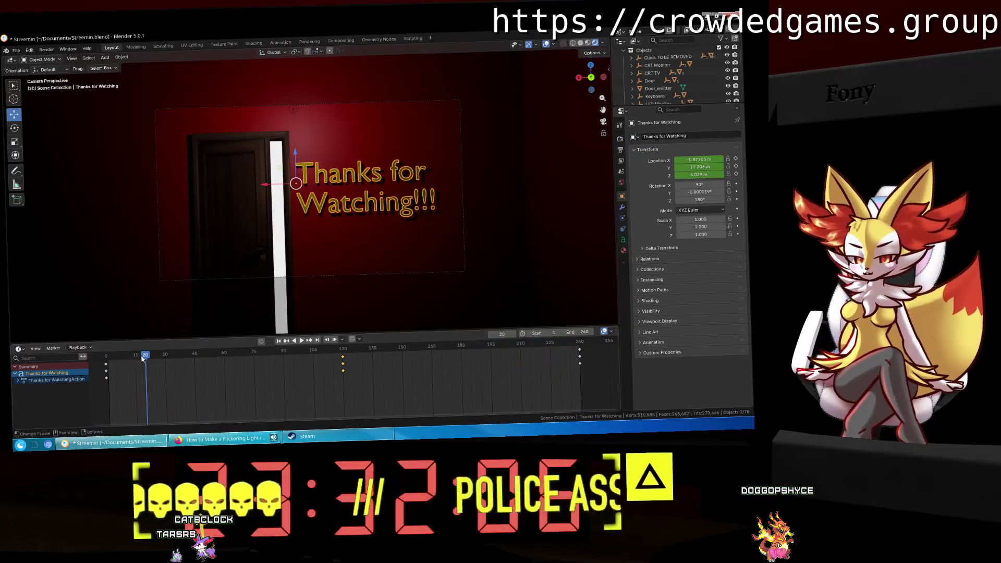
{"action": "left_click_drag", "start_coordinate": [143, 357], "coordinate": [106, 357]}
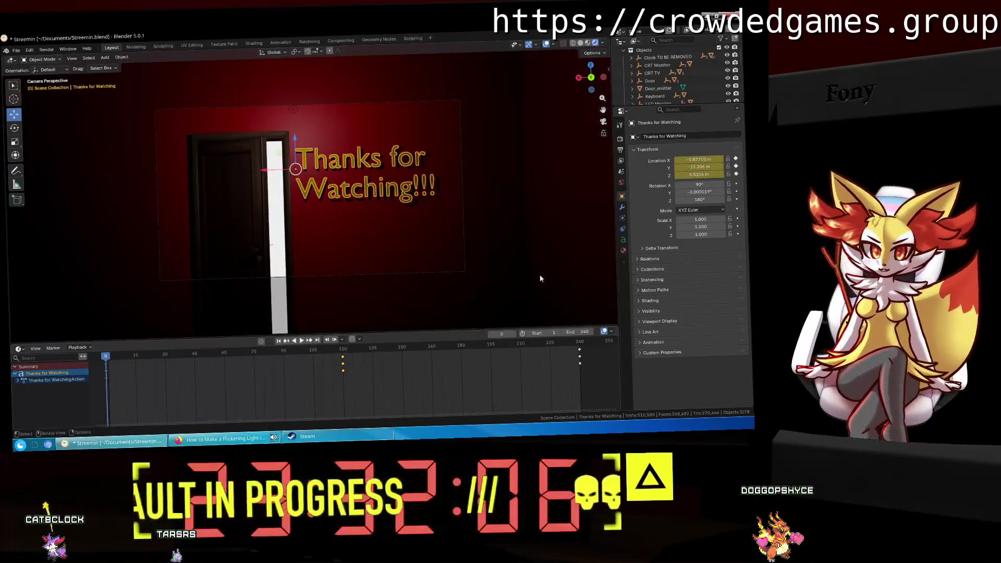
{"action": "middle_click_drag", "start_coordinate": [540, 278], "coordinate": [451, 186]}
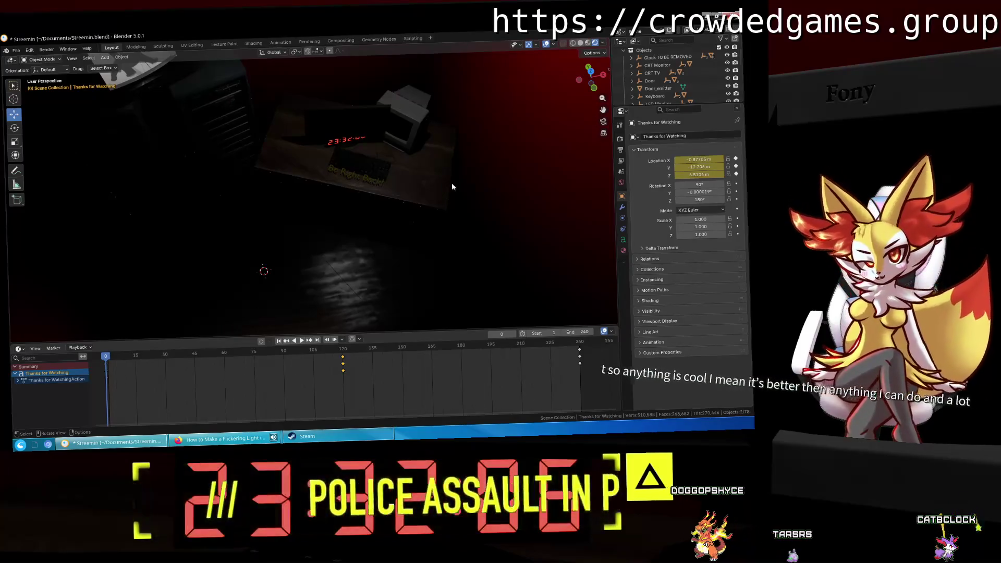
Step: Orbit to the desk, select the clock digits Object_15 and frame the view on them
{"action": "mouse_move", "coordinate": [452, 187]}
{"action": "middle_mouse_down"}
{"action": "mouse_move", "coordinate": [345, 126]}
{"action": "mouse_move", "coordinate": [394, 229]}
{"action": "middle_mouse_up"}
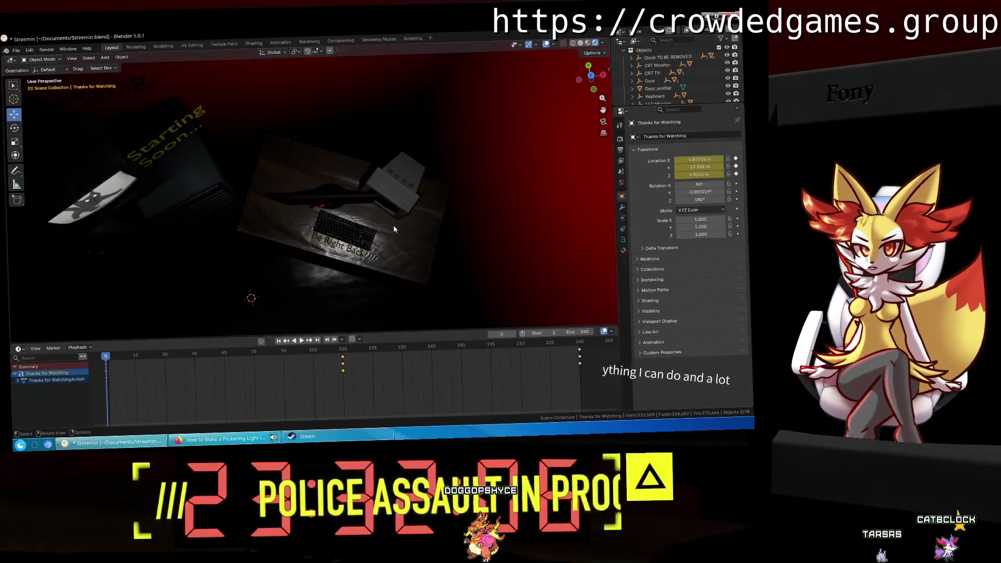
{"action": "left_click", "coordinate": [654, 82]}
{"action": "mouse_move", "coordinate": [435, 227]}
{"action": "middle_mouse_down"}
{"action": "mouse_move", "coordinate": [436, 190]}
{"action": "mouse_move", "coordinate": [424, 192]}
{"action": "middle_mouse_up"}
{"action": "left_click", "coordinate": [316, 210]}
{"action": "key", "text": "KP_Decimal"}
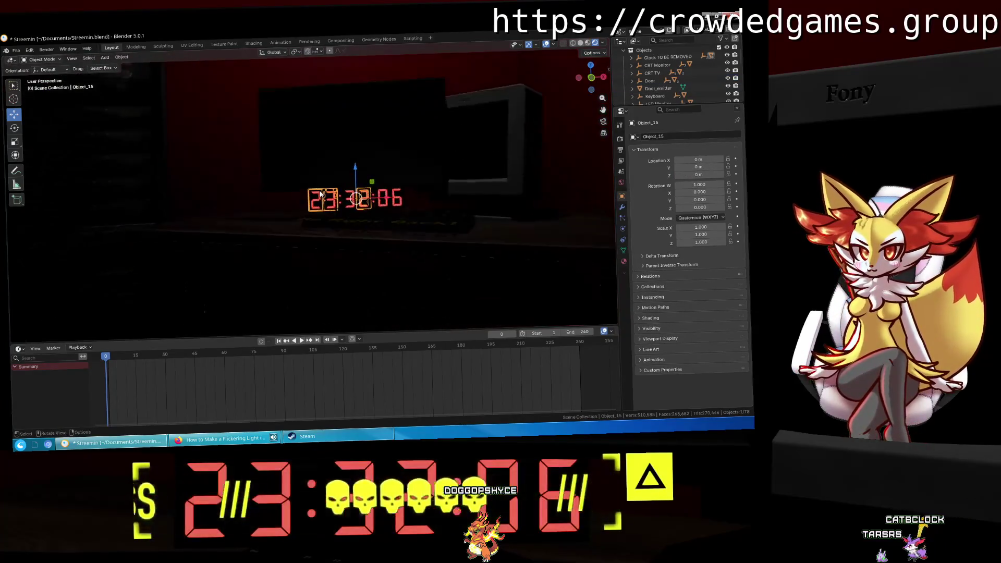
{"action": "middle_click_drag", "start_coordinate": [320, 193], "coordinate": [319, 198]}
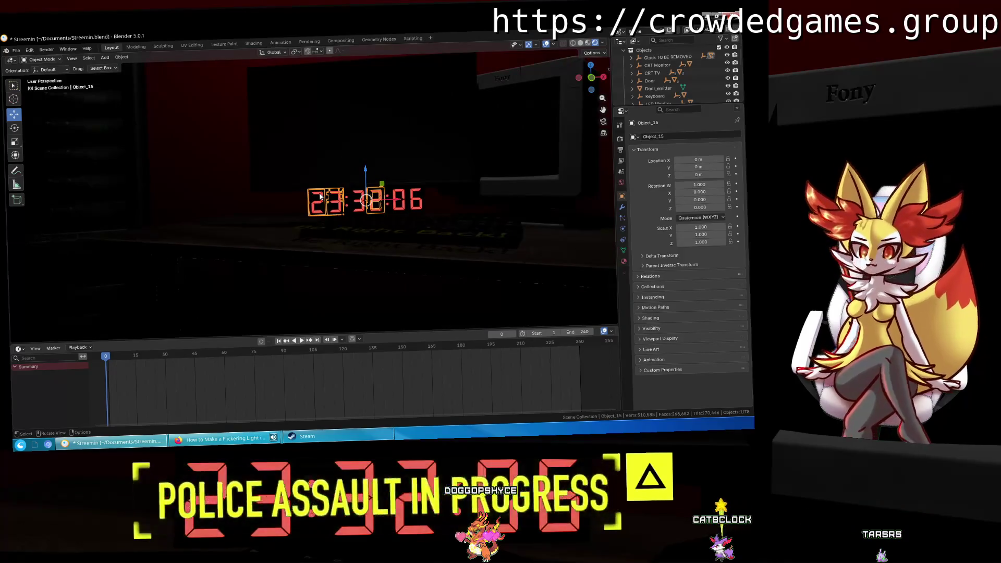
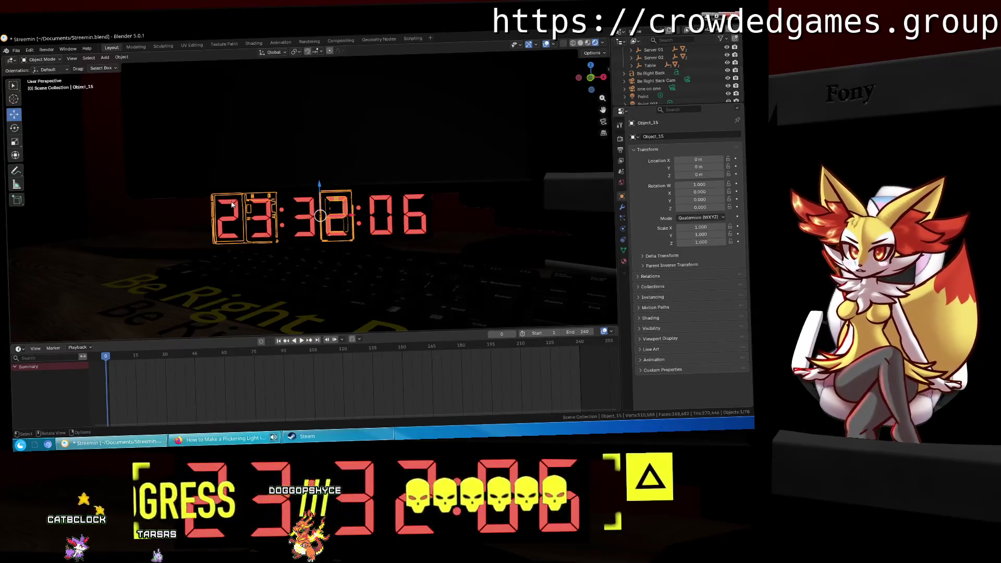
{"action": "scroll", "coordinate": [680, 74], "scroll_direction": "up", "scroll_amount": 3}
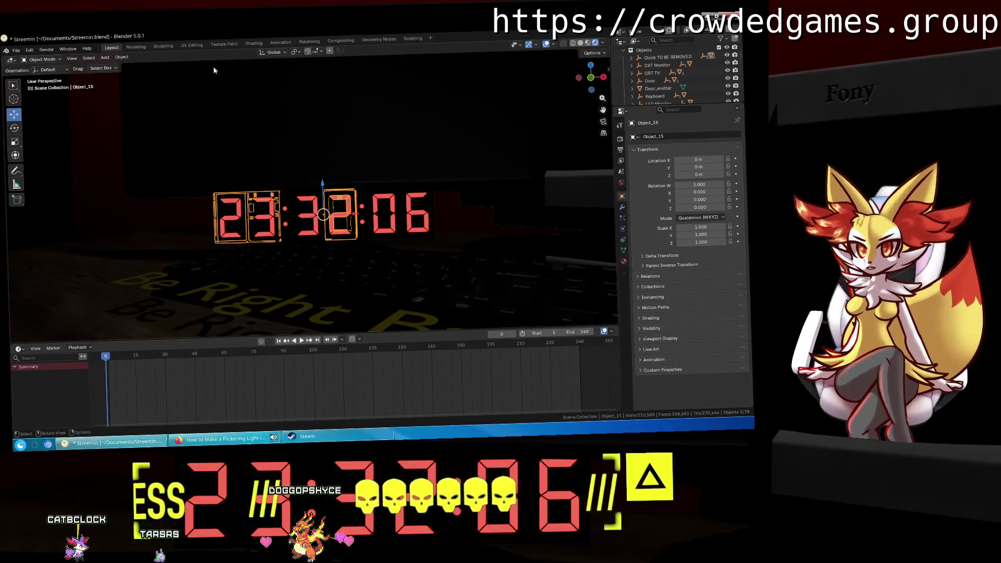
{"action": "scroll", "coordinate": [214, 68], "scroll_direction": "down", "scroll_amount": 5}
Step: Select Wall.002, check it alone in local view, then take it into the Modeling workspace for editing
{"action": "middle_click_drag", "start_coordinate": [213, 69], "coordinate": [452, 147]}
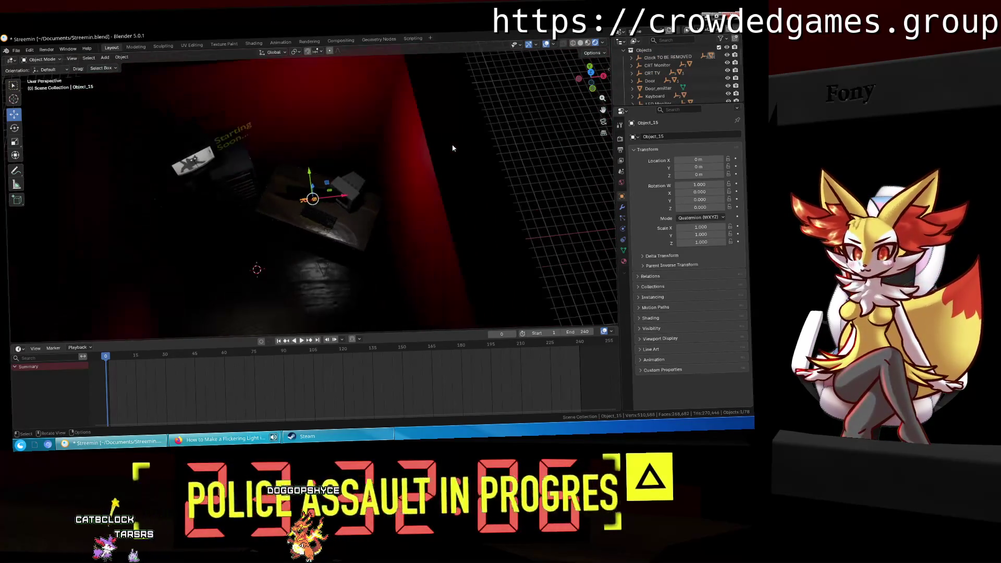
{"action": "left_click", "coordinate": [453, 148]}
{"action": "key", "text": "KP_Divide"}
{"action": "mouse_move", "coordinate": [541, 145]}
{"action": "middle_mouse_down"}
{"action": "mouse_move", "coordinate": [323, 148]}
{"action": "mouse_move", "coordinate": [315, 136]}
{"action": "middle_mouse_up"}
{"action": "key", "text": "KP_Divide"}
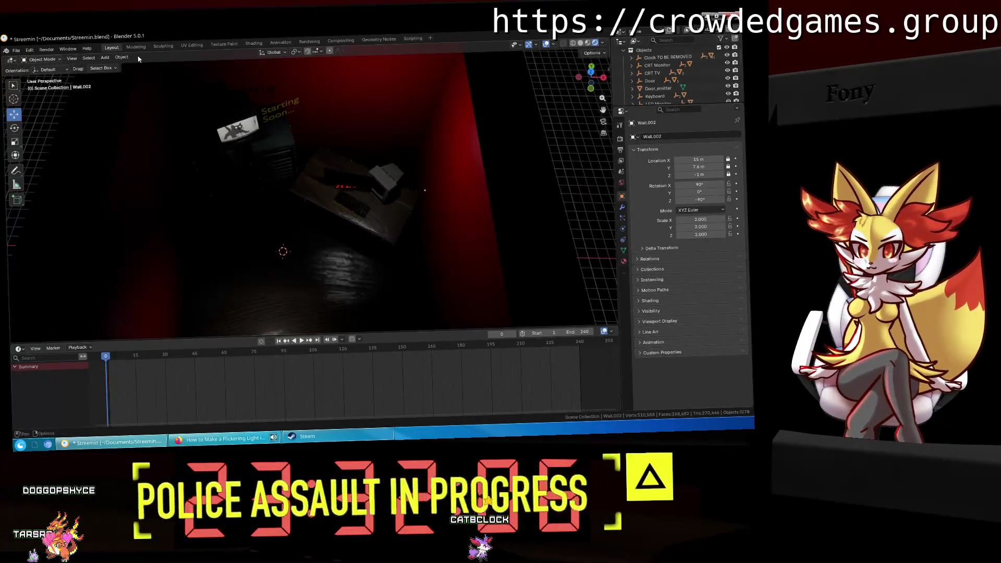
{"action": "left_click", "coordinate": [140, 47]}
{"action": "right_click", "coordinate": [118, 46]}
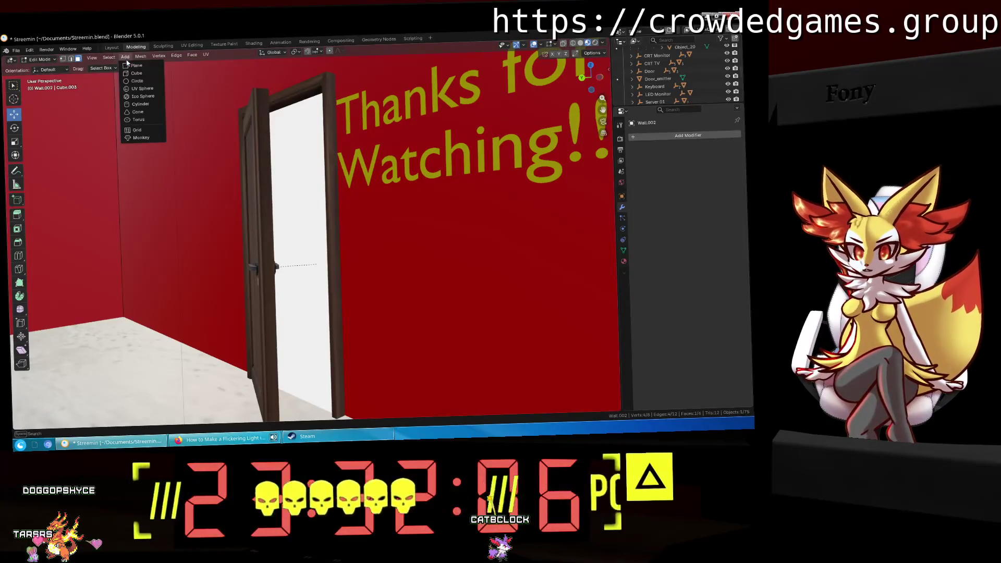
{"action": "key", "text": "Escape"}
{"action": "scroll", "coordinate": [648, 83], "scroll_direction": "up", "scroll_amount": 5}
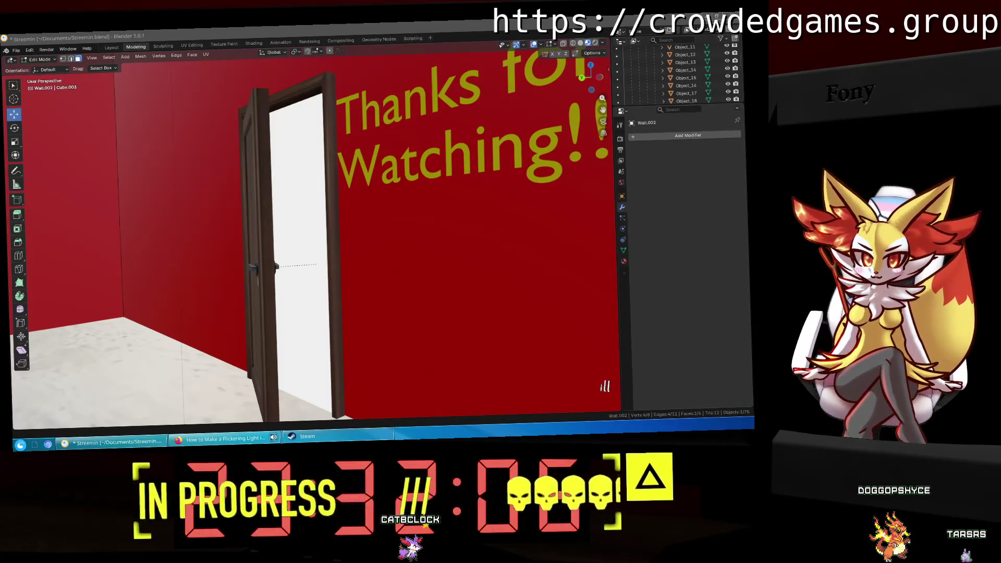
{"action": "middle_click_drag", "start_coordinate": [329, 251], "coordinate": [496, 278]}
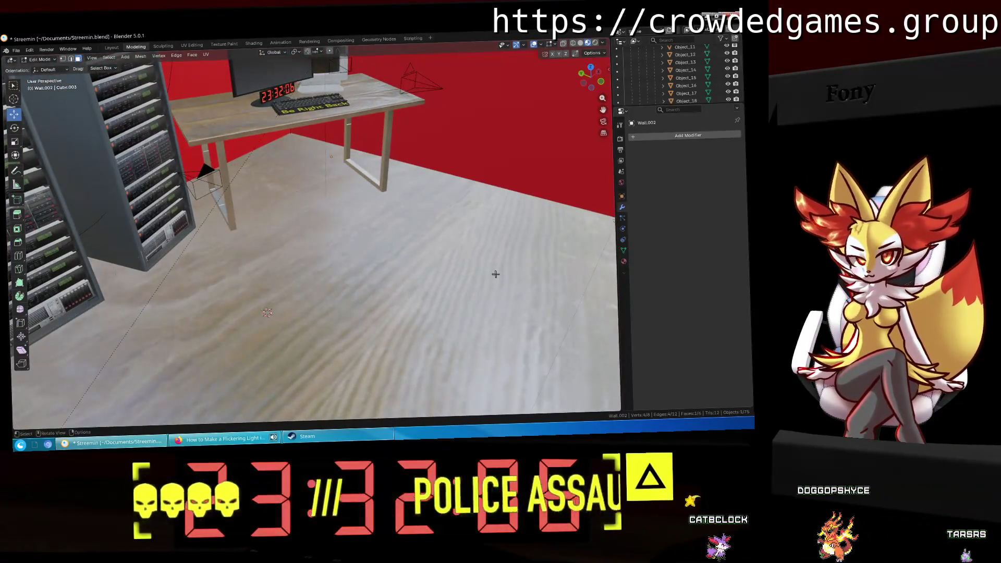
Step: Add a trial cube mesh to the scene near the server racks and desk
{"action": "middle_click_drag", "start_coordinate": [496, 277], "coordinate": [438, 279]}
{"action": "left_click", "coordinate": [125, 57]}
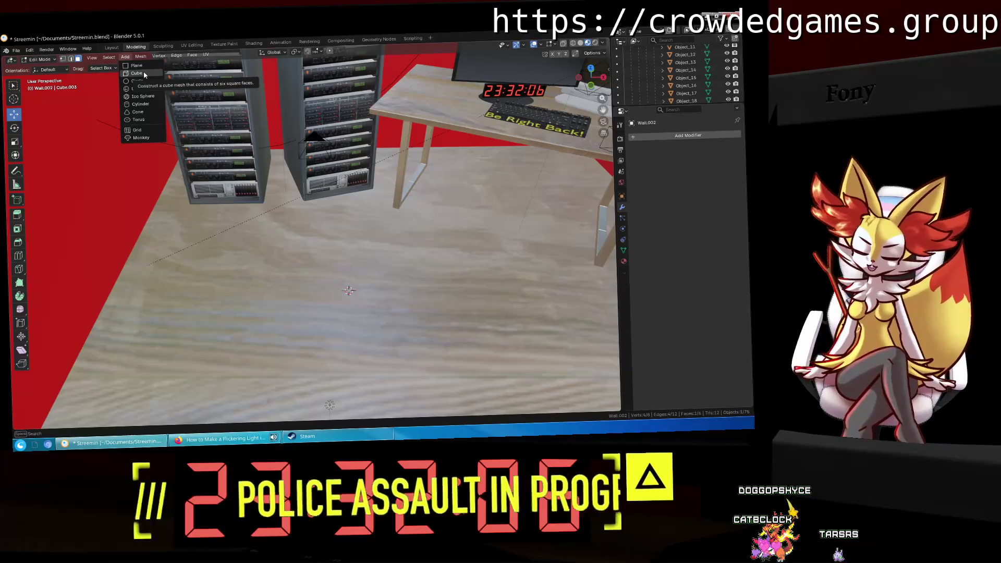
{"action": "left_click", "coordinate": [143, 72]}
{"action": "middle_click_drag", "start_coordinate": [235, 133], "coordinate": [254, 150]}
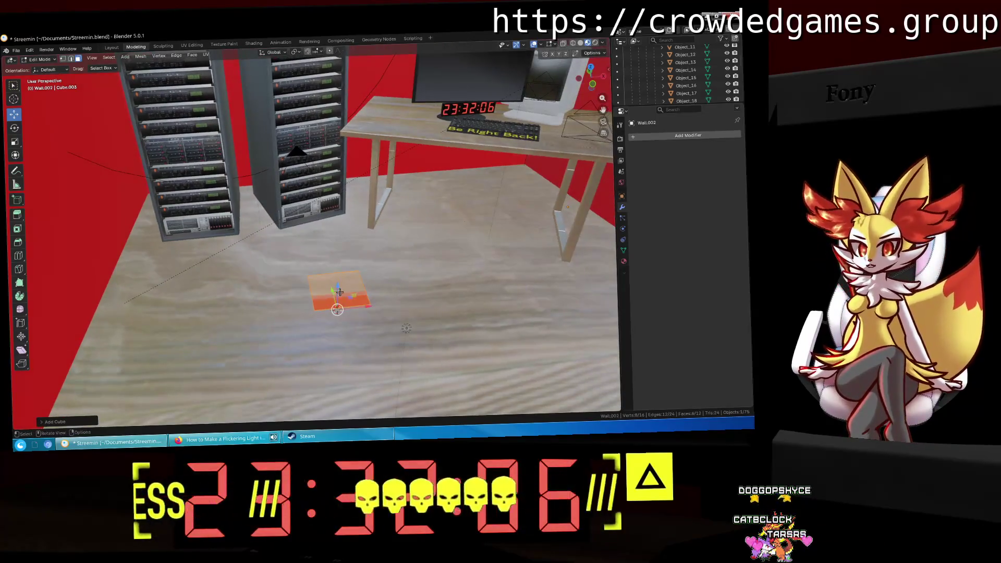
Step: Cancel the extrude, undo the trial cube, and return to object mode in the Layout workspace
{"action": "key", "text": "e"}
{"action": "key", "text": "Escape"}
{"action": "key", "text": "ctrl+z"}
{"action": "key", "text": "Tab"}
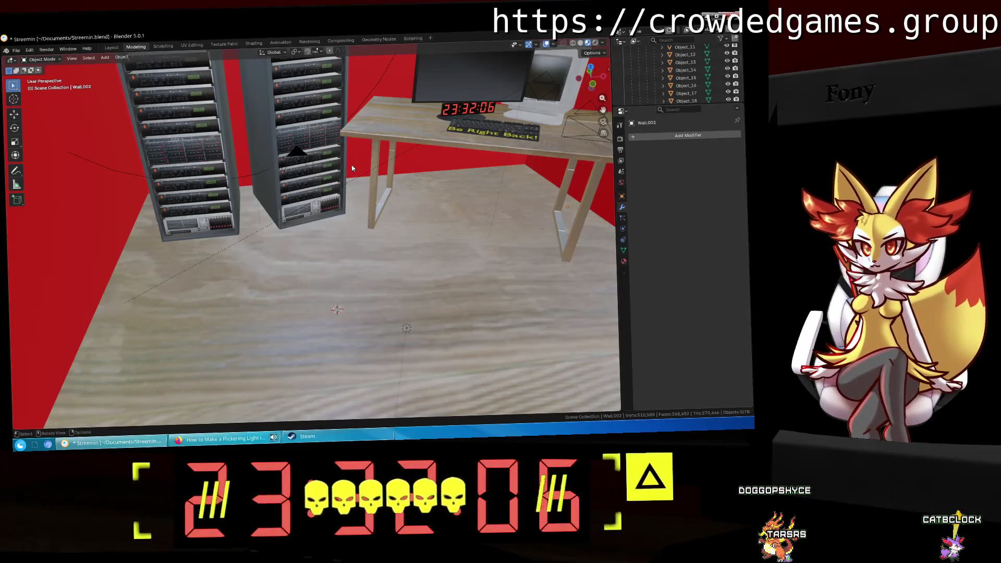
{"action": "left_click", "coordinate": [110, 47]}
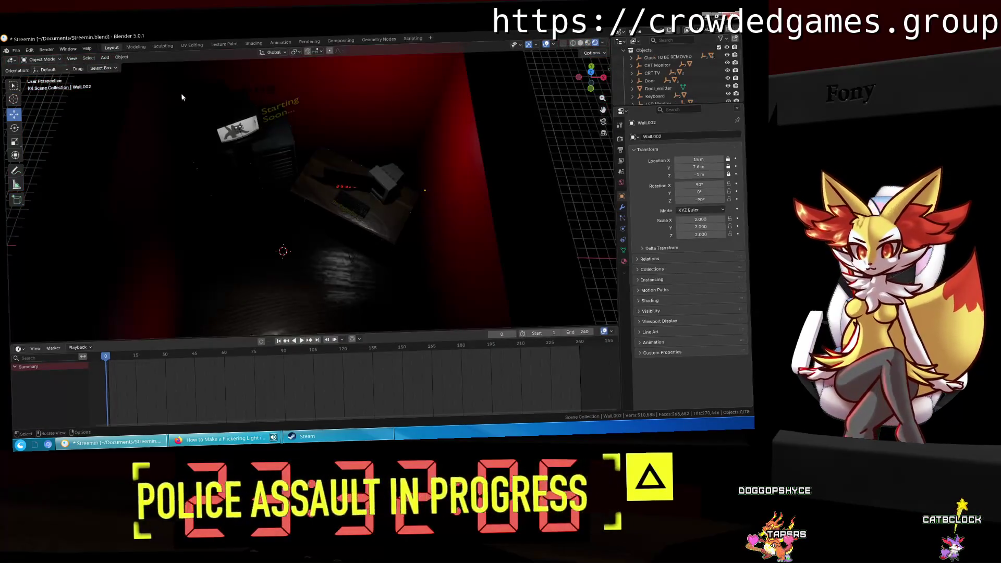
Step: Add a new cube Cube.001, raise it along Z above the room, and enter the Modeling workspace
{"action": "left_click", "coordinate": [107, 58]}
{"action": "mouse_move", "coordinate": [115, 66]}
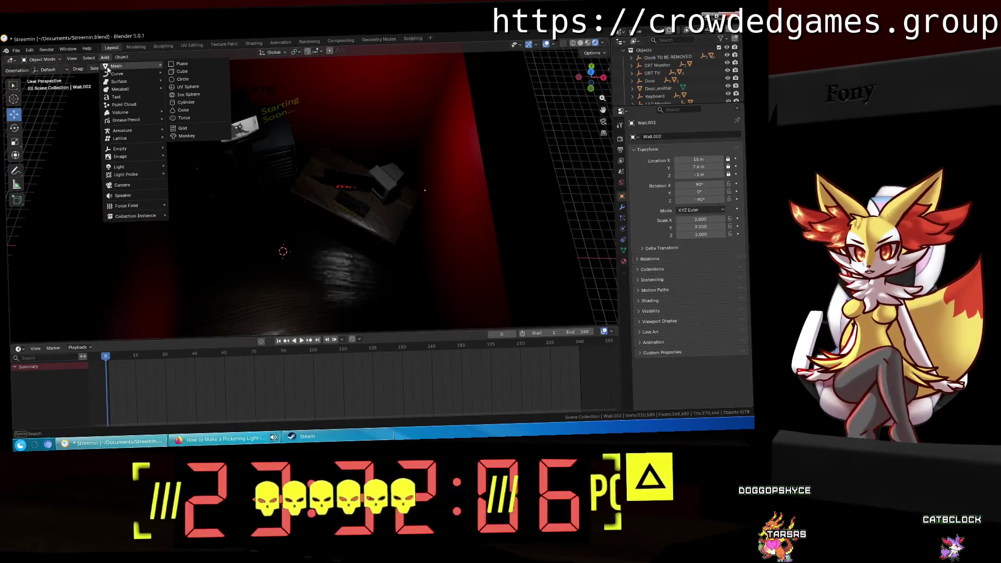
{"action": "left_click", "coordinate": [203, 70]}
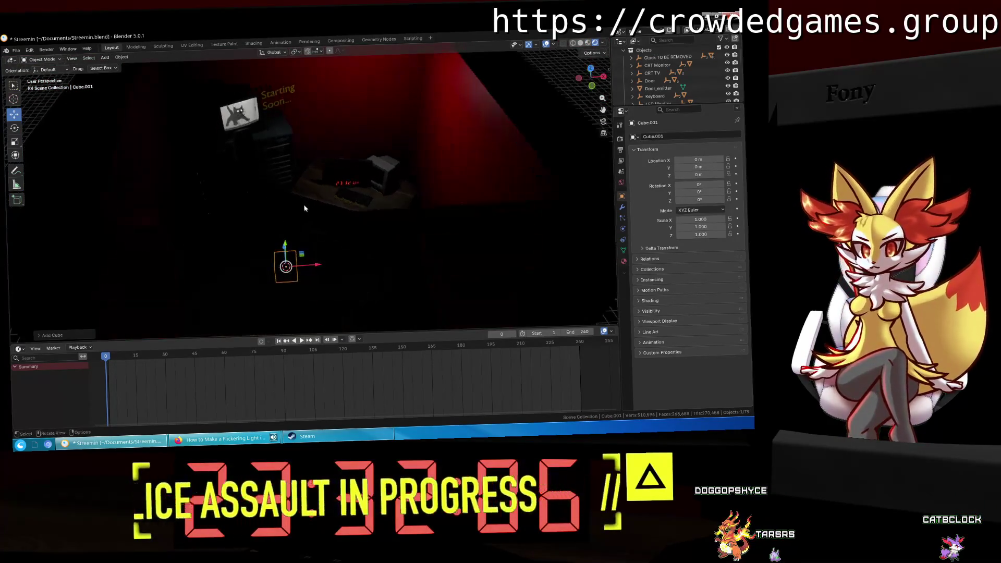
{"action": "scroll", "coordinate": [286, 252], "scroll_direction": "down", "scroll_amount": 3}
{"action": "key", "text": "g"}
{"action": "key", "text": "z"}
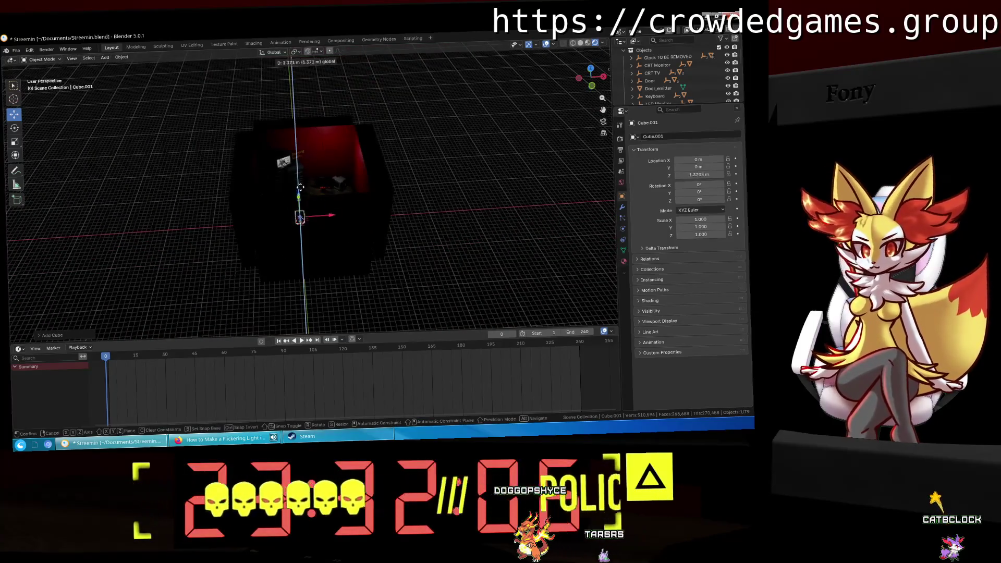
{"action": "left_click", "coordinate": [316, 317]}
{"action": "middle_click_drag", "start_coordinate": [315, 318], "coordinate": [136, 130]}
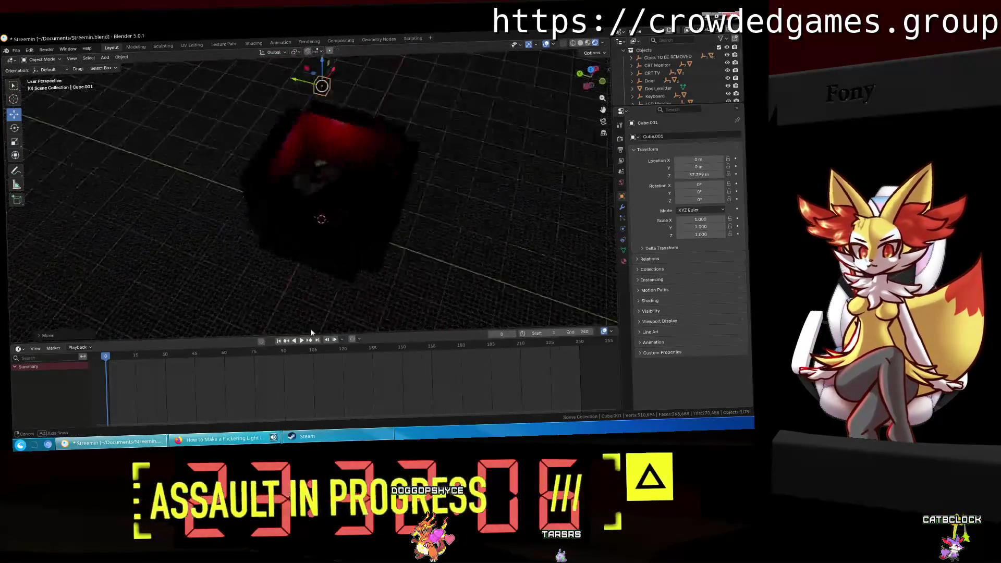
{"action": "left_click", "coordinate": [135, 47]}
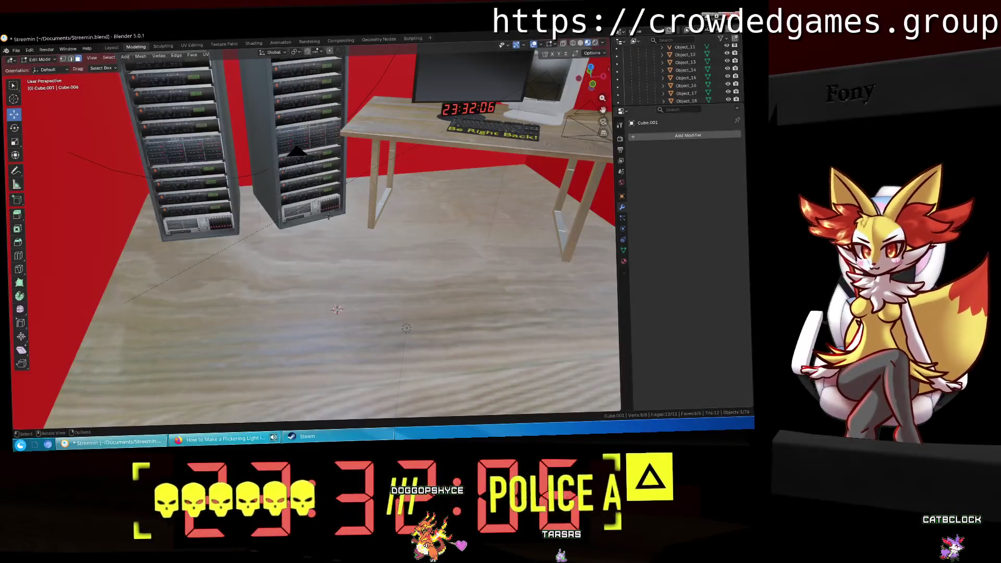
{"action": "scroll", "coordinate": [328, 216], "scroll_direction": "up", "scroll_amount": 3}
Step: Focus on Cube.001, select one face and pull it outward along an axis to lengthen the box
{"action": "key", "text": "slash"}
{"action": "scroll", "coordinate": [307, 243], "scroll_direction": "down", "scroll_amount": 5}
{"action": "middle_click_drag", "start_coordinate": [306, 244], "coordinate": [404, 285]}
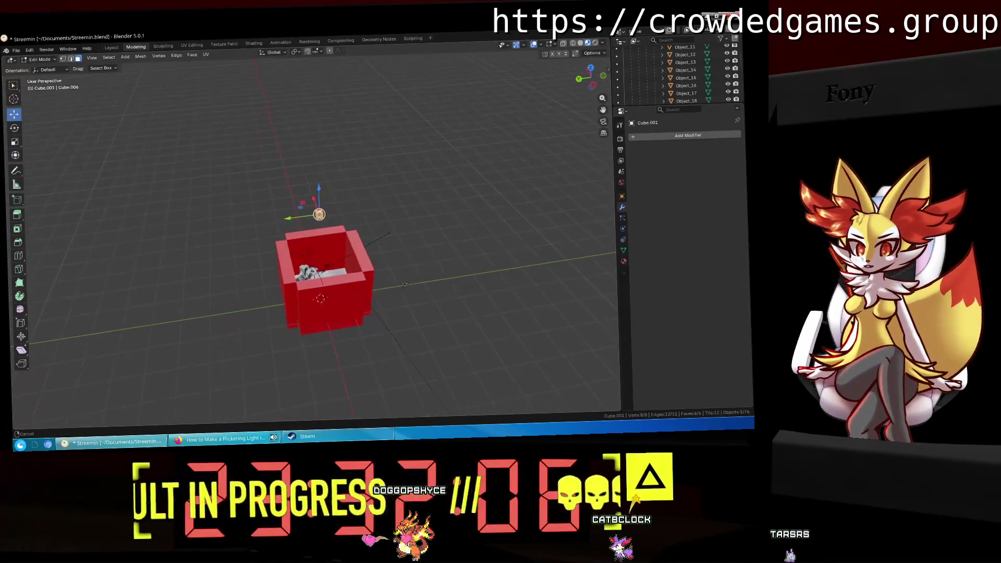
{"action": "scroll", "coordinate": [404, 285], "scroll_direction": "up", "scroll_amount": 4}
{"action": "mouse_move", "coordinate": [404, 285]}
{"action": "middle_mouse_down"}
{"action": "mouse_move", "coordinate": [258, 230]}
{"action": "mouse_move", "coordinate": [425, 226]}
{"action": "middle_mouse_up"}
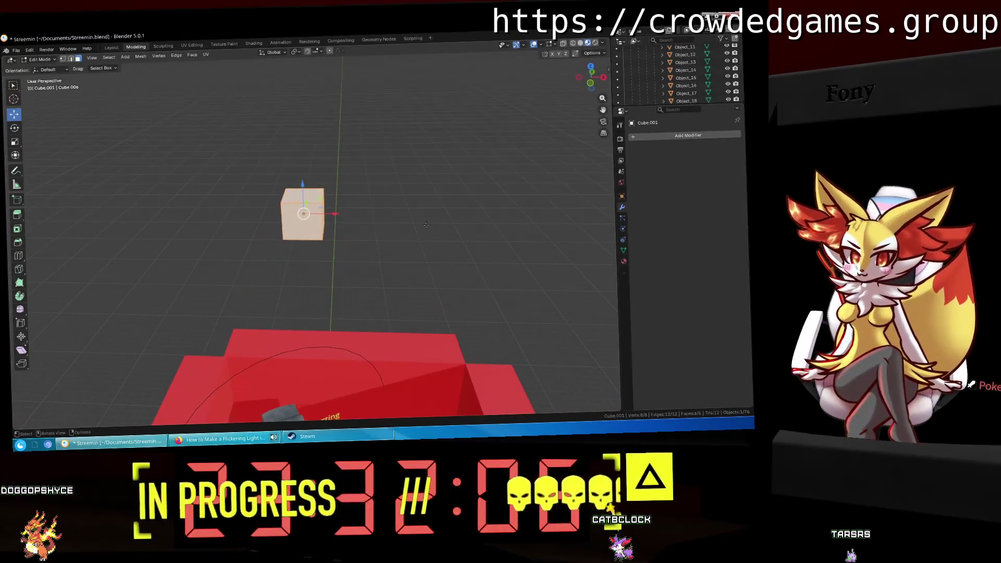
{"action": "scroll", "coordinate": [424, 226], "scroll_direction": "up", "scroll_amount": 3}
{"action": "scroll", "coordinate": [425, 226], "scroll_direction": "up", "scroll_amount": 2}
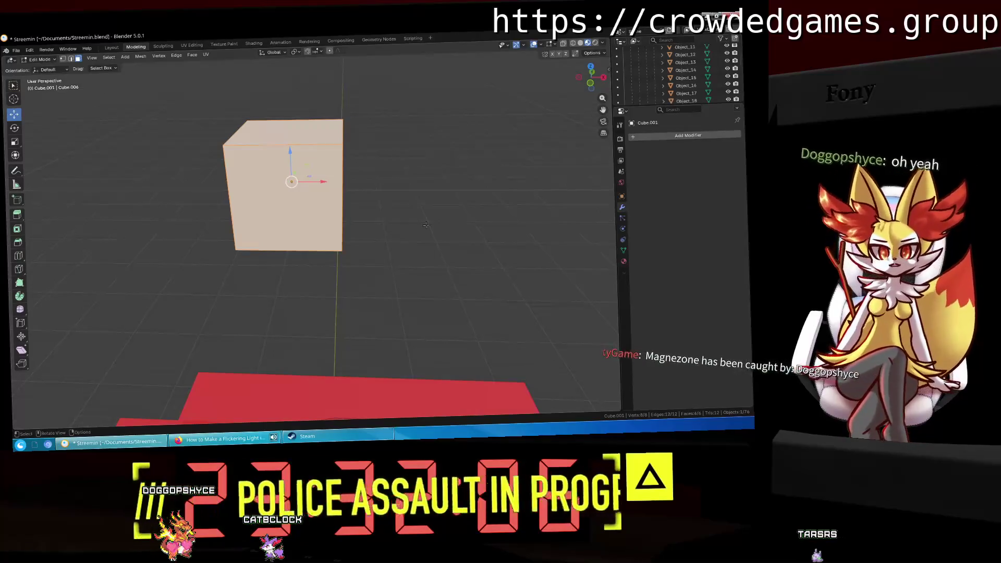
{"action": "left_click", "coordinate": [318, 212]}
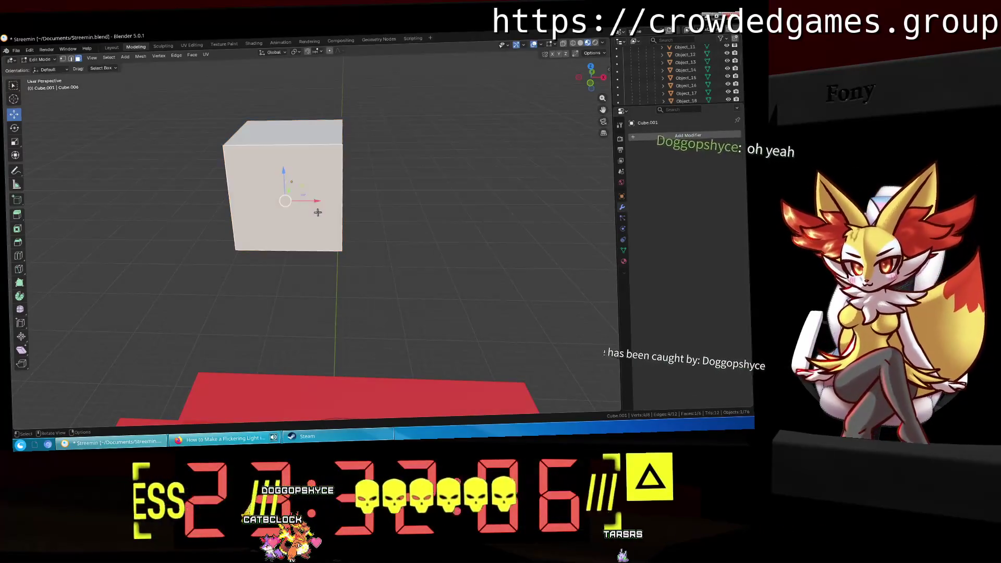
{"action": "mouse_move", "coordinate": [318, 212]}
{"action": "middle_mouse_down"}
{"action": "mouse_move", "coordinate": [360, 128]}
{"action": "mouse_move", "coordinate": [237, 130]}
{"action": "middle_mouse_up"}
{"action": "key", "text": "g"}
{"action": "key", "text": "x"}
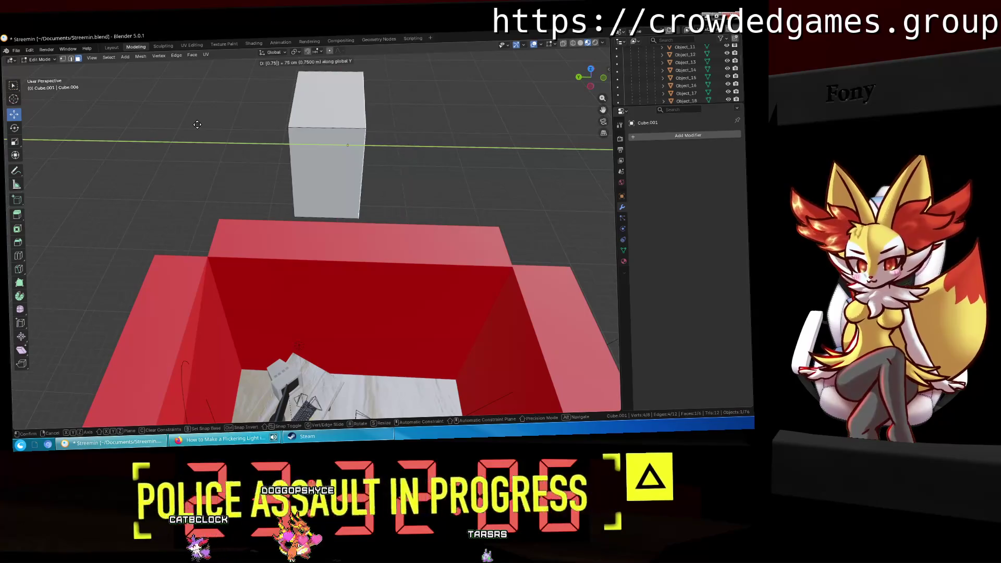
{"action": "left_click", "coordinate": [197, 124]}
Step: Redo the face move constrained to the Y axis to stretch the box wide
{"action": "middle_click_drag", "start_coordinate": [197, 124], "coordinate": [297, 106]}
{"action": "key", "text": "g"}
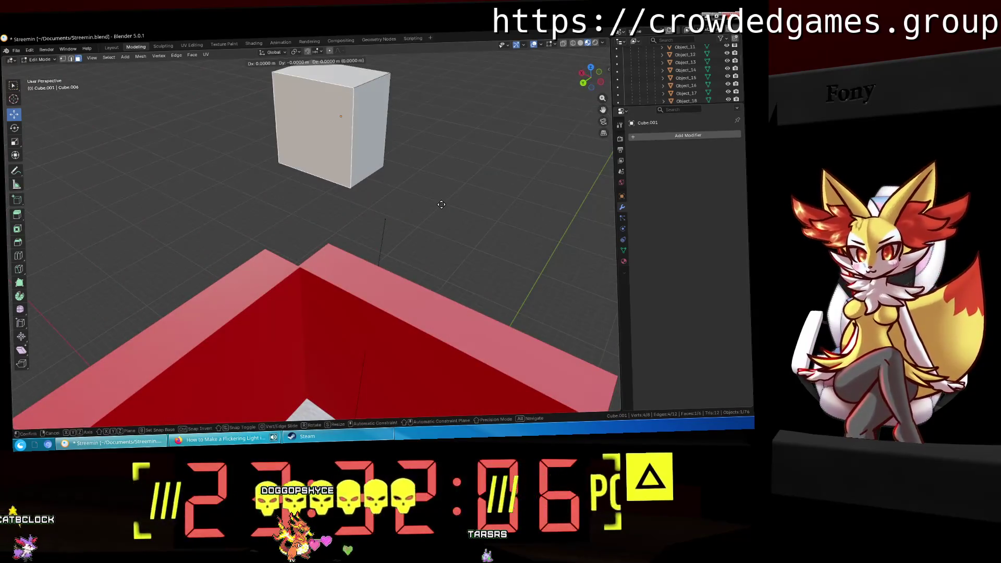
{"action": "left_click", "coordinate": [440, 204]}
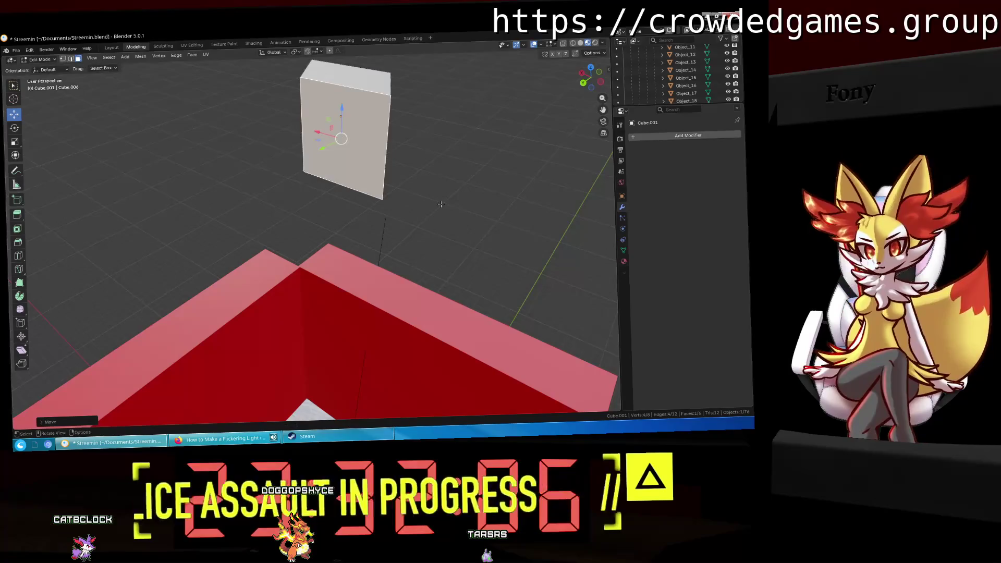
{"action": "key", "text": "ctrl+z"}
{"action": "key", "text": "g"}
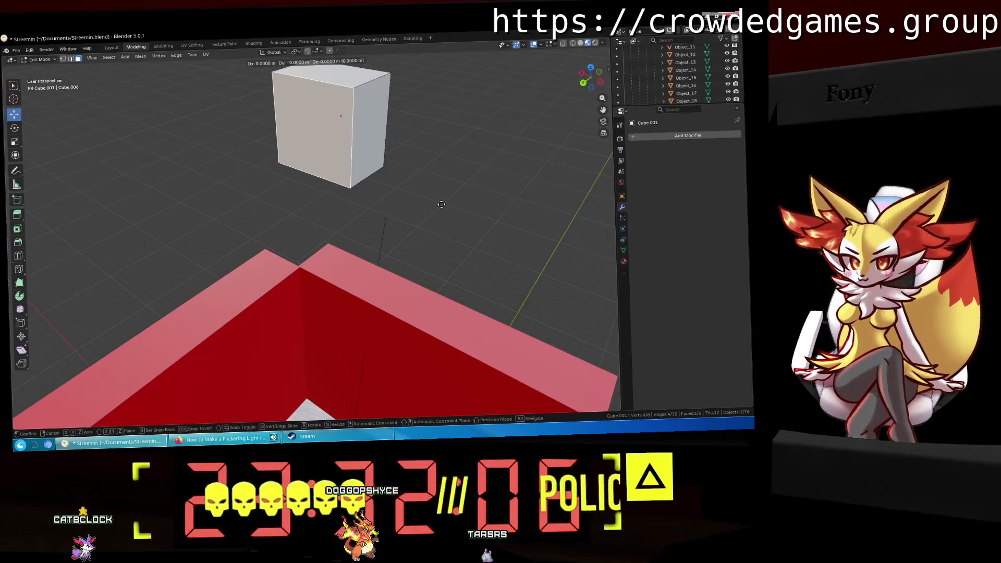
{"action": "key", "text": "y"}
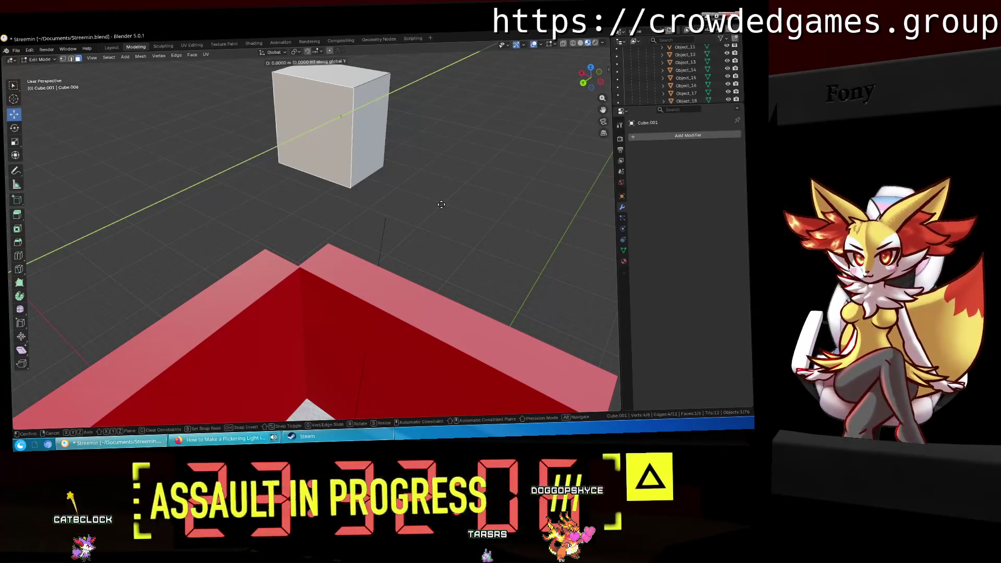
{"action": "left_click", "coordinate": [441, 204]}
Step: Move the face along Z to flatten the box into a thin rectangular slab
{"action": "mouse_move", "coordinate": [441, 204]}
{"action": "middle_mouse_down"}
{"action": "mouse_move", "coordinate": [395, 205]}
{"action": "mouse_move", "coordinate": [395, 148]}
{"action": "middle_mouse_up"}
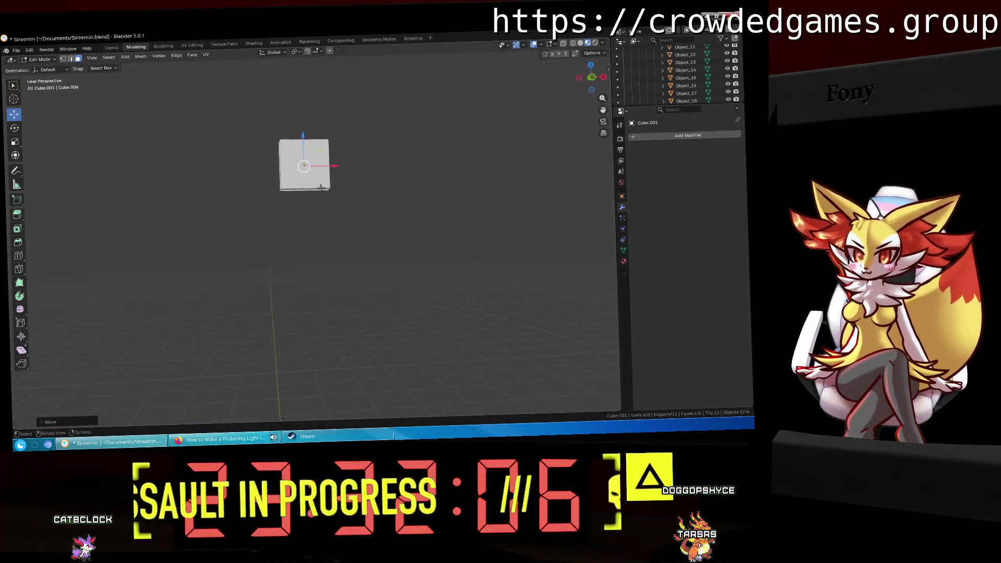
{"action": "middle_click_drag", "start_coordinate": [323, 188], "coordinate": [358, 212]}
{"action": "key", "text": "g"}
{"action": "key", "text": "z"}
{"action": "key", "text": "x"}
{"action": "key", "text": "z"}
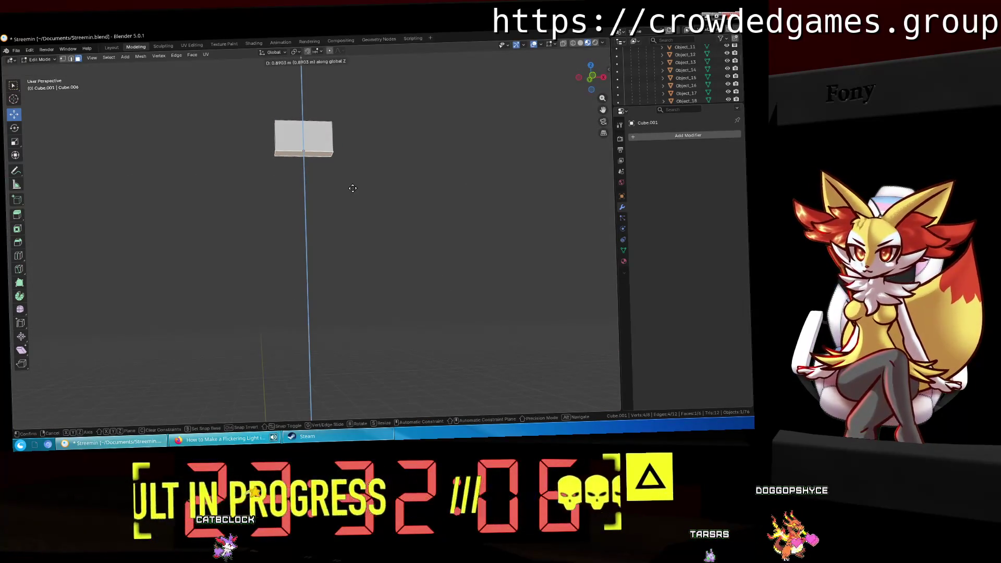
{"action": "left_click", "coordinate": [353, 188]}
{"action": "mouse_move", "coordinate": [353, 188]}
{"action": "middle_mouse_down"}
{"action": "mouse_move", "coordinate": [344, 189]}
{"action": "mouse_move", "coordinate": [369, 208]}
{"action": "middle_mouse_up"}
{"action": "scroll", "coordinate": [344, 189], "scroll_direction": "up", "scroll_amount": 3}
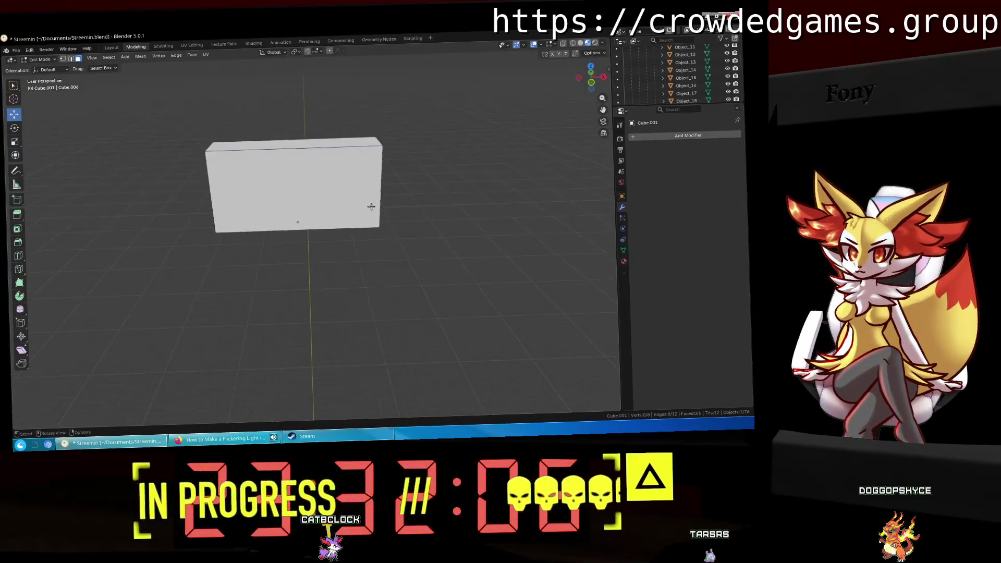
{"action": "scroll", "coordinate": [696, 86], "scroll_direction": "up", "scroll_amount": 5}
{"action": "scroll", "coordinate": [679, 78], "scroll_direction": "down", "scroll_amount": 2}
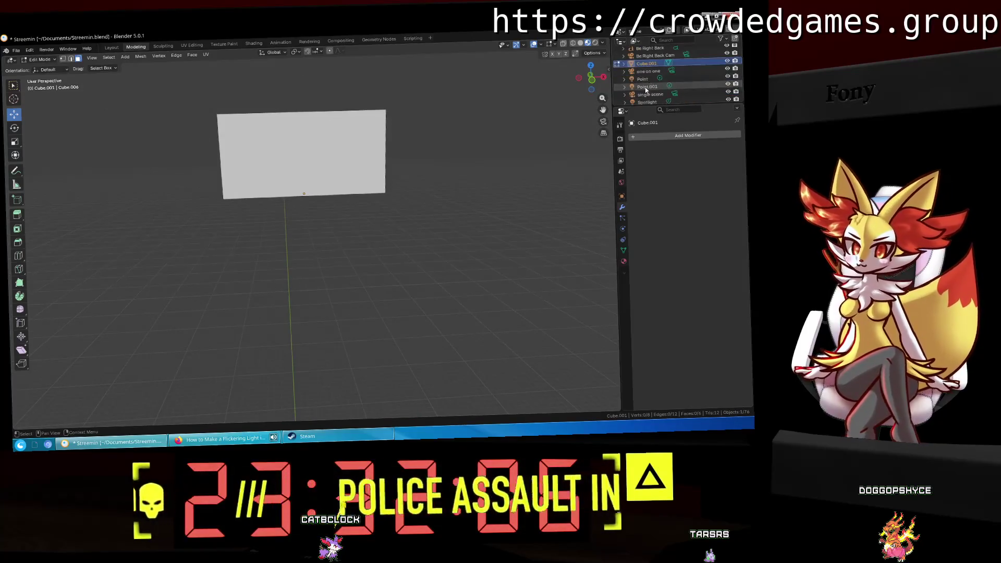
{"action": "scroll", "coordinate": [645, 68], "scroll_direction": "down", "scroll_amount": 2}
{"action": "scroll", "coordinate": [646, 68], "scroll_direction": "up", "scroll_amount": 1}
Step: Try renaming Cube.001 in the Outliner, dismiss its options, and switch to the Layout workspace
{"action": "double_click", "coordinate": [648, 71]}
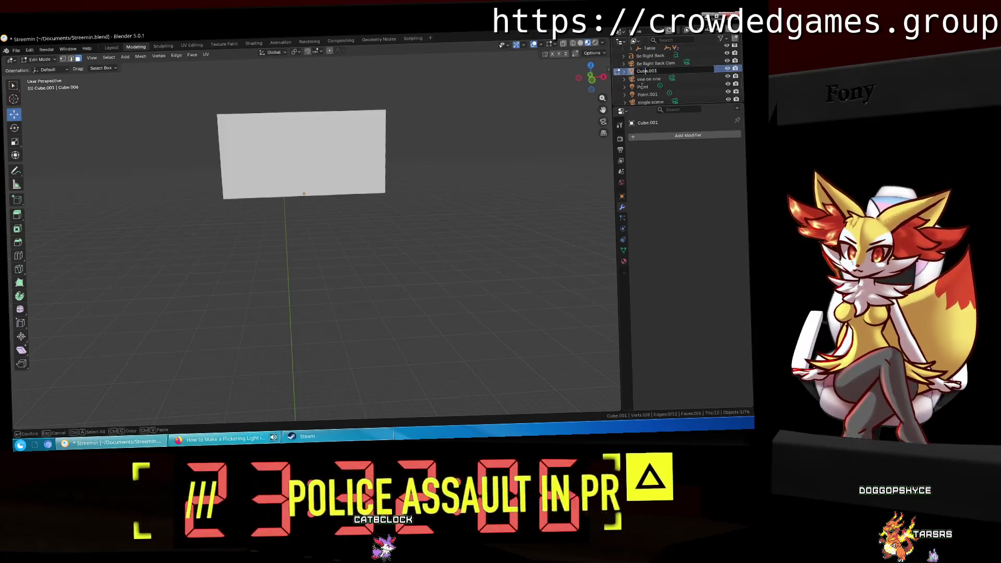
{"action": "key", "text": "Return"}
{"action": "right_click", "coordinate": [642, 72]}
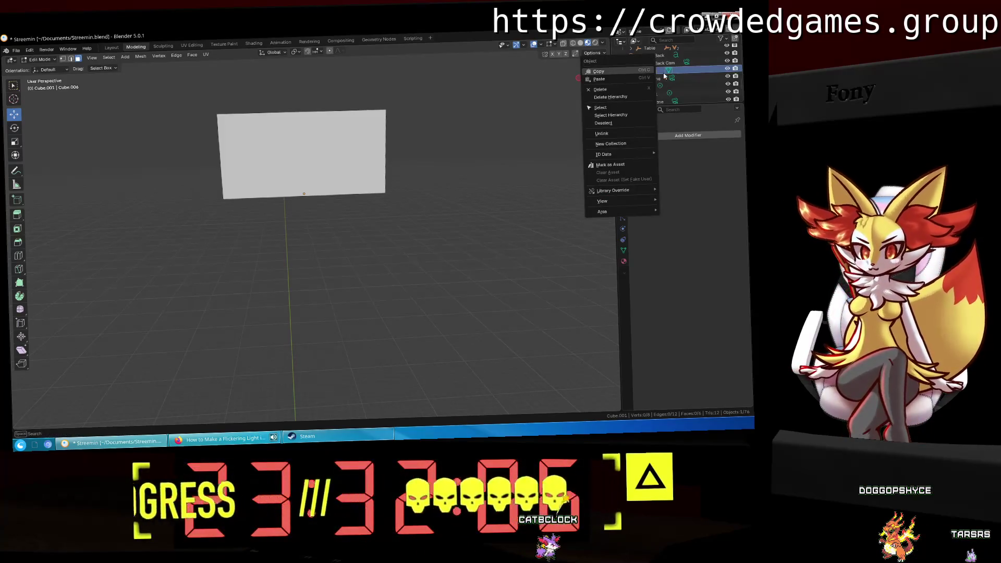
{"action": "key", "text": "Escape"}
{"action": "left_click", "coordinate": [112, 48]}
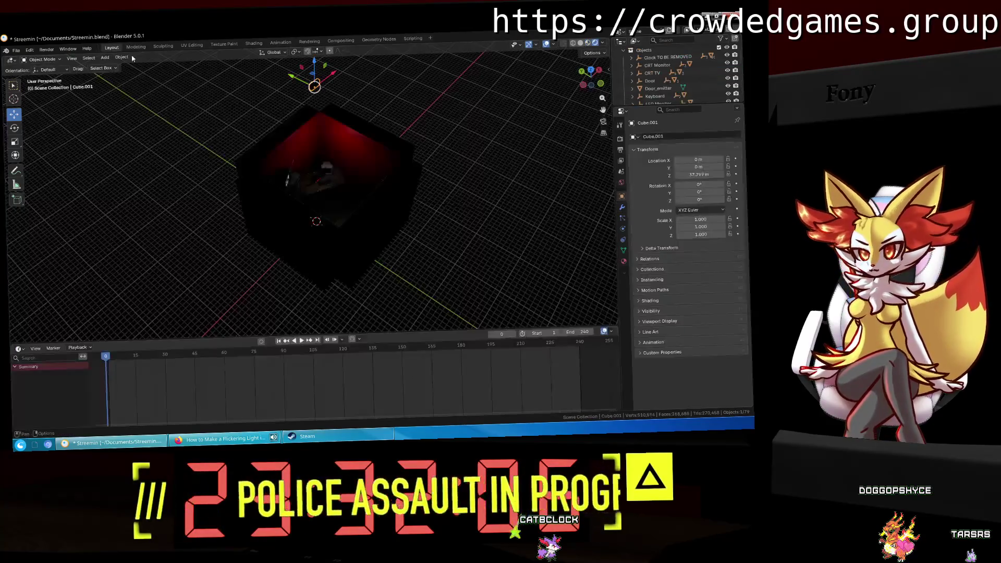
{"action": "scroll", "coordinate": [679, 100], "scroll_direction": "down", "scroll_amount": 5}
{"action": "scroll", "coordinate": [659, 92], "scroll_direction": "down", "scroll_amount": 2}
Step: Rename Cube.001 to Base, nudge it with a move, and bring up the Add menu
{"action": "key", "text": "F2"}
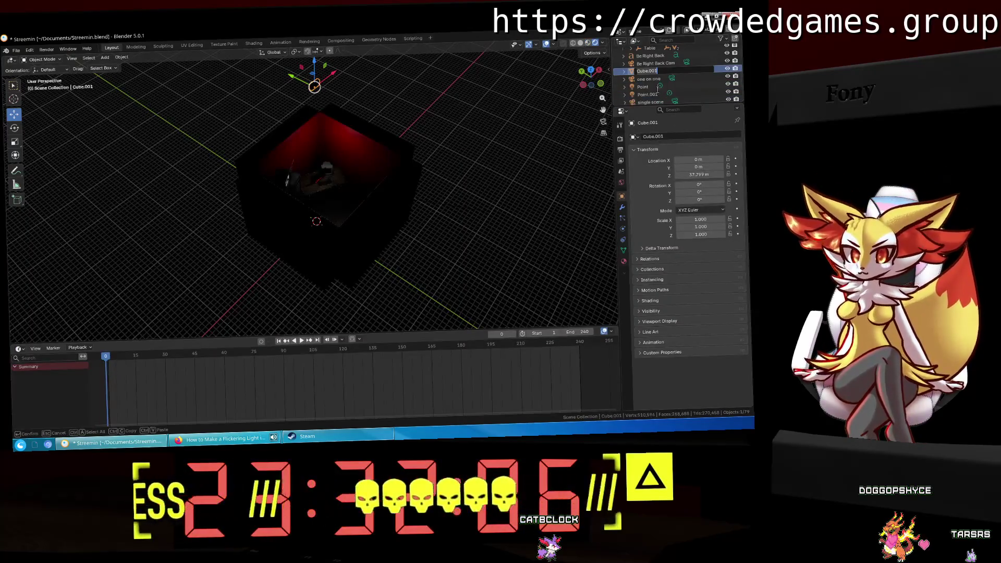
{"action": "type", "text": "Base"}
{"action": "key", "text": "Return"}
{"action": "scroll", "coordinate": [649, 71], "scroll_direction": "down", "scroll_amount": 2}
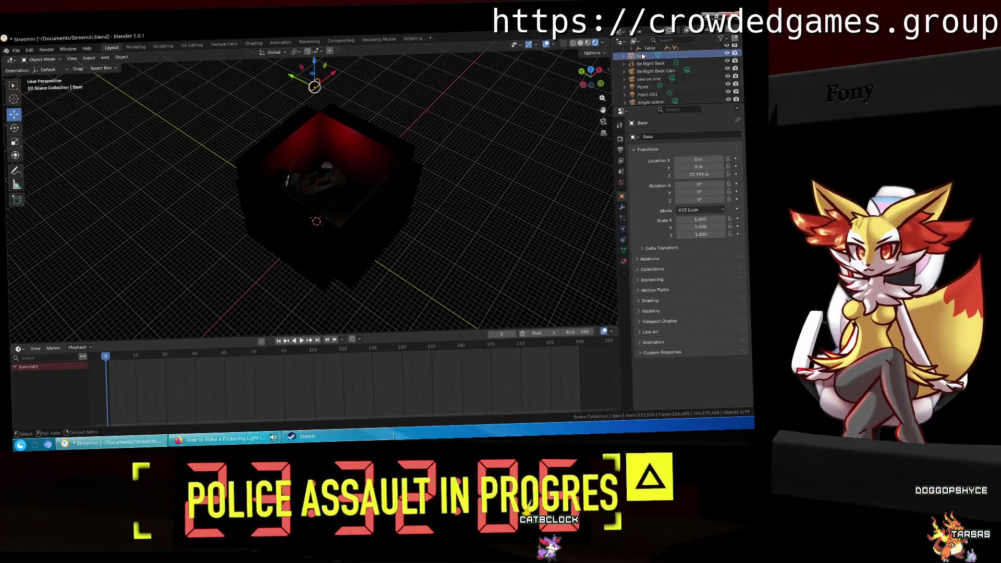
{"action": "right_click", "coordinate": [642, 62]}
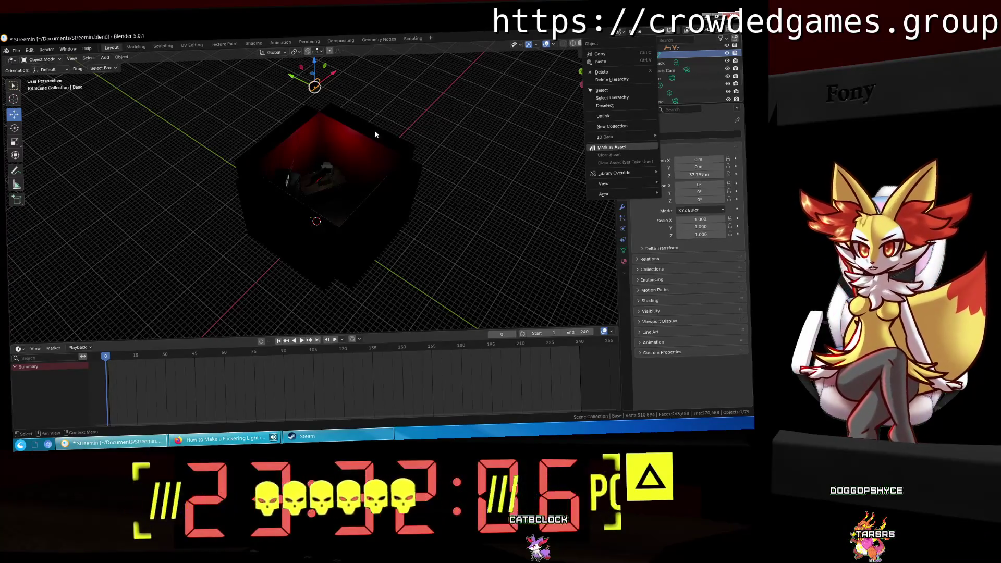
{"action": "left_click", "coordinate": [478, 110]}
{"action": "key", "text": "g"}
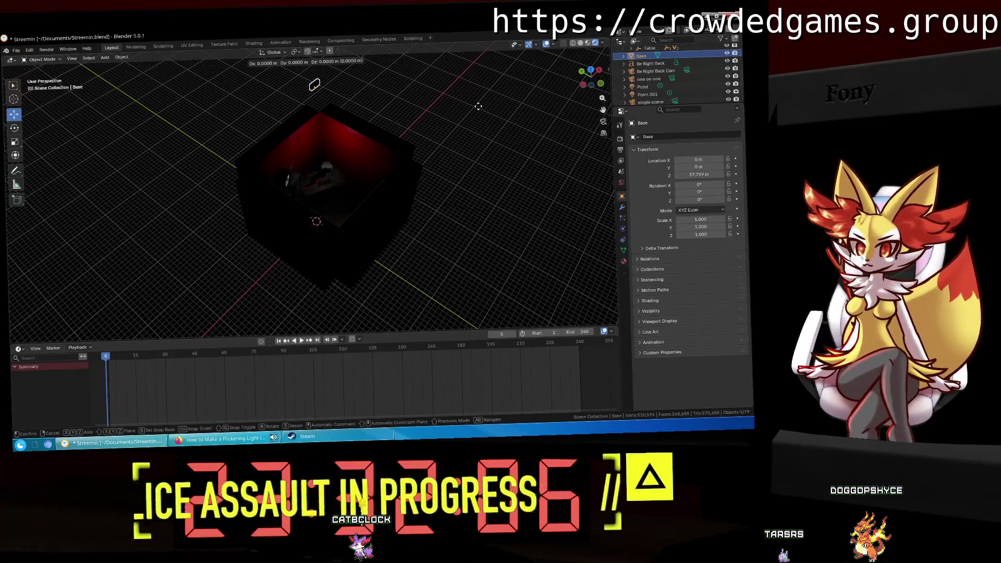
{"action": "left_click", "coordinate": [483, 115]}
{"action": "key", "text": "ctrl+g"}
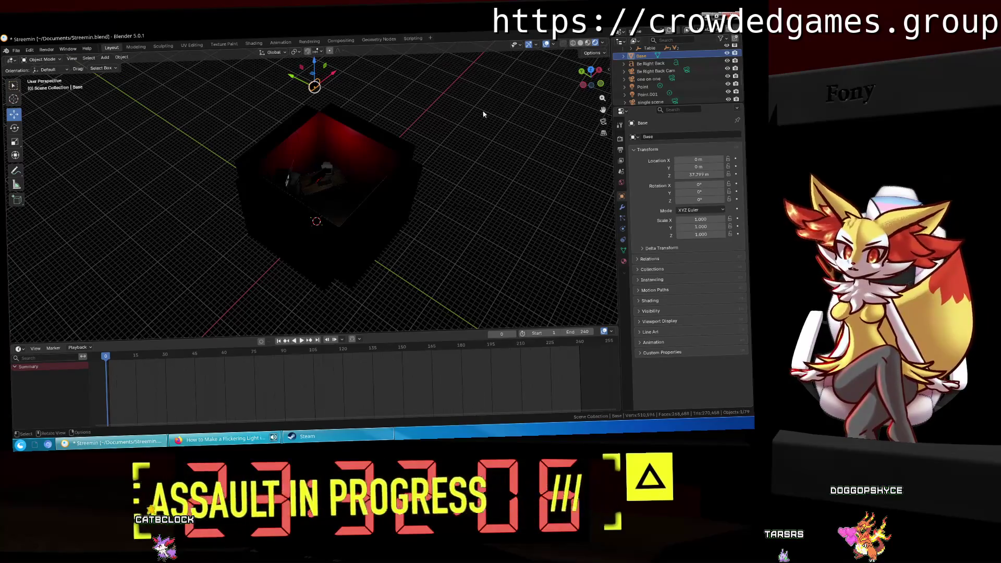
{"action": "left_click", "coordinate": [87, 59]}
{"action": "mouse_move", "coordinate": [121, 59]}
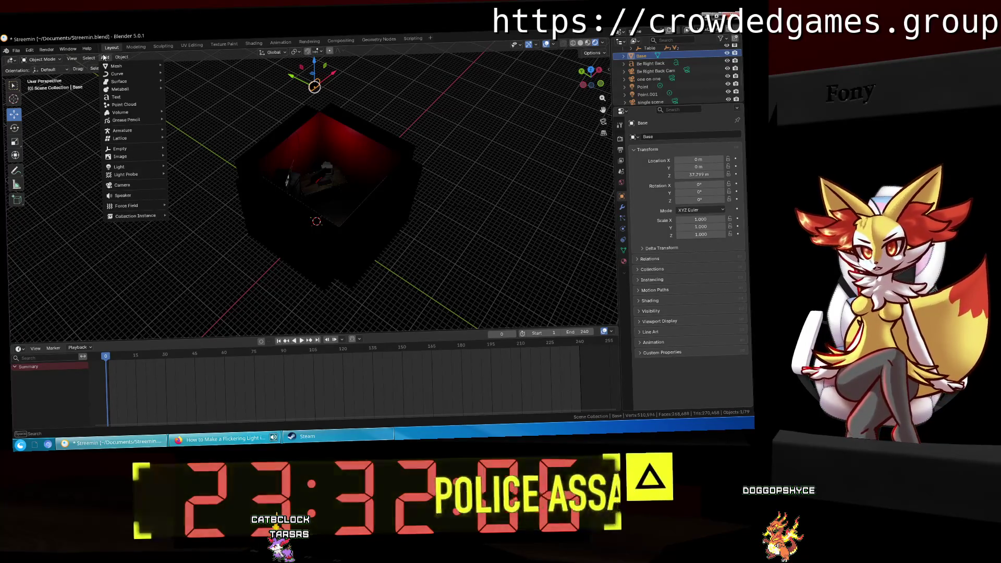
{"action": "mouse_move", "coordinate": [120, 149]}
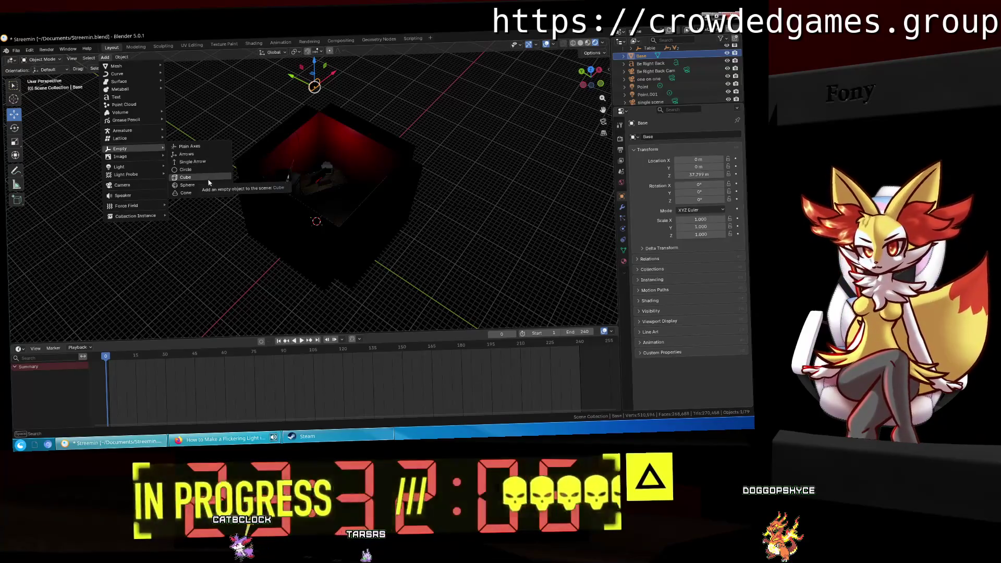
Step: Add a cube-shaped empty raised above the room, then select Base and reopen the Add menu for empties
{"action": "left_click", "coordinate": [209, 182]}
{"action": "mouse_move", "coordinate": [292, 199]}
{"action": "middle_mouse_down"}
{"action": "mouse_move", "coordinate": [295, 213]}
{"action": "mouse_move", "coordinate": [280, 222]}
{"action": "middle_mouse_up"}
{"action": "left_click_drag", "start_coordinate": [302, 221], "coordinate": [356, 155]}
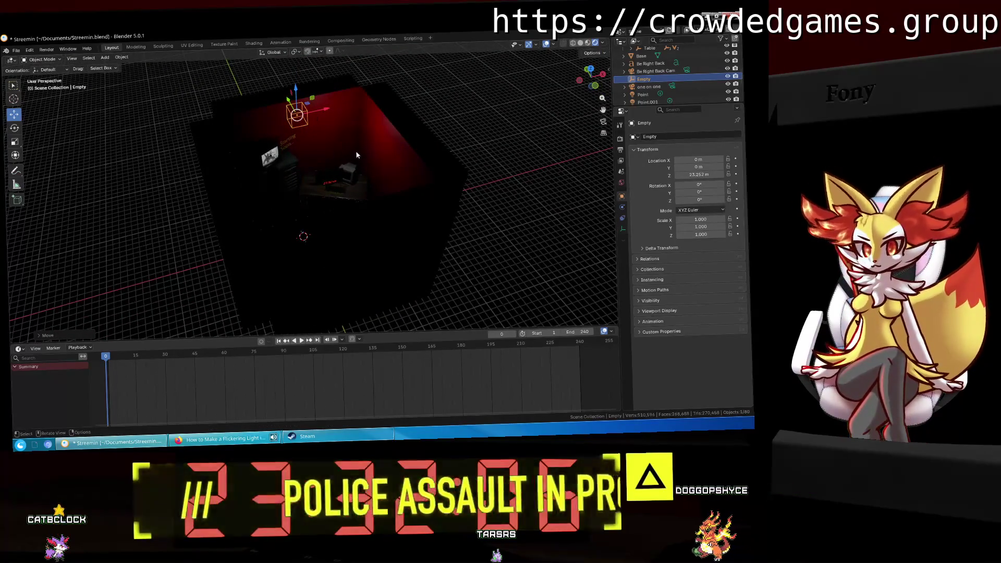
{"action": "mouse_move", "coordinate": [356, 155]}
{"action": "middle_mouse_down"}
{"action": "mouse_move", "coordinate": [449, 139]}
{"action": "mouse_move", "coordinate": [307, 156]}
{"action": "middle_mouse_up"}
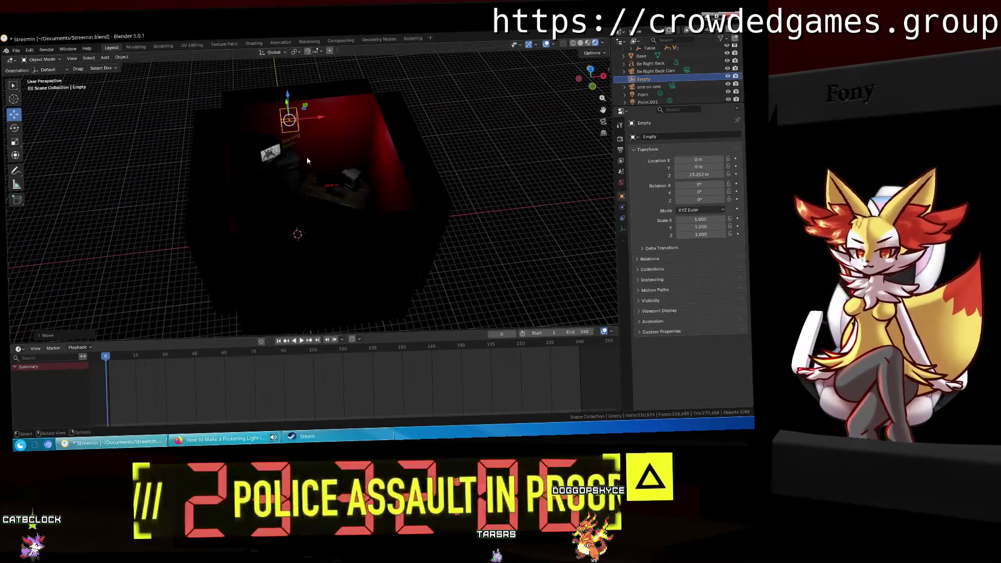
{"action": "left_click", "coordinate": [293, 155]}
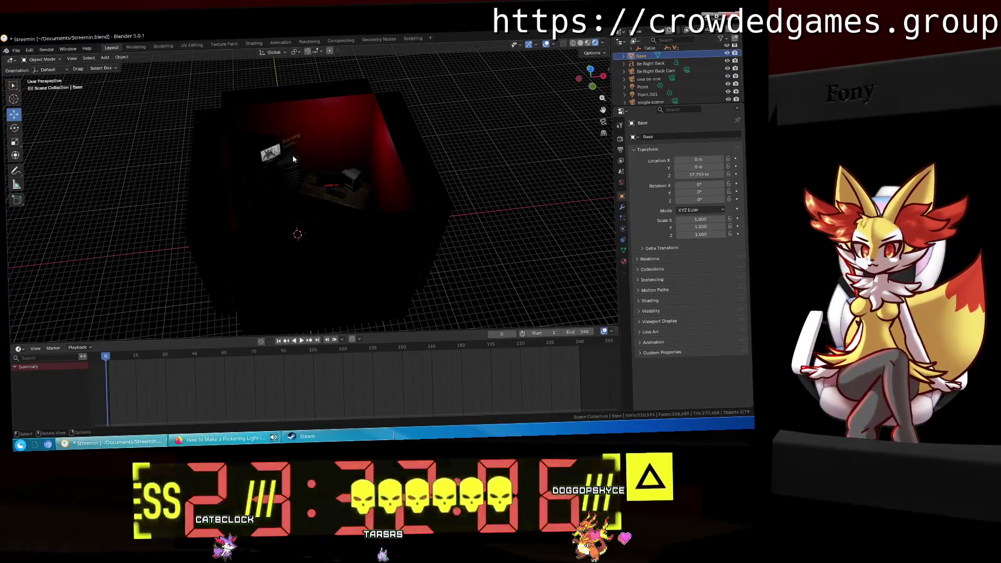
{"action": "left_click", "coordinate": [104, 58]}
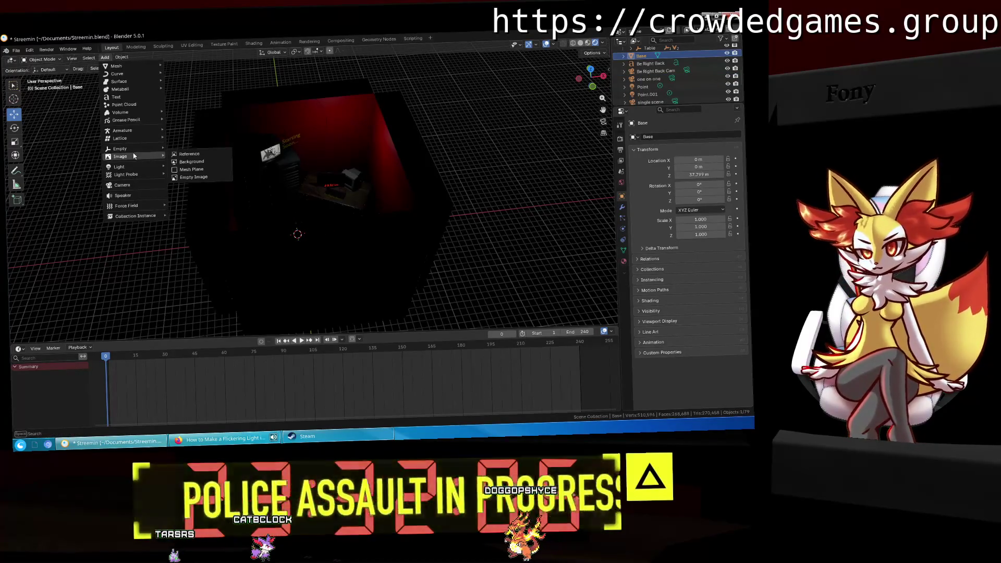
{"action": "mouse_move", "coordinate": [120, 149]}
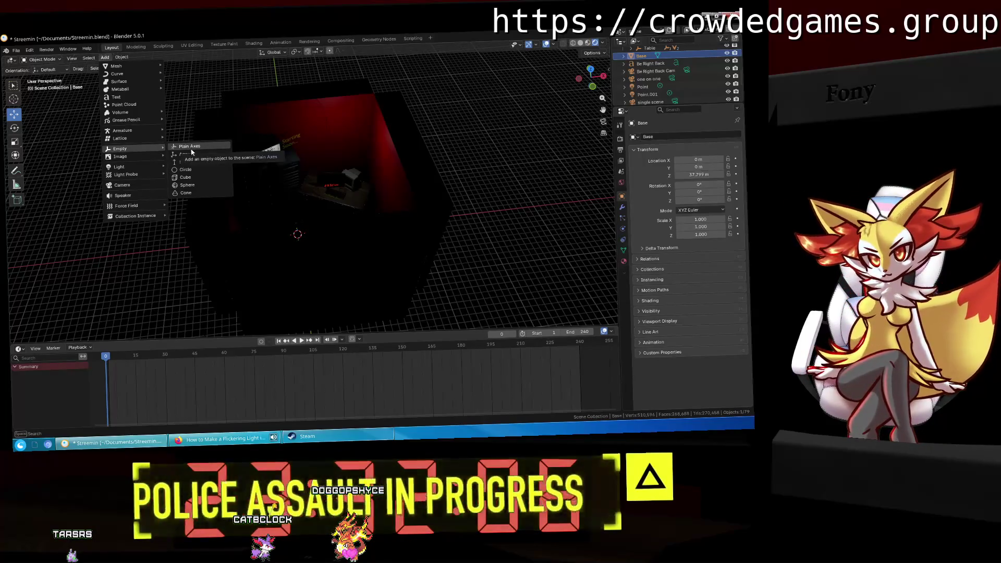
Step: Add a plain axes empty and raise it along Z above the room
{"action": "left_click", "coordinate": [191, 148]}
{"action": "key", "text": "g"}
{"action": "key", "text": "z"}
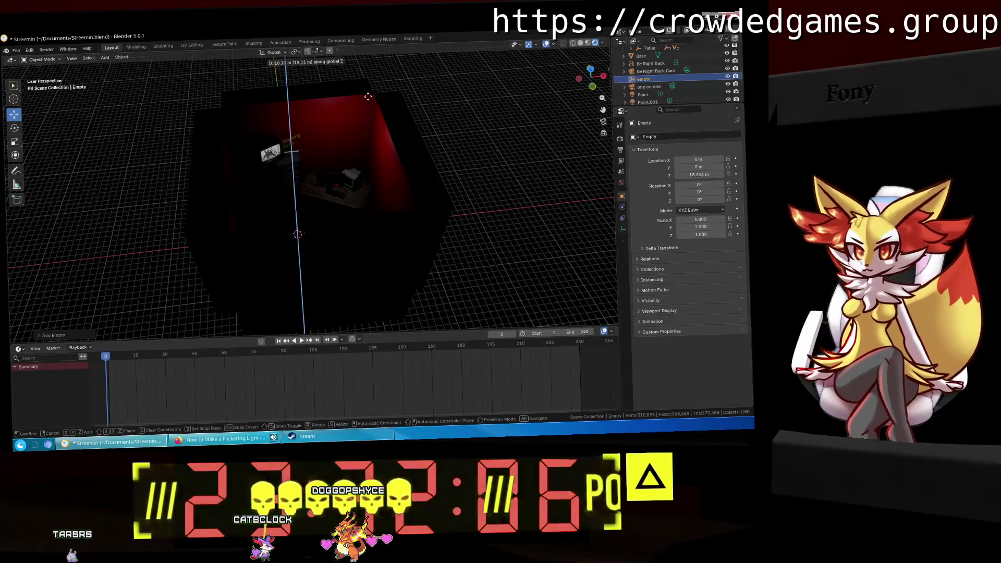
{"action": "left_click", "coordinate": [356, 67]}
{"action": "middle_click_drag", "start_coordinate": [356, 66], "coordinate": [477, 137]}
{"action": "mouse_move", "coordinate": [643, 78]}
{"action": "left_mouse_down"}
{"action": "mouse_move", "coordinate": [652, 82]}
{"action": "mouse_move", "coordinate": [635, 79]}
{"action": "left_mouse_up"}
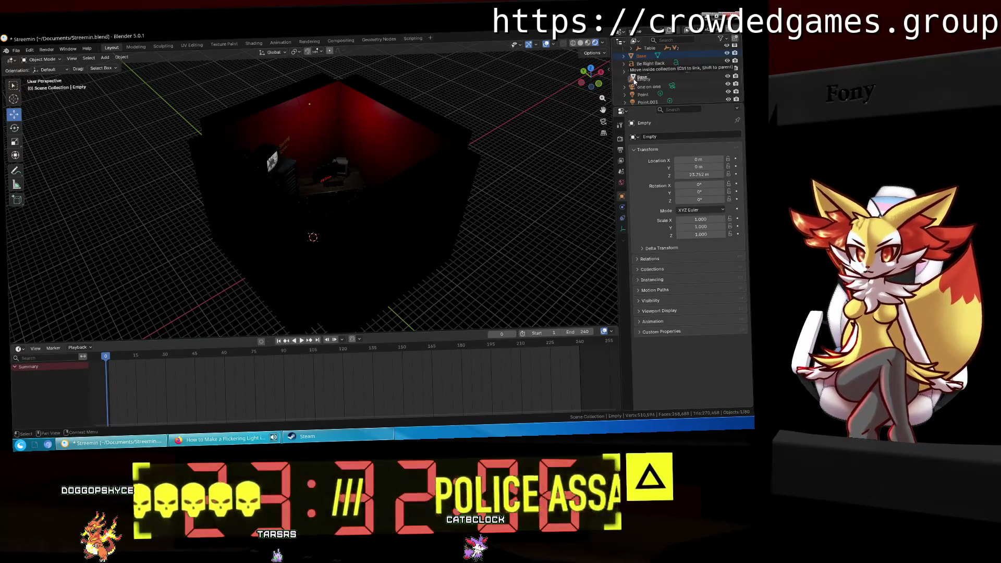
Step: Parent Base under the new empty in the Outliner, rename the empty to Clock, and reselect Base
{"action": "left_click_drag", "start_coordinate": [636, 77], "coordinate": [634, 81]}
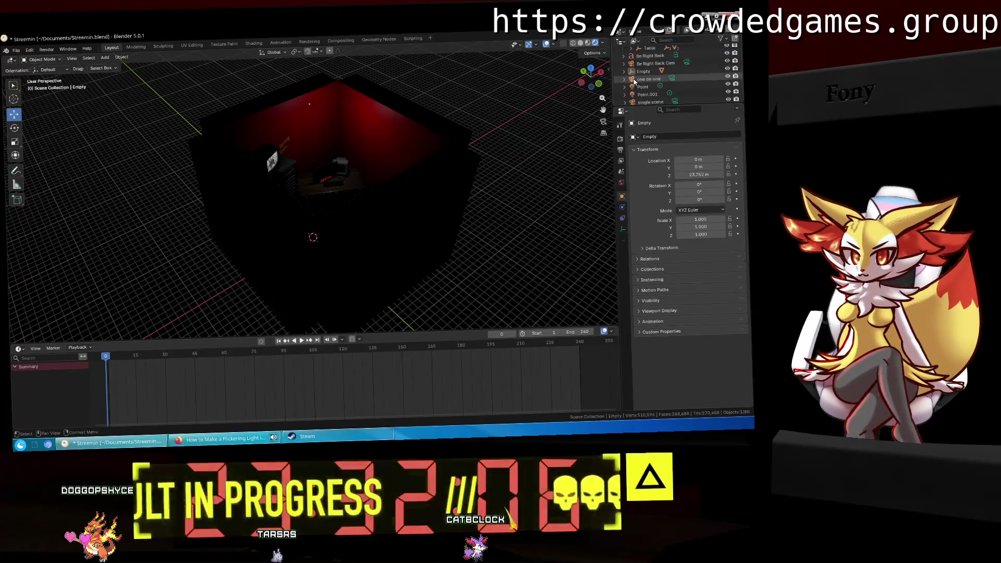
{"action": "left_click", "coordinate": [643, 71]}
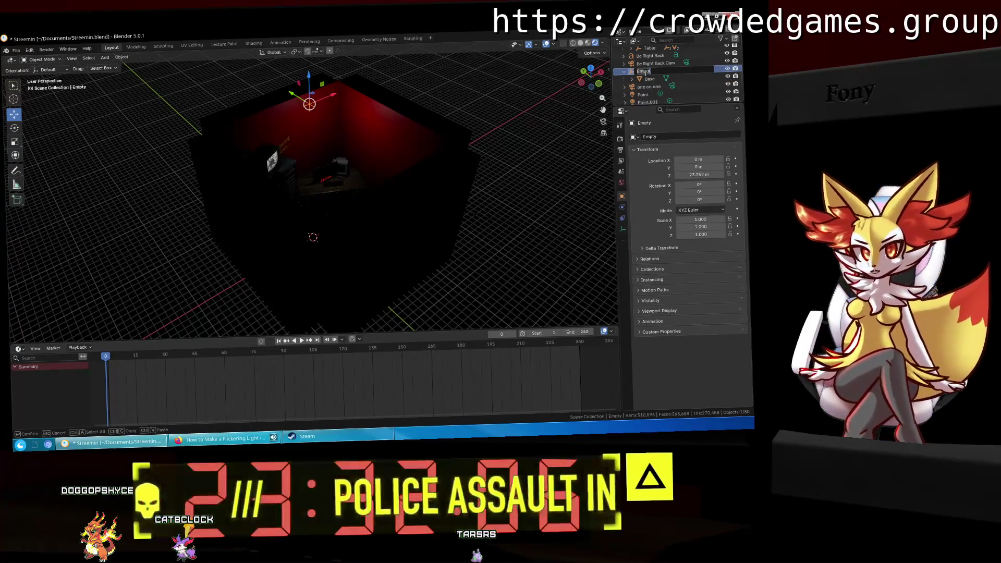
{"action": "type", "text": "Clock"}
{"action": "key", "text": "Return"}
{"action": "mouse_move", "coordinate": [432, 101]}
{"action": "middle_mouse_down"}
{"action": "mouse_move", "coordinate": [364, 96]}
{"action": "mouse_move", "coordinate": [366, 170]}
{"action": "mouse_move", "coordinate": [603, 72]}
{"action": "middle_mouse_up"}
{"action": "scroll", "coordinate": [368, 153], "scroll_direction": "down", "scroll_amount": 2}
{"action": "left_click", "coordinate": [649, 80]}
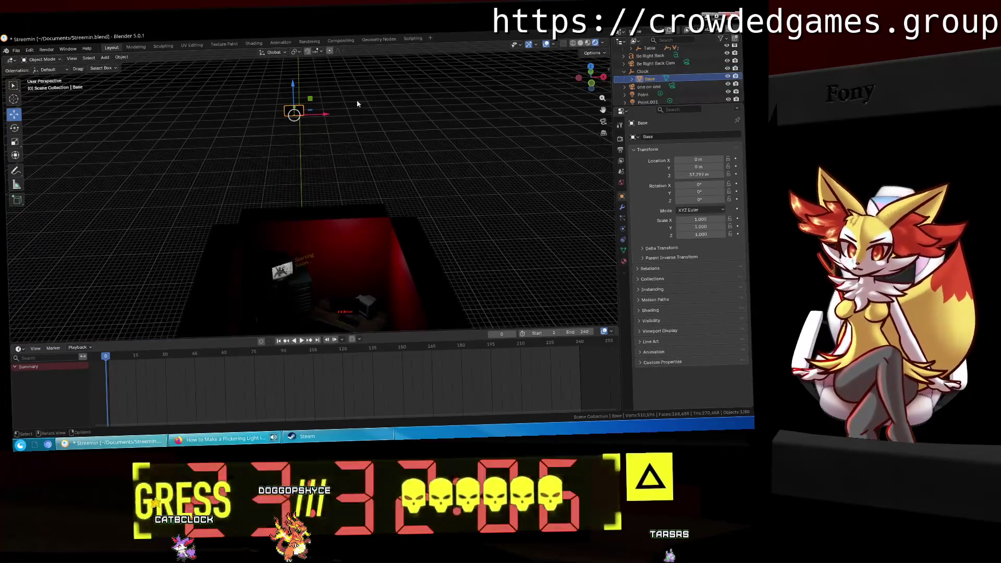
Step: Lower Base along Z under Clock, adjust Clock's height to about 23.79 m, and bring up the mesh Add list
{"action": "left_click_drag", "start_coordinate": [292, 86], "coordinate": [306, 147]}
{"action": "left_click_drag", "start_coordinate": [317, 202], "coordinate": [318, 205]}
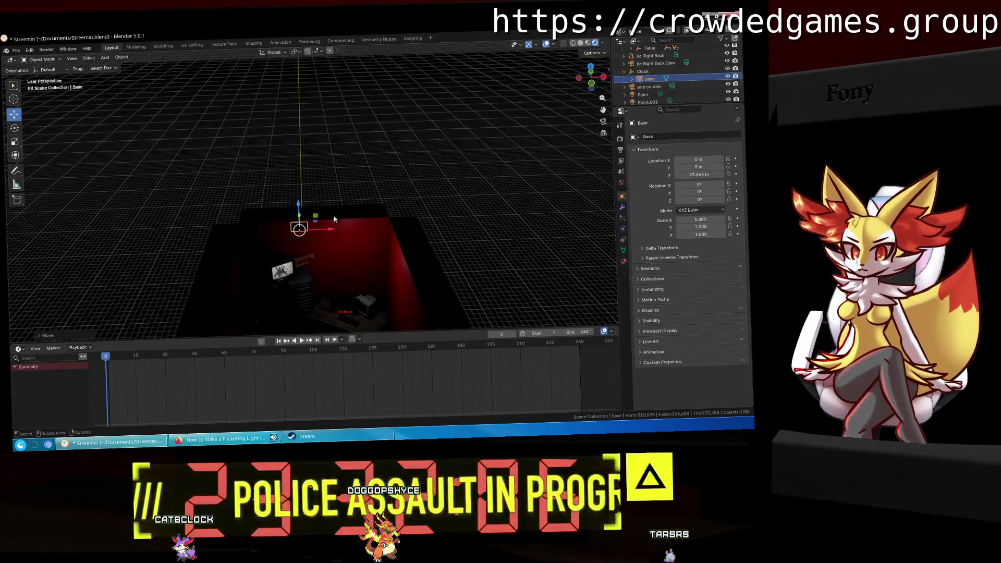
{"action": "scroll", "coordinate": [362, 236], "scroll_direction": "up", "scroll_amount": 3}
{"action": "scroll", "coordinate": [334, 189], "scroll_direction": "up", "scroll_amount": 2}
{"action": "left_click", "coordinate": [255, 204]}
{"action": "left_click_drag", "start_coordinate": [244, 205], "coordinate": [272, 197]}
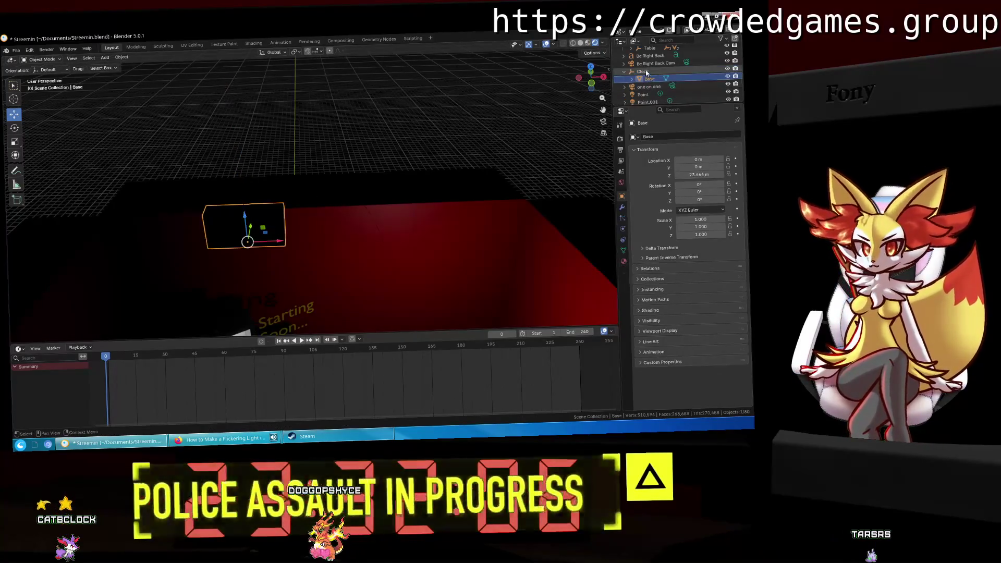
{"action": "left_click", "coordinate": [105, 58]}
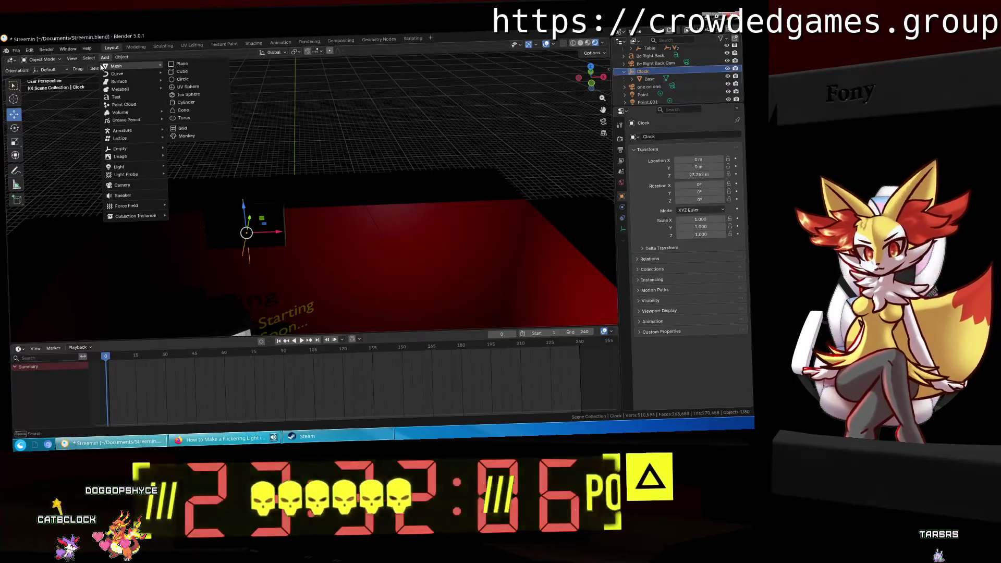
{"action": "mouse_move", "coordinate": [118, 66]}
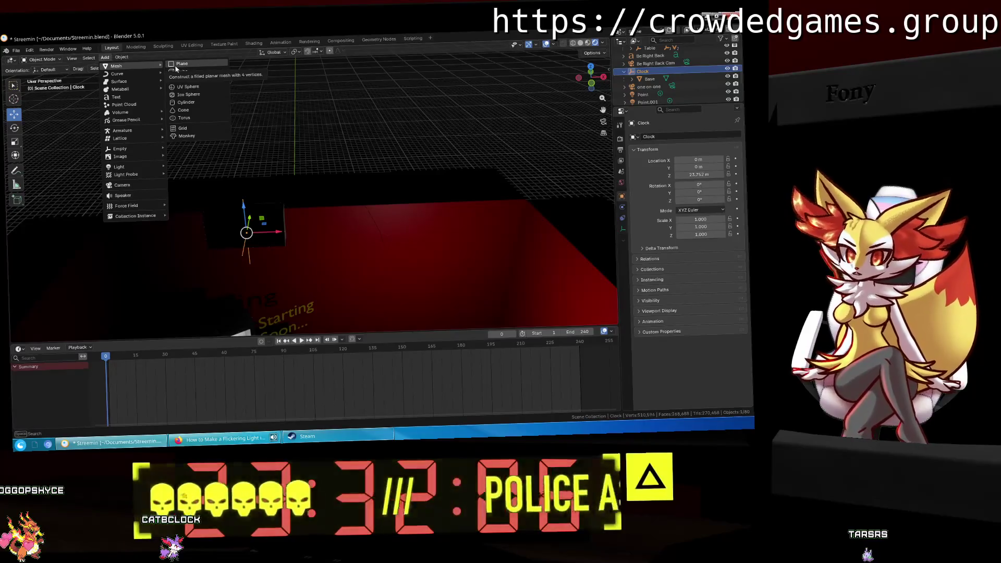
Step: Add a plane, raise it along Z to about 23.07 m beside Clock, and switch the view to solid shading
{"action": "left_click", "coordinate": [177, 69]}
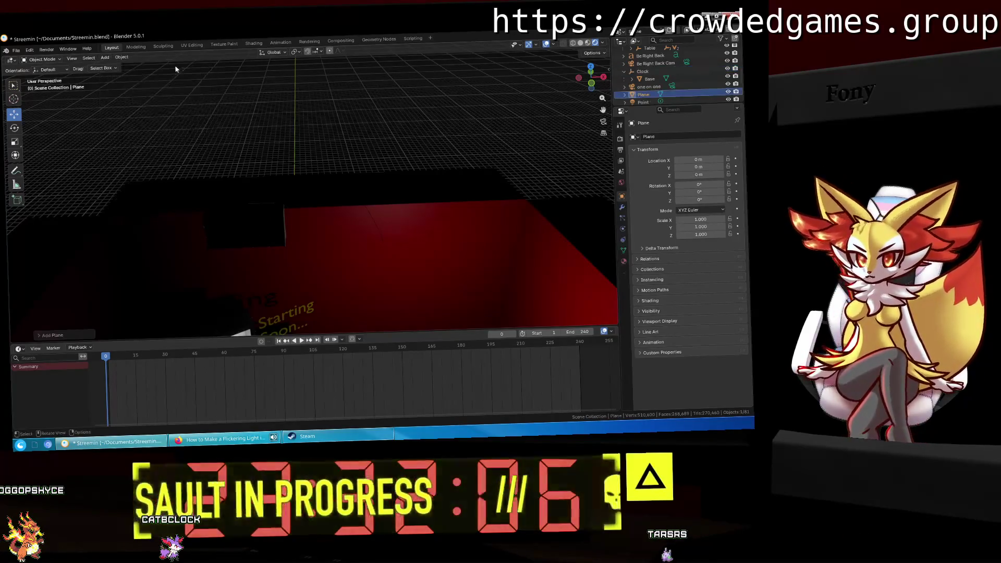
{"action": "scroll", "coordinate": [310, 152], "scroll_direction": "down", "scroll_amount": 4}
{"action": "middle_click_drag", "start_coordinate": [309, 153], "coordinate": [311, 198]}
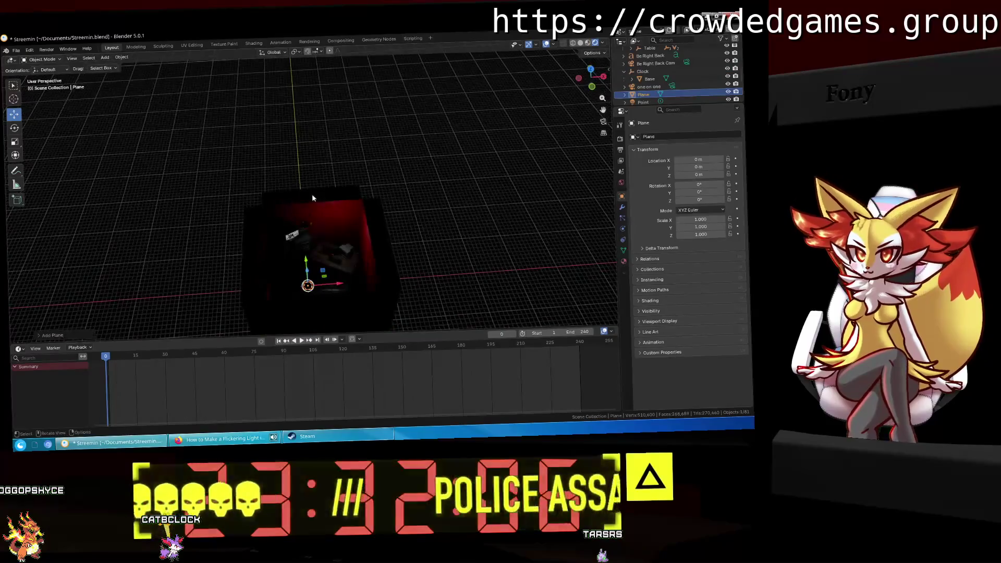
{"action": "scroll", "coordinate": [324, 268], "scroll_direction": "up", "scroll_amount": 1}
{"action": "scroll", "coordinate": [303, 201], "scroll_direction": "up", "scroll_amount": 1}
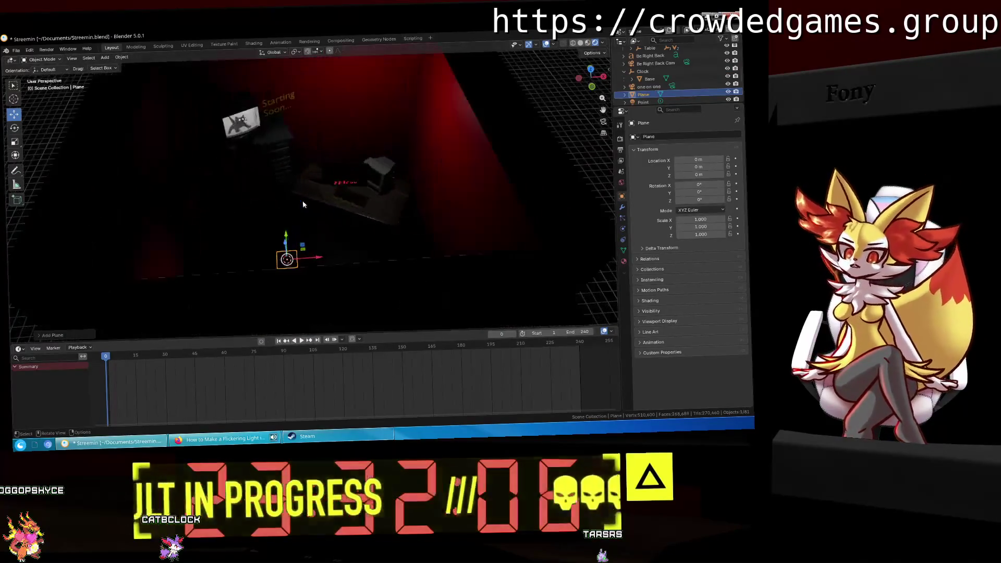
{"action": "scroll", "coordinate": [302, 201], "scroll_direction": "up", "scroll_amount": 1}
{"action": "scroll", "coordinate": [306, 181], "scroll_direction": "up", "scroll_amount": 1}
{"action": "mouse_move", "coordinate": [306, 181]}
{"action": "middle_mouse_down"}
{"action": "mouse_move", "coordinate": [330, 118]}
{"action": "mouse_move", "coordinate": [332, 127]}
{"action": "middle_mouse_up"}
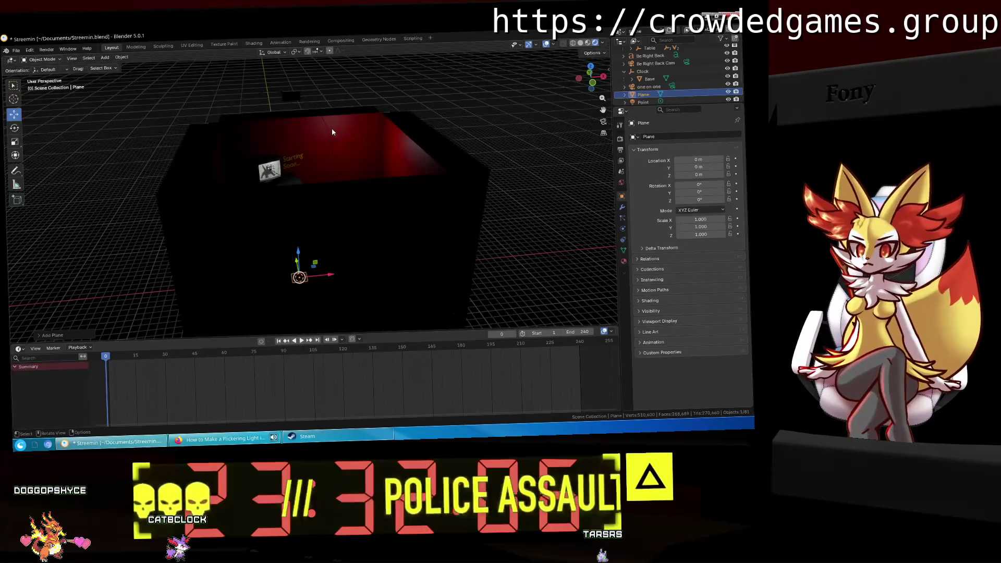
{"action": "key", "text": "g"}
{"action": "key", "text": "x"}
{"action": "key", "text": "z"}
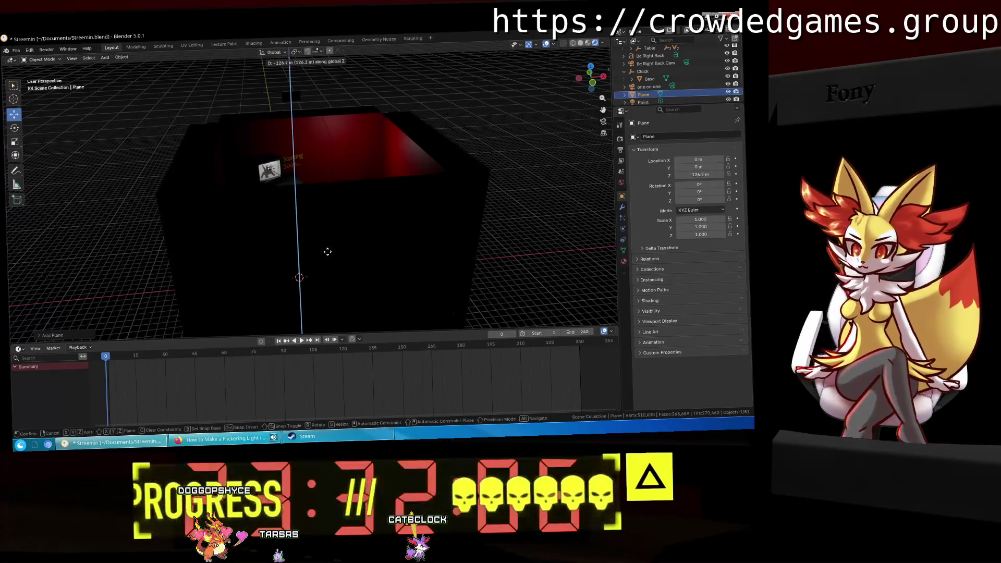
{"action": "scroll", "coordinate": [329, 212], "scroll_direction": "down", "scroll_amount": 2}
{"action": "scroll", "coordinate": [329, 211], "scroll_direction": "down", "scroll_amount": 1}
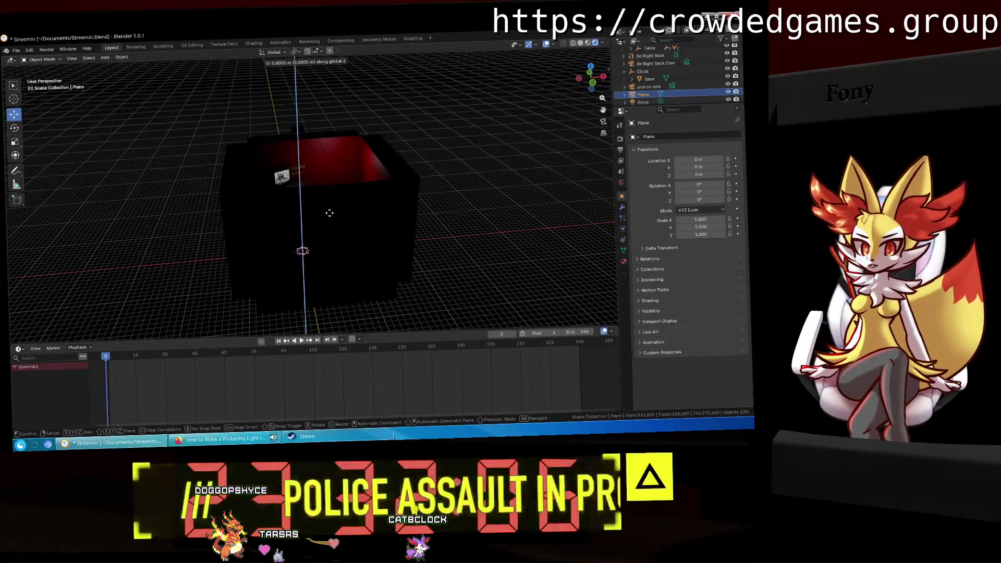
{"action": "left_click", "coordinate": [324, 123]}
{"action": "mouse_move", "coordinate": [322, 95]}
{"action": "middle_mouse_down"}
{"action": "mouse_move", "coordinate": [327, 204]}
{"action": "mouse_move", "coordinate": [315, 269]}
{"action": "mouse_move", "coordinate": [331, 237]}
{"action": "middle_mouse_up"}
{"action": "left_click", "coordinate": [314, 265]}
{"action": "scroll", "coordinate": [332, 238], "scroll_direction": "up", "scroll_amount": 2}
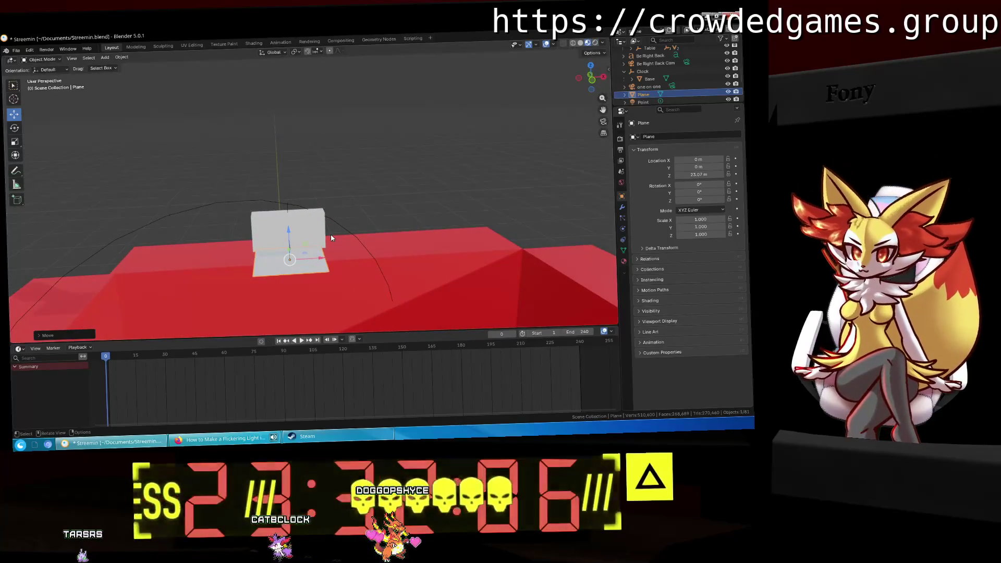
Step: Parent the plane under Clock, rename it Thing, and rotate it 90° around the X axis
{"action": "left_click_drag", "start_coordinate": [643, 94], "coordinate": [648, 73]}
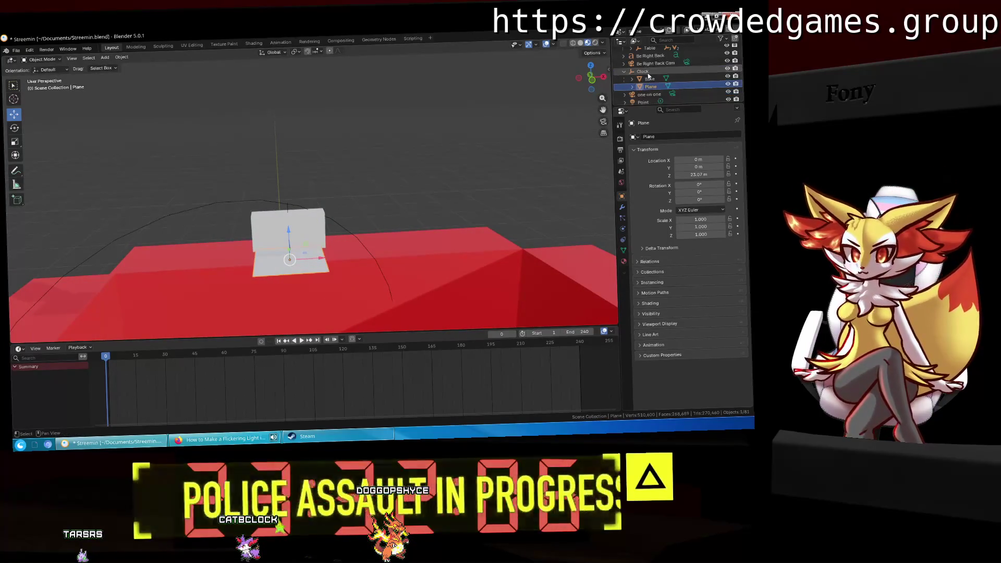
{"action": "scroll", "coordinate": [649, 75], "scroll_direction": "down", "scroll_amount": 1}
{"action": "double_click", "coordinate": [649, 71]}
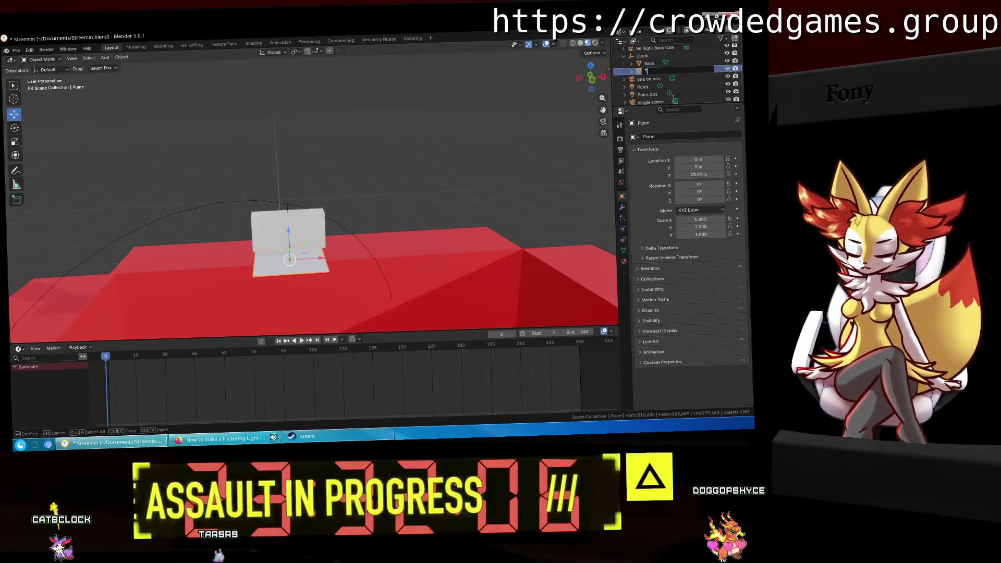
{"action": "type", "text": "Thing"}
{"action": "left_click", "coordinate": [649, 71]}
{"action": "scroll", "coordinate": [397, 225], "scroll_direction": "up", "scroll_amount": 2}
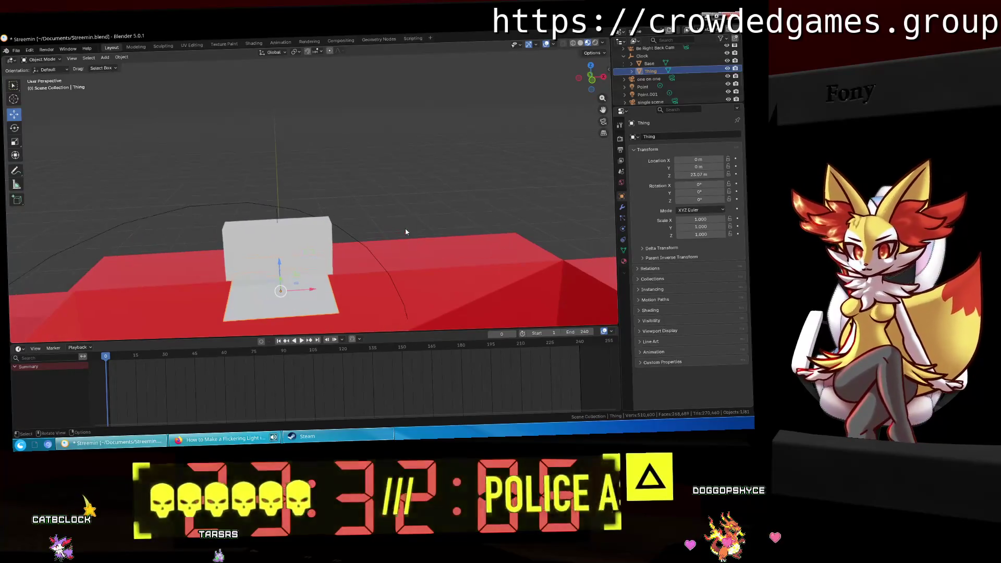
{"action": "key", "text": "r"}
{"action": "key", "text": "z"}
{"action": "key", "text": "x"}
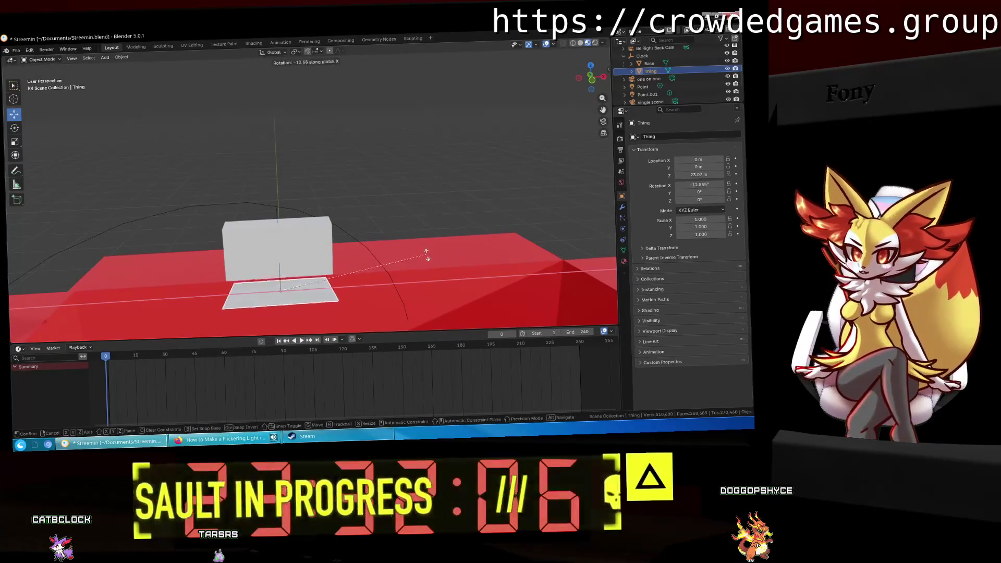
{"action": "type", "text": "90"}
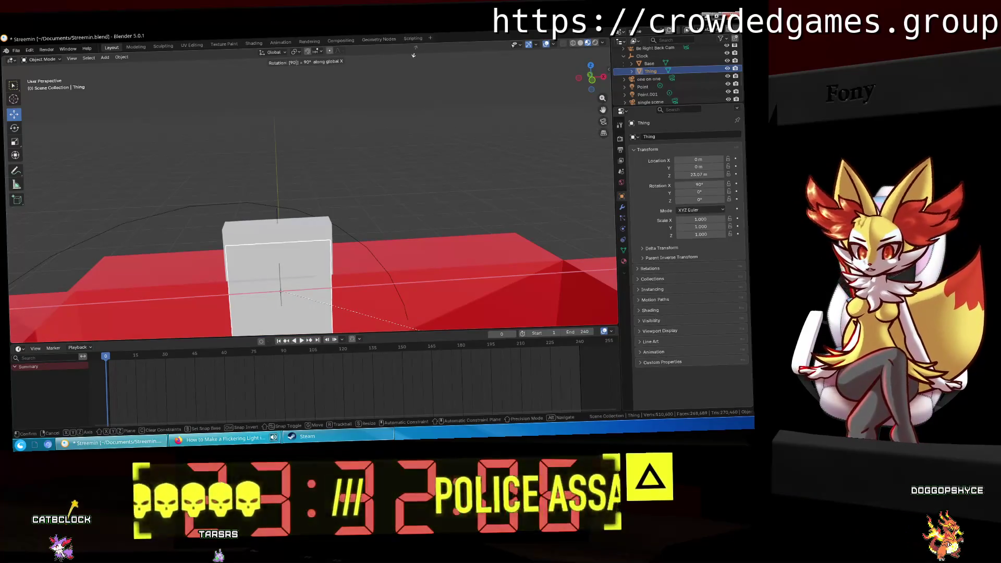
{"action": "key", "text": "Return"}
Step: Shift Thing along Y to about -0.73 m at the red base's edge and enter the Modeling workspace
{"action": "mouse_move", "coordinate": [415, 54]}
{"action": "middle_mouse_down"}
{"action": "mouse_move", "coordinate": [458, 209]}
{"action": "mouse_move", "coordinate": [360, 198]}
{"action": "middle_mouse_up"}
{"action": "key", "text": "g"}
{"action": "key", "text": "z"}
{"action": "left_click", "coordinate": [363, 168]}
{"action": "key", "text": "g"}
{"action": "key", "text": "x"}
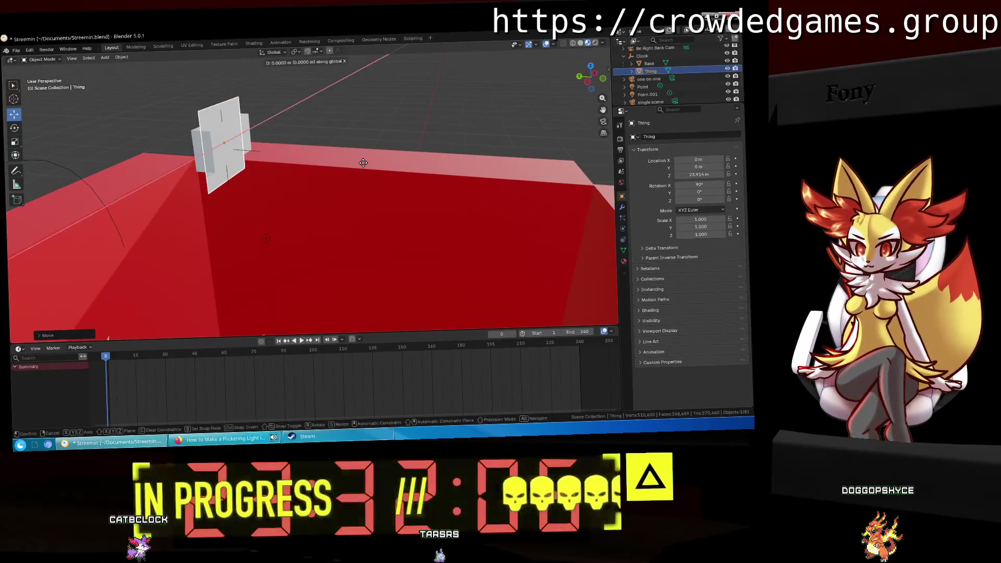
{"action": "key", "text": "y"}
{"action": "left_click", "coordinate": [169, 46]}
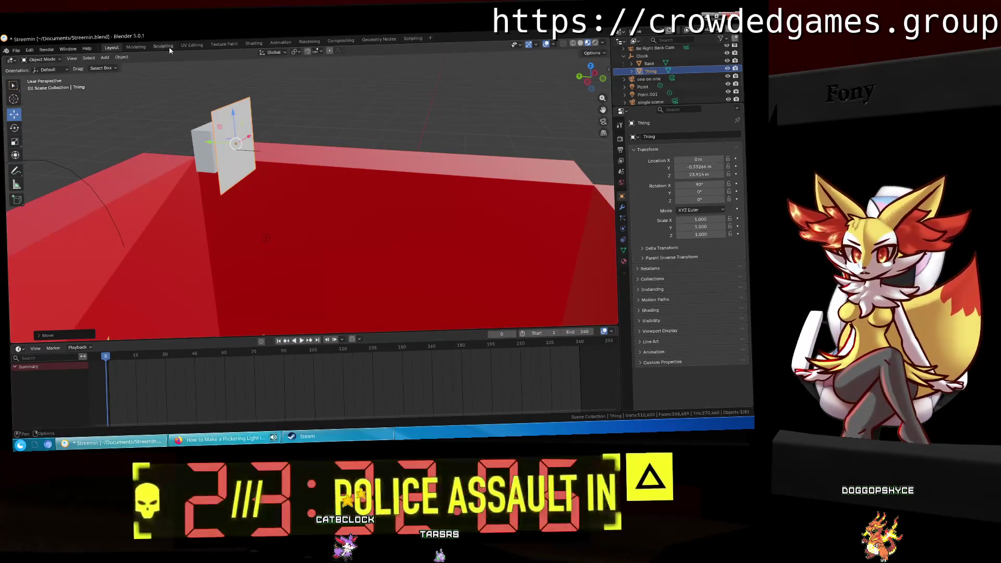
{"action": "left_click", "coordinate": [138, 47]}
{"action": "mouse_move", "coordinate": [357, 131]}
{"action": "middle_mouse_down"}
{"action": "mouse_move", "coordinate": [368, 167]}
{"action": "mouse_move", "coordinate": [350, 182]}
{"action": "mouse_move", "coordinate": [593, 81]}
{"action": "middle_mouse_up"}
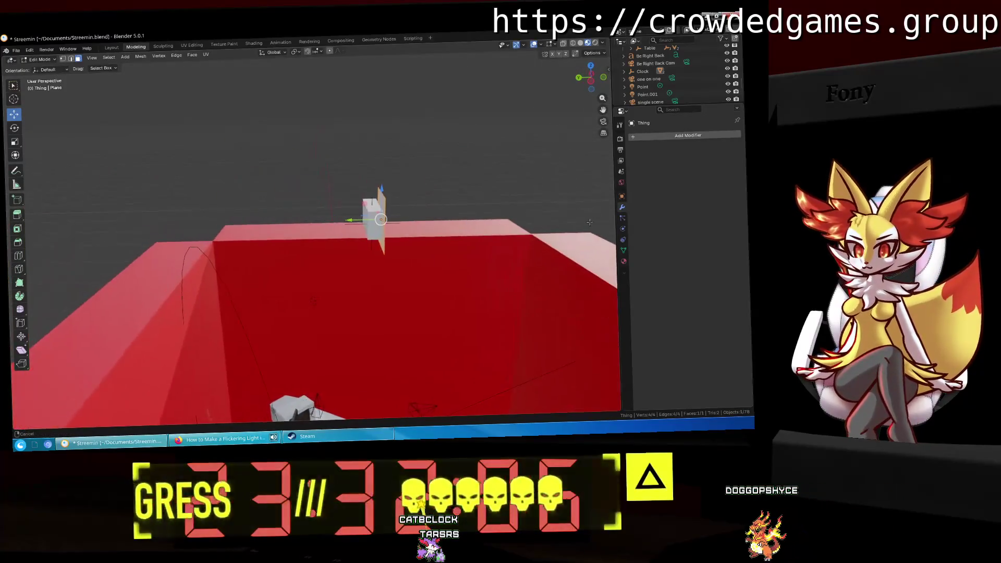
Step: View the Thing plane straight from the front and ready the Knife tool for cutting
{"action": "left_click", "coordinate": [593, 81]}
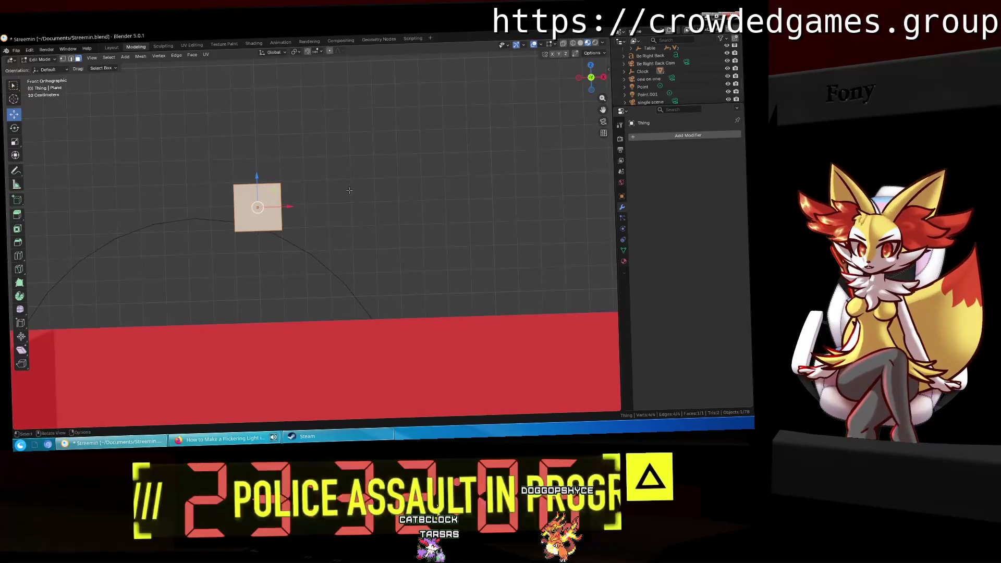
{"action": "scroll", "coordinate": [328, 228], "scroll_direction": "up", "scroll_amount": 2}
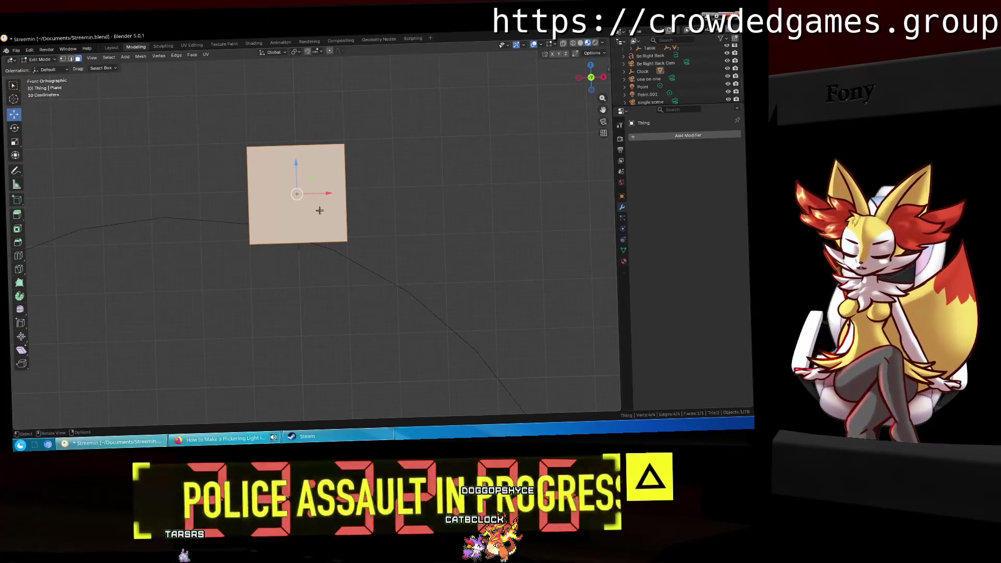
{"action": "scroll", "coordinate": [202, 218], "scroll_direction": "up", "scroll_amount": 2}
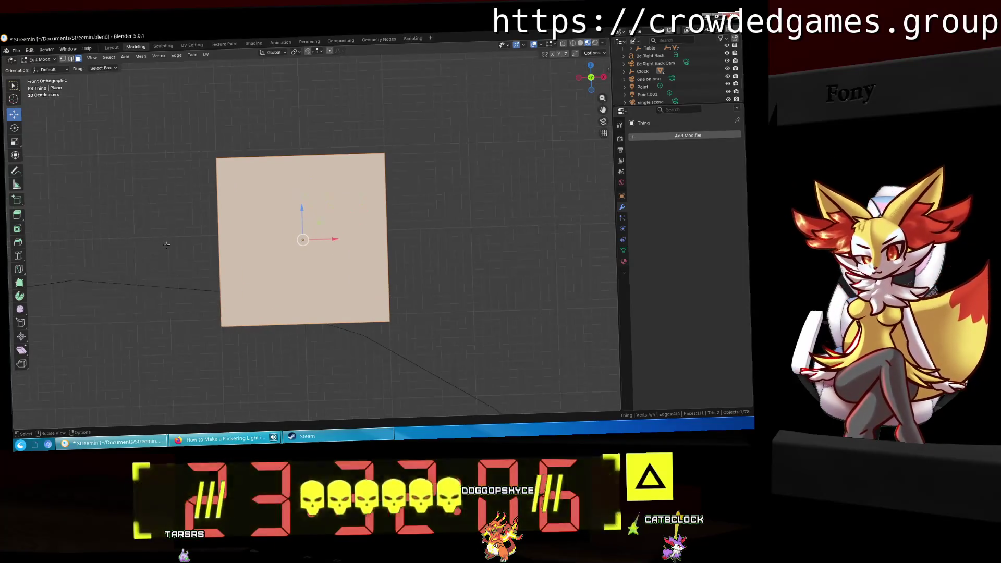
{"action": "left_click", "coordinate": [20, 269]}
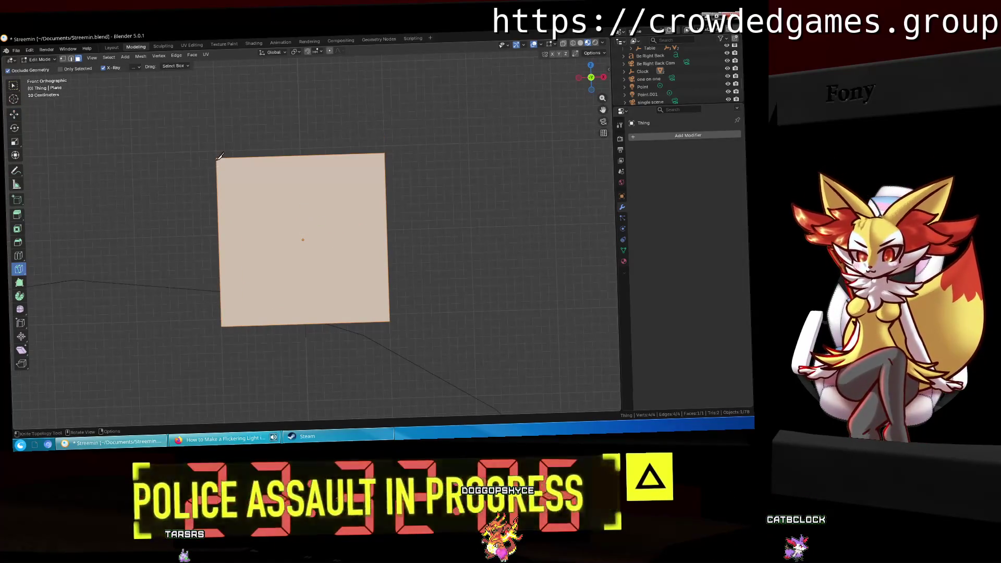
{"action": "scroll", "coordinate": [219, 154], "scroll_direction": "up", "scroll_amount": 1}
{"action": "scroll", "coordinate": [217, 168], "scroll_direction": "up", "scroll_amount": 1}
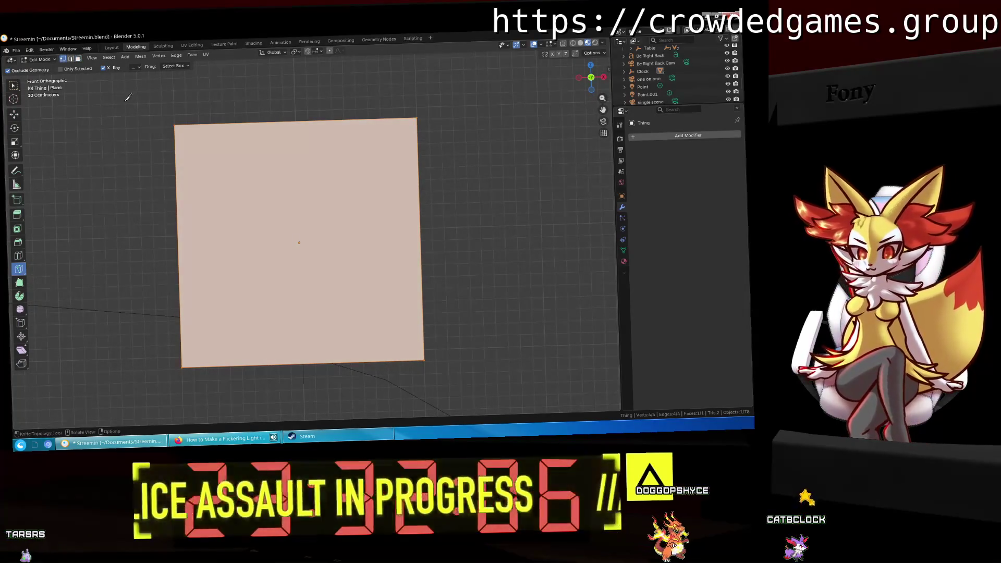
Step: Attempt a knife cut from the top-left corner, toggling angle constraints, then abandon it
{"action": "key", "text": "a"}
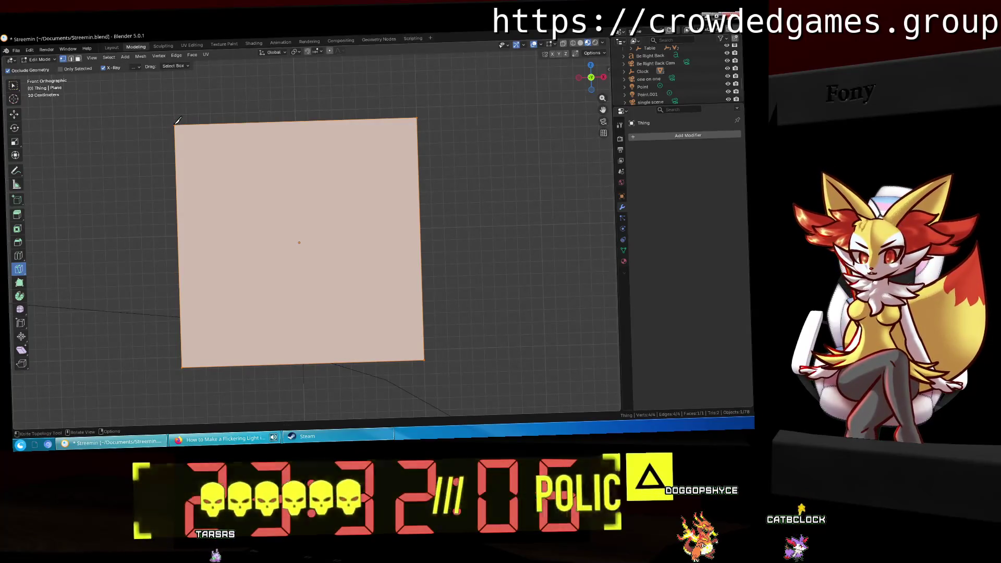
{"action": "left_click", "coordinate": [176, 124]}
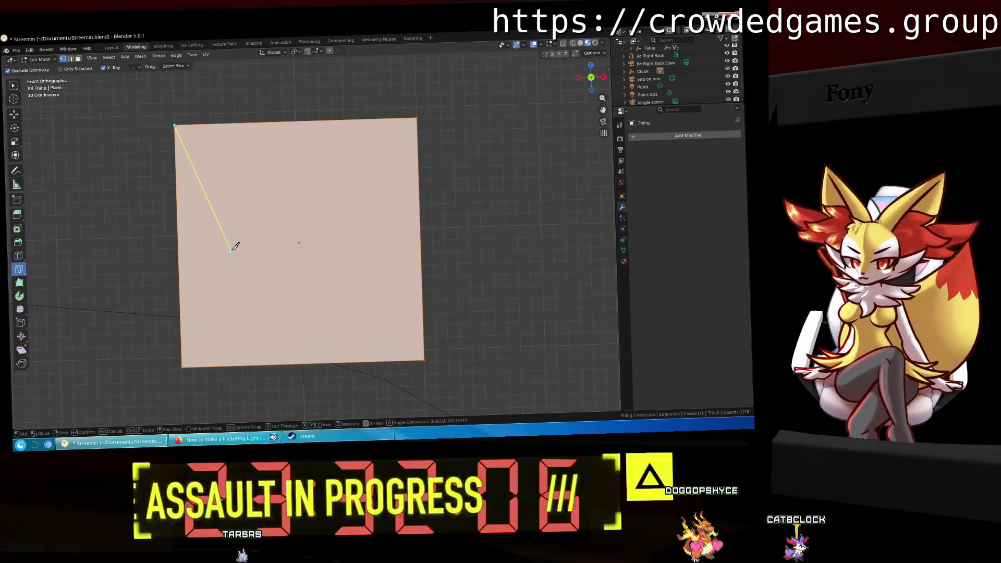
{"action": "key", "text": "a"}
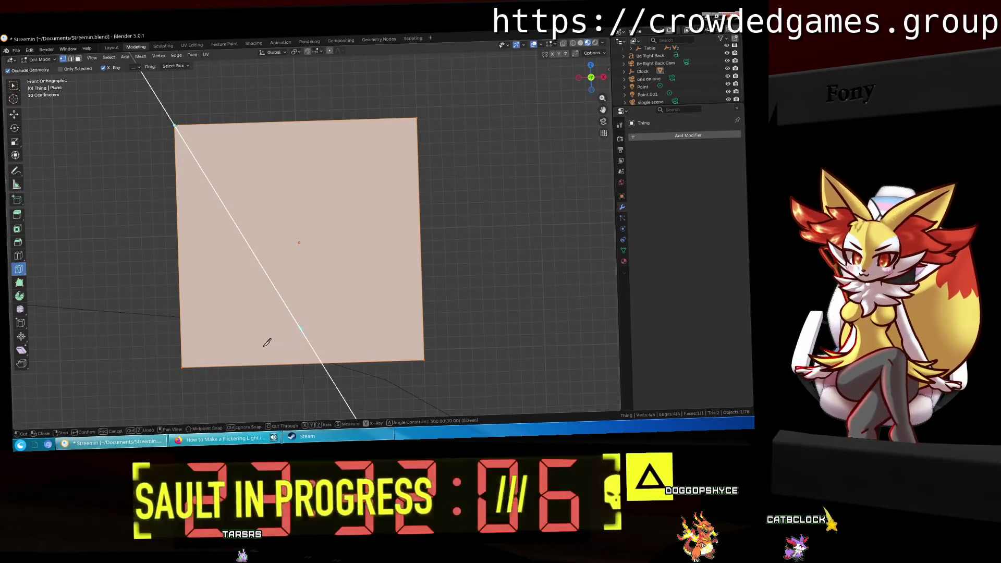
{"action": "key", "text": "a"}
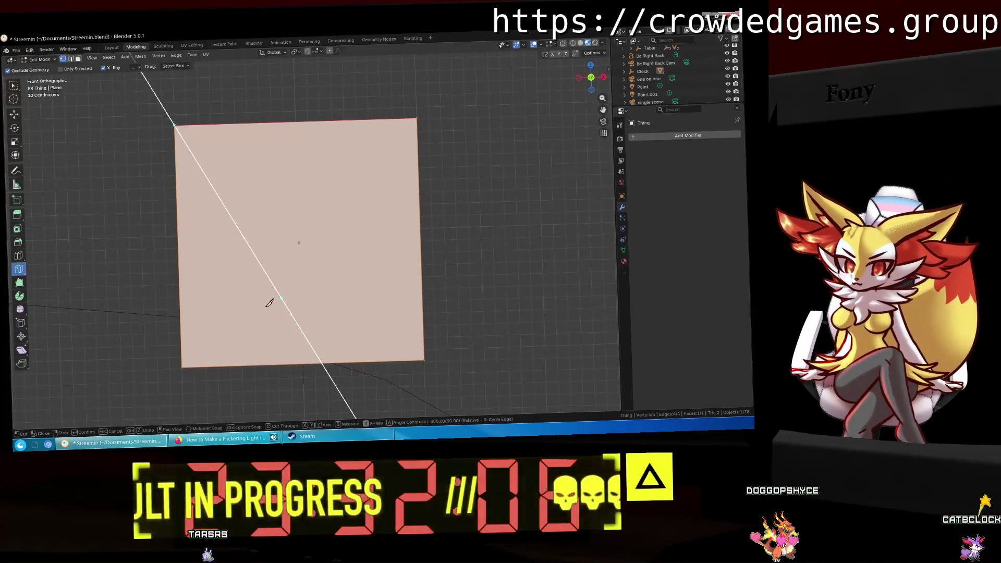
{"action": "key", "text": "a"}
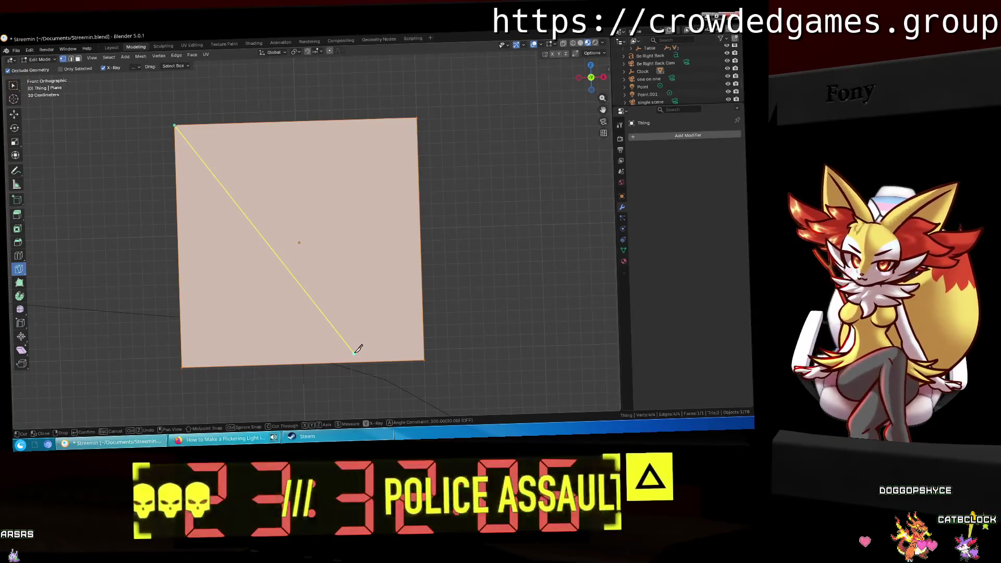
{"action": "key", "text": "a"}
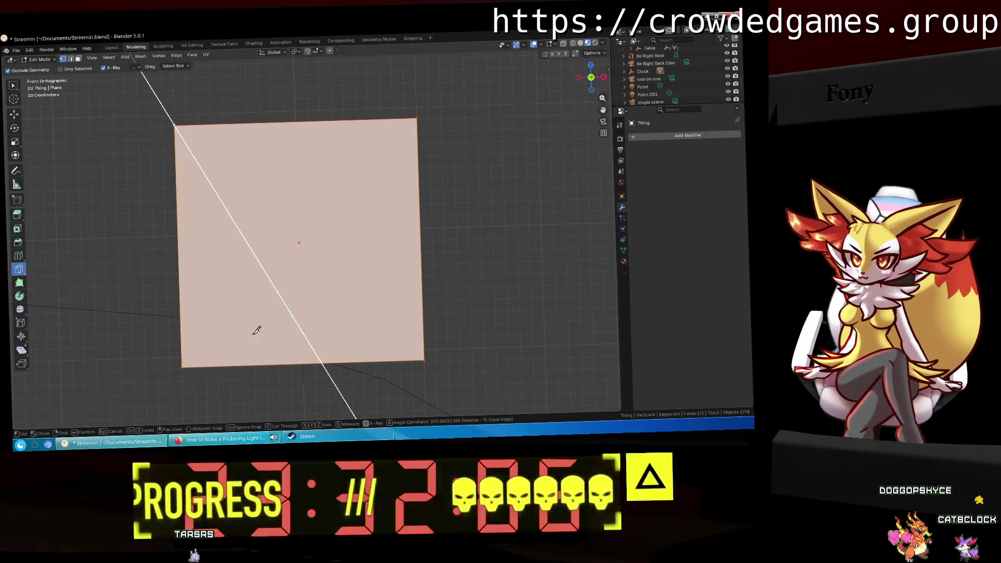
{"action": "key", "text": "a"}
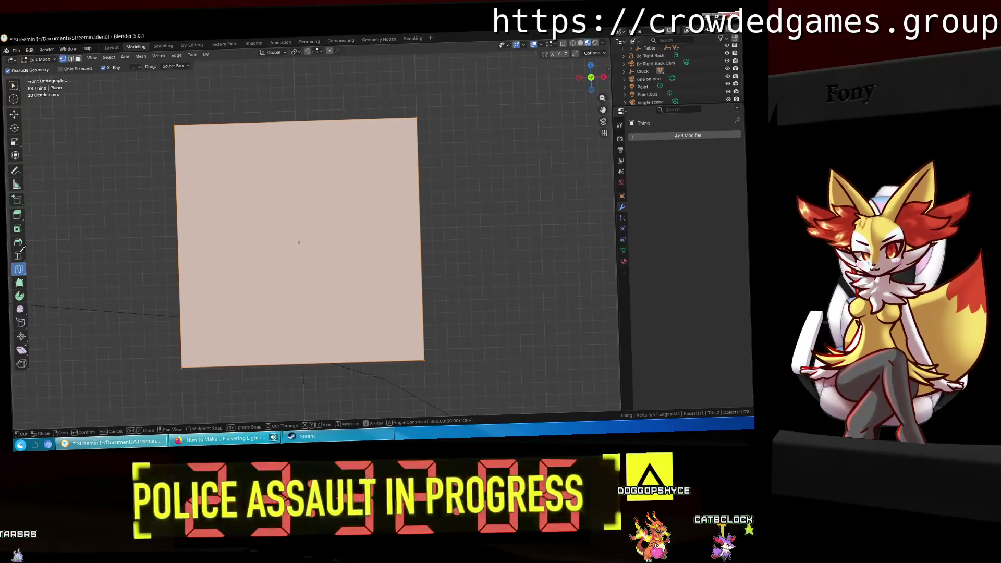
{"action": "key", "text": "Escape"}
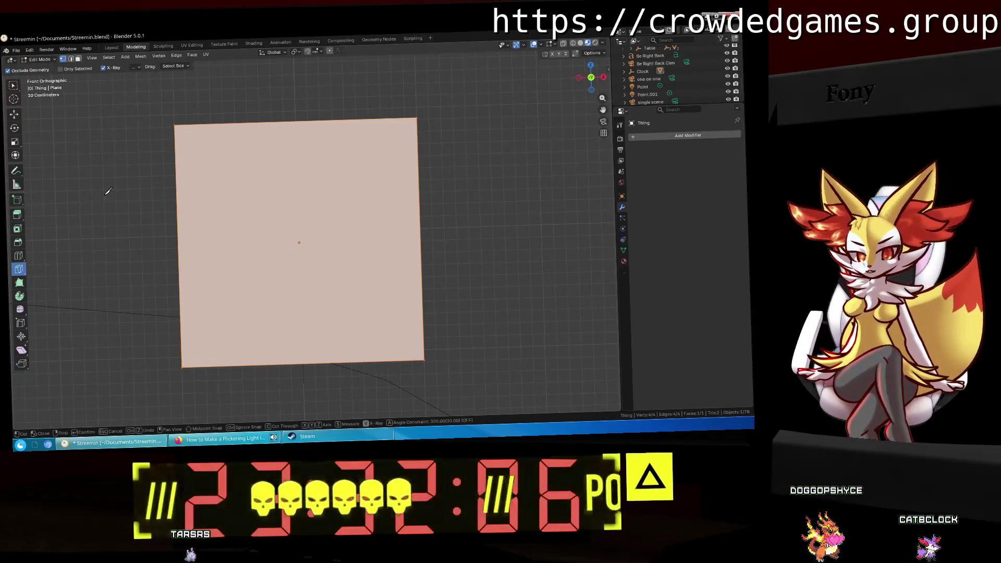
Step: Add a vertical centre loop cut, then knife a slanted cut from the top-left corner to the bottom edge
{"action": "left_click", "coordinate": [19, 255]}
{"action": "left_click", "coordinate": [291, 128]}
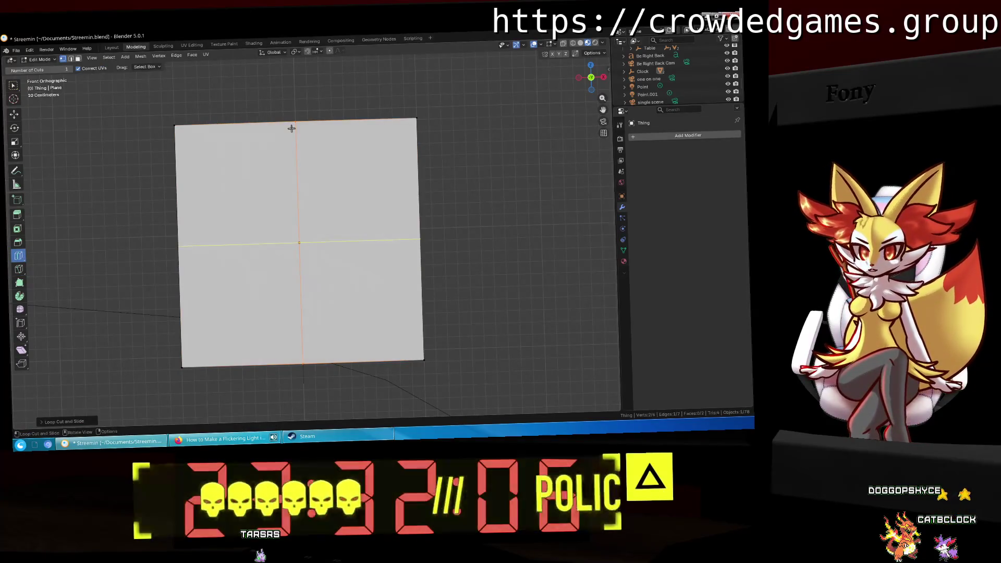
{"action": "left_click", "coordinate": [18, 269]}
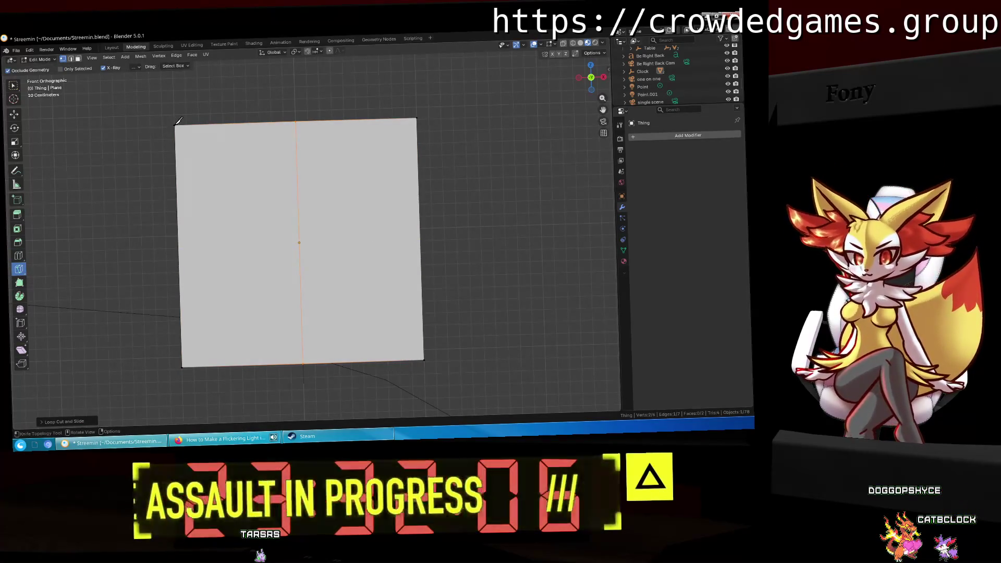
{"action": "left_click", "coordinate": [178, 122]}
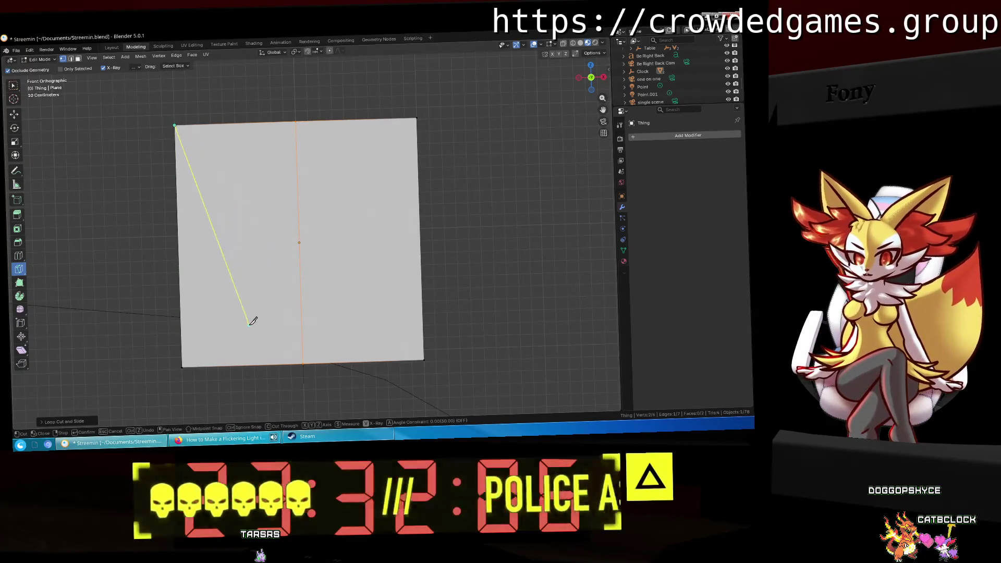
{"action": "left_click", "coordinate": [244, 363]}
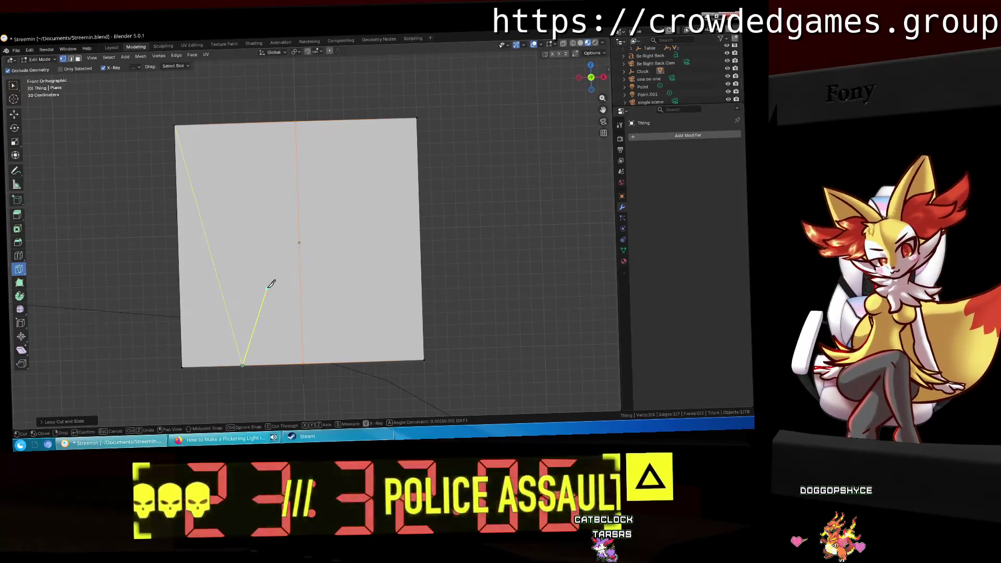
{"action": "key", "text": "Return"}
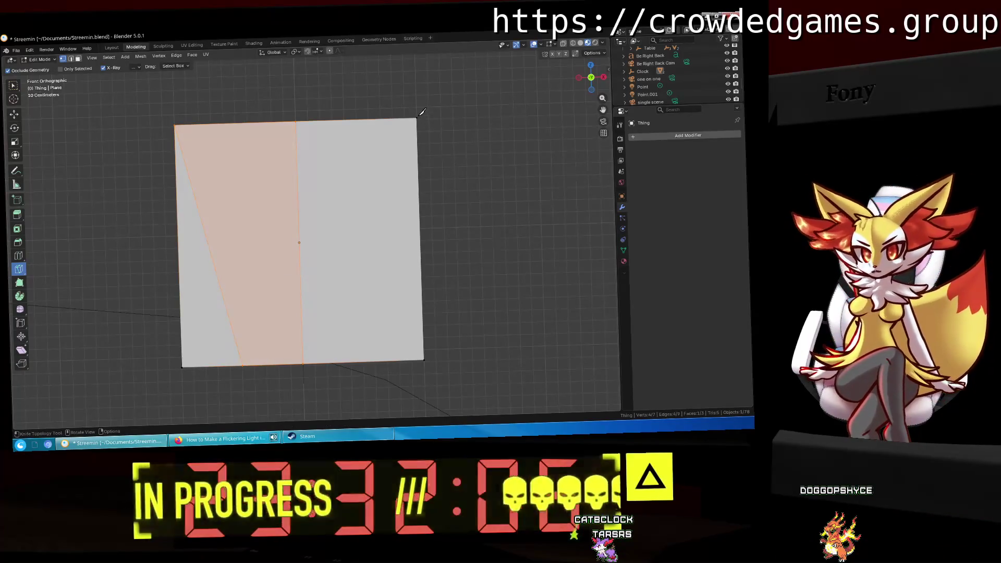
Step: Knife the matching slanted cut from the top-right corner to the bottom edge, outlining the trapezoid
{"action": "left_click", "coordinate": [417, 118]}
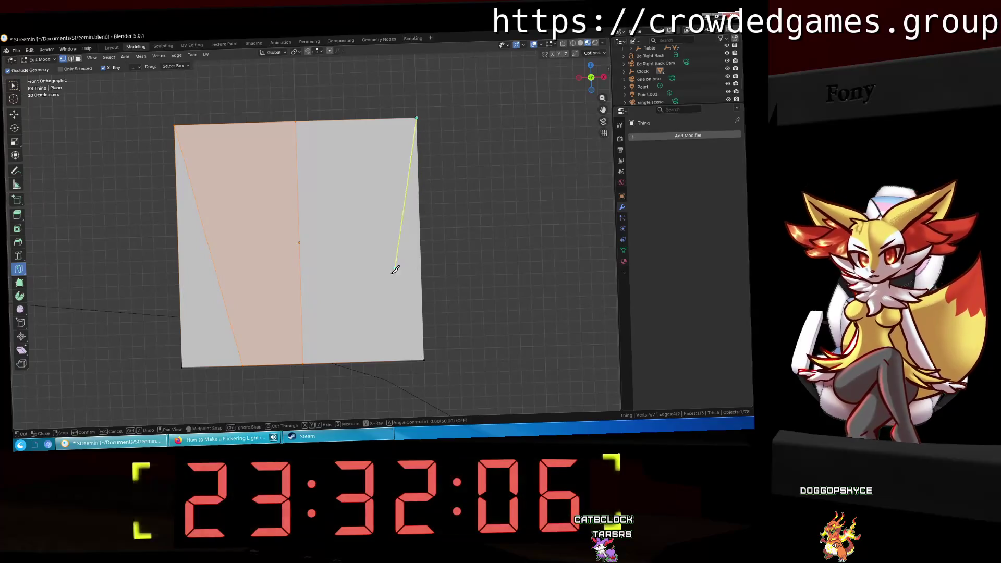
{"action": "left_click", "coordinate": [364, 358]}
{"action": "key", "text": "Return"}
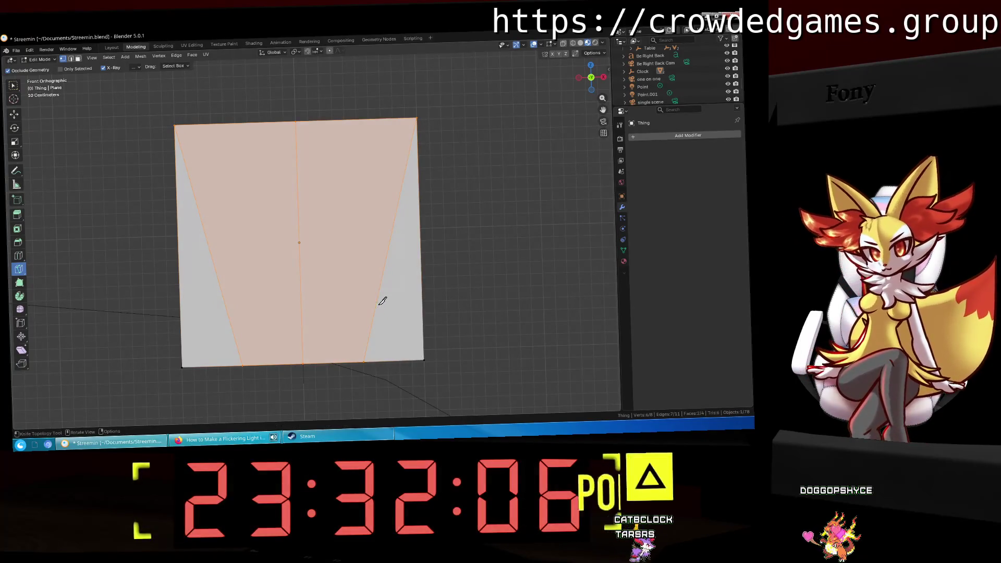
{"action": "left_click", "coordinate": [13, 86]}
{"action": "left_click", "coordinate": [125, 258]}
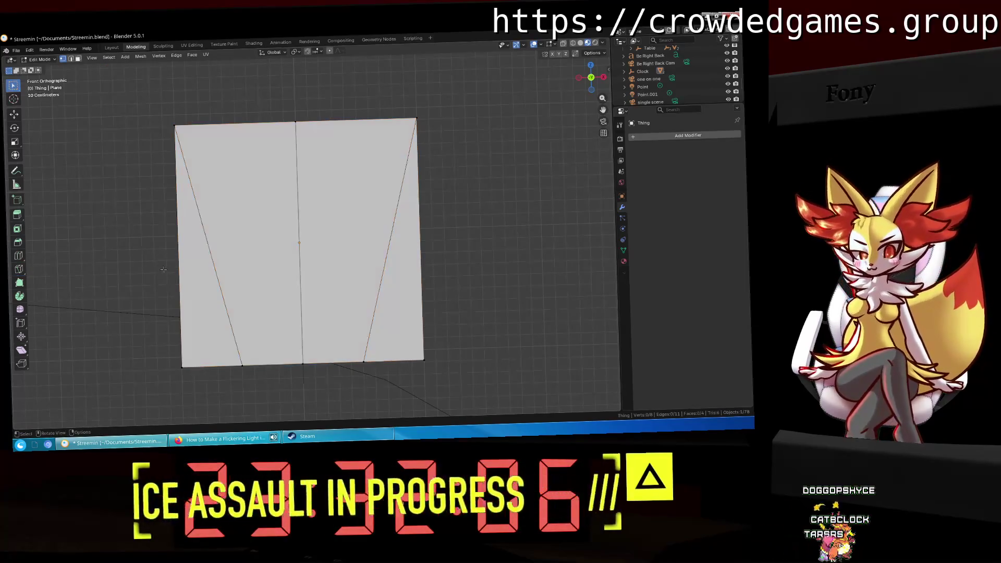
Step: Delete the left and right triangular faces outside the slanted cuts, leaving the trapezoid
{"action": "left_click", "coordinate": [78, 59]}
{"action": "left_click", "coordinate": [195, 318]}
{"action": "key", "text": "x"}
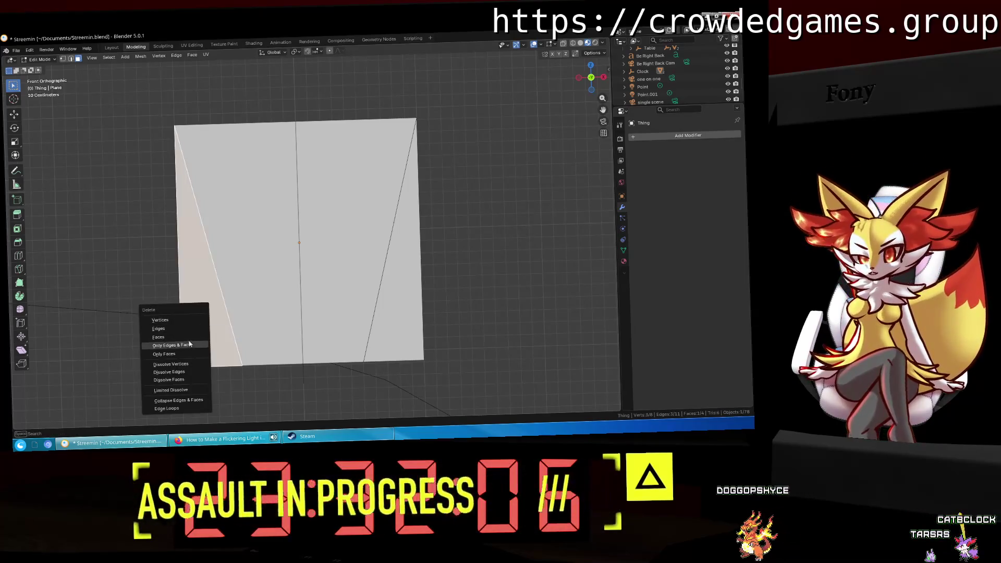
{"action": "left_click", "coordinate": [182, 337]}
{"action": "left_click", "coordinate": [410, 341]}
{"action": "key", "text": "x"}
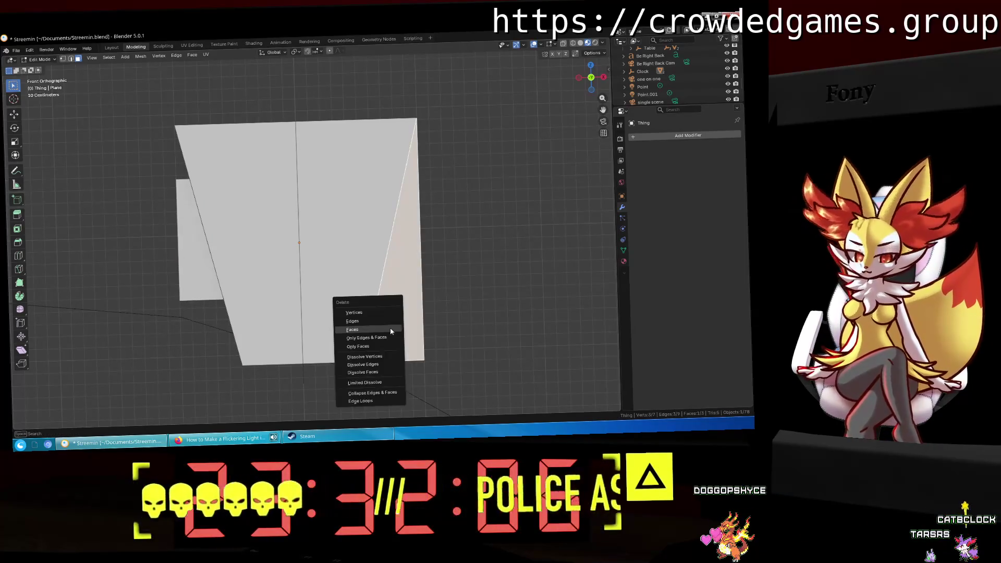
{"action": "left_click", "coordinate": [391, 336]}
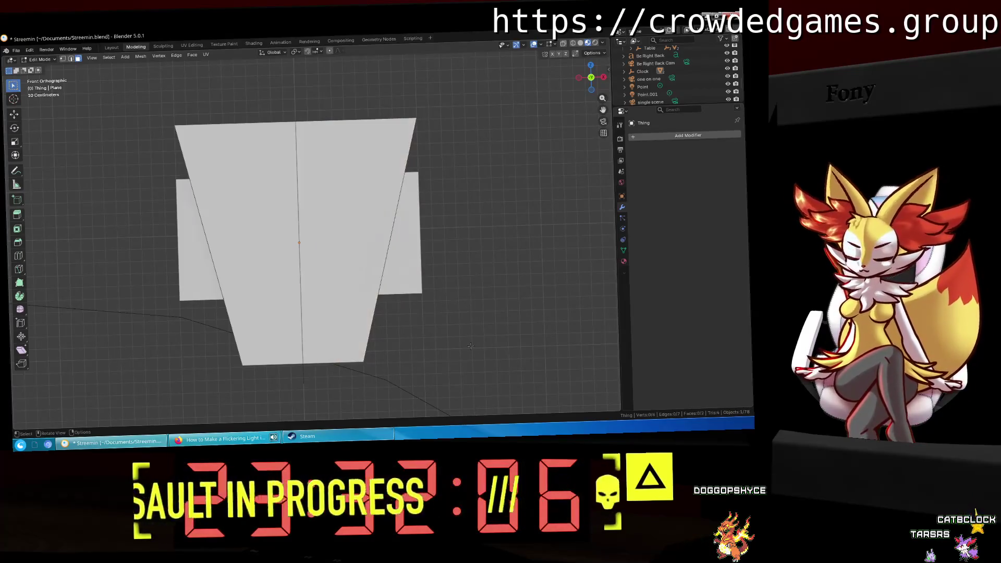
Step: Orbit back past the red table and view the trapezoid straight on from the front
{"action": "middle_click_drag", "start_coordinate": [233, 144], "coordinate": [384, 161]}
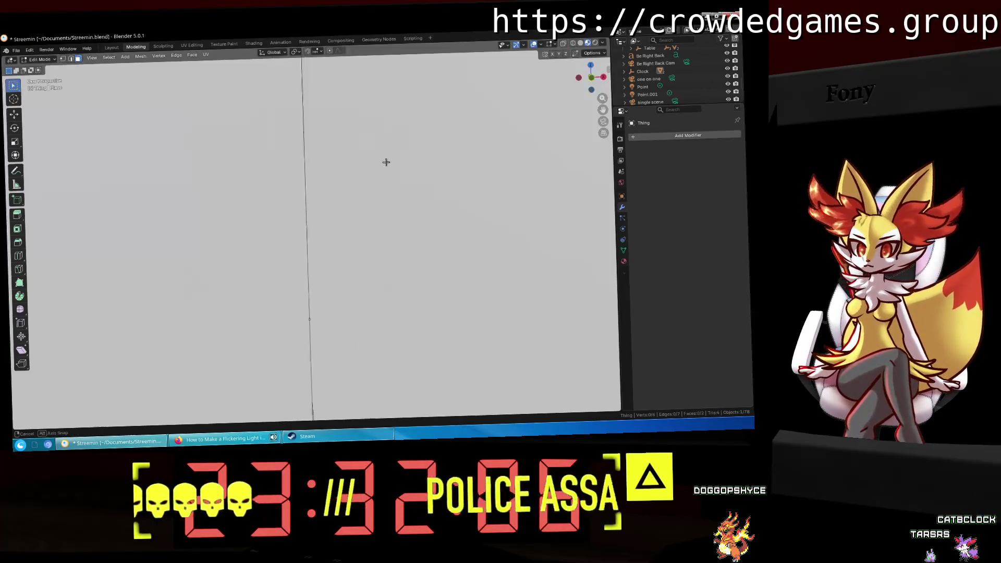
{"action": "scroll", "coordinate": [383, 172], "scroll_direction": "down", "scroll_amount": 3}
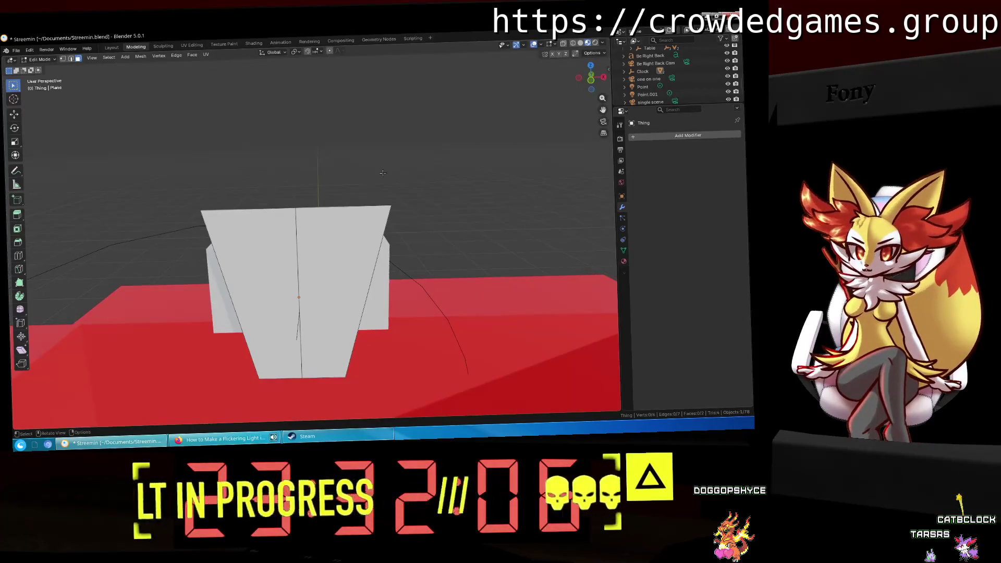
{"action": "scroll", "coordinate": [646, 72], "scroll_direction": "up", "scroll_amount": 2}
{"action": "scroll", "coordinate": [646, 75], "scroll_direction": "up", "scroll_amount": 2}
{"action": "scroll", "coordinate": [647, 77], "scroll_direction": "up", "scroll_amount": 2}
{"action": "scroll", "coordinate": [648, 78], "scroll_direction": "up", "scroll_amount": 2}
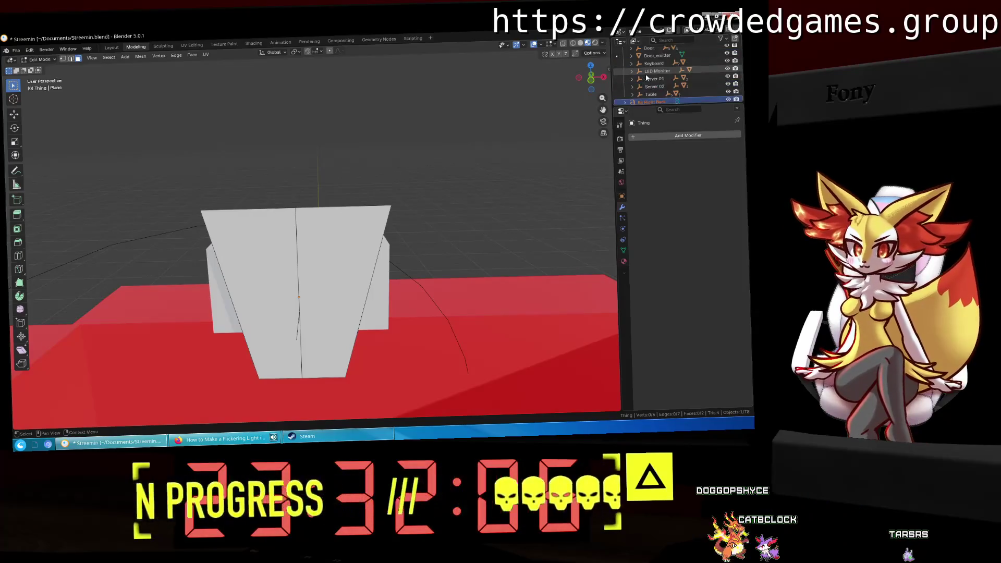
{"action": "scroll", "coordinate": [647, 78], "scroll_direction": "up", "scroll_amount": 2}
{"action": "scroll", "coordinate": [647, 78], "scroll_direction": "up", "scroll_amount": 2}
{"action": "scroll", "coordinate": [647, 78], "scroll_direction": "up", "scroll_amount": 2}
{"action": "scroll", "coordinate": [648, 77], "scroll_direction": "up", "scroll_amount": 2}
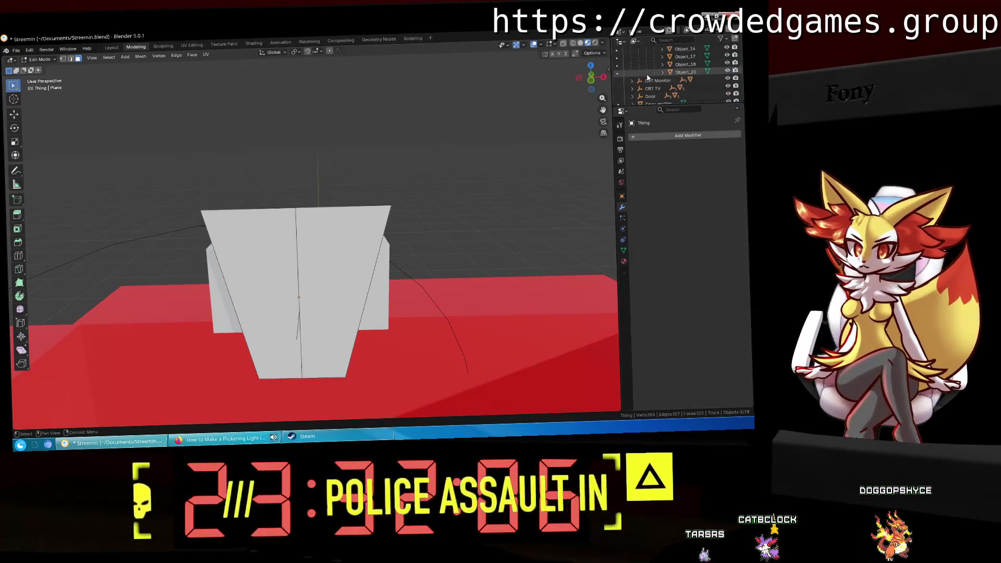
{"action": "scroll", "coordinate": [648, 77], "scroll_direction": "down", "scroll_amount": 3}
{"action": "scroll", "coordinate": [645, 74], "scroll_direction": "down", "scroll_amount": 2}
{"action": "scroll", "coordinate": [640, 72], "scroll_direction": "down", "scroll_amount": 2}
{"action": "scroll", "coordinate": [642, 74], "scroll_direction": "up", "scroll_amount": 1}
{"action": "scroll", "coordinate": [652, 82], "scroll_direction": "up", "scroll_amount": 1}
{"action": "scroll", "coordinate": [661, 92], "scroll_direction": "up", "scroll_amount": 1}
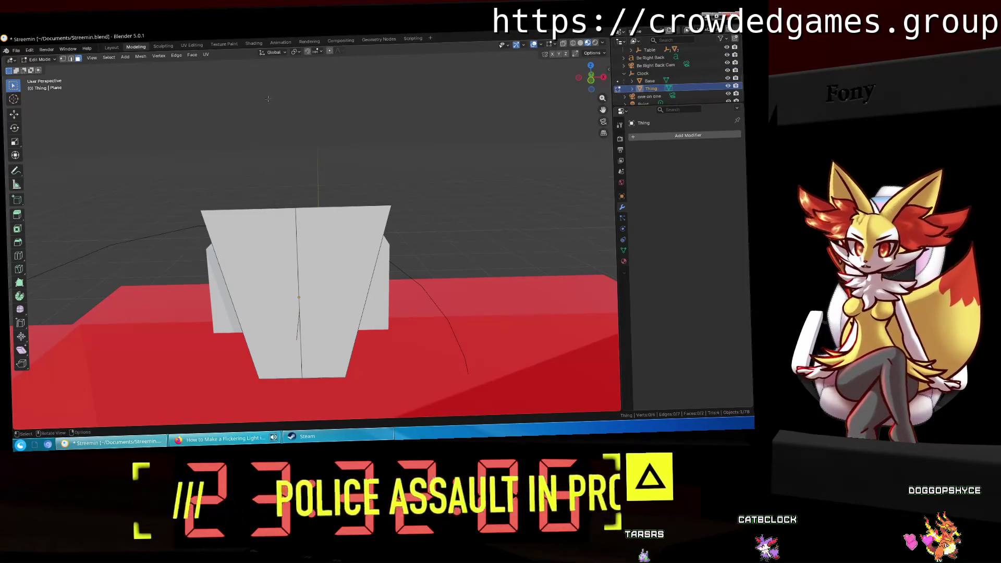
{"action": "left_click", "coordinate": [575, 76]}
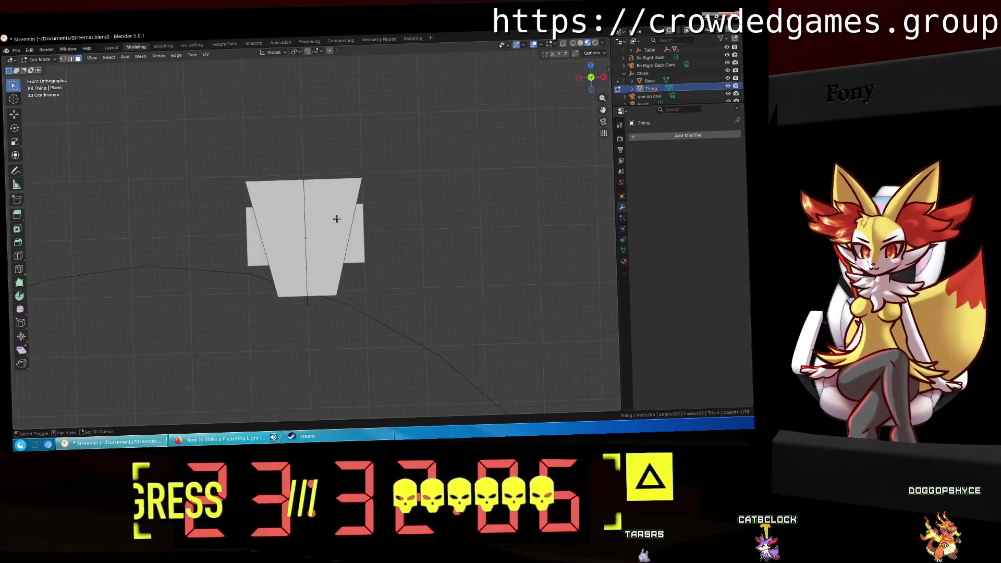
{"action": "scroll", "coordinate": [339, 284], "scroll_direction": "up", "scroll_amount": 3}
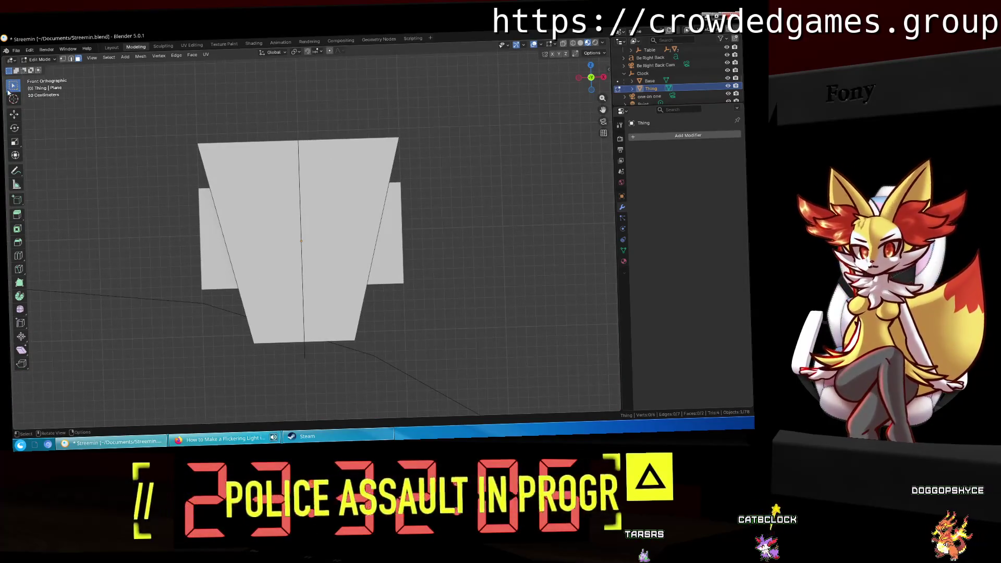
Step: Raise the trapezoid's bottom vertices along Z so it becomes a thin strip
{"action": "left_click", "coordinate": [69, 61]}
{"action": "left_click_drag", "start_coordinate": [234, 270], "coordinate": [419, 323]}
{"action": "left_click", "coordinate": [418, 323]}
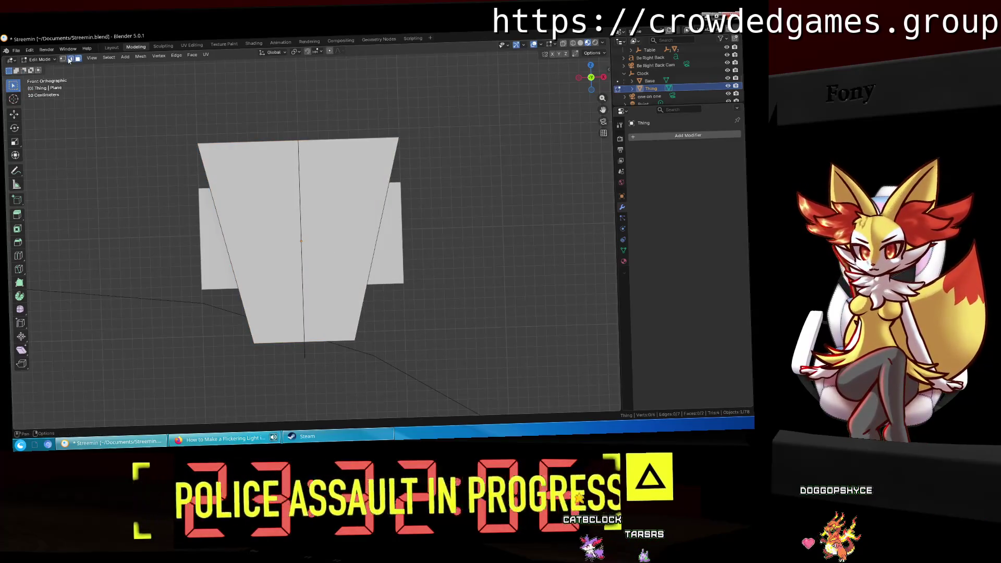
{"action": "left_click_drag", "start_coordinate": [235, 394], "coordinate": [430, 315]}
{"action": "key", "text": "g"}
{"action": "key", "text": "z"}
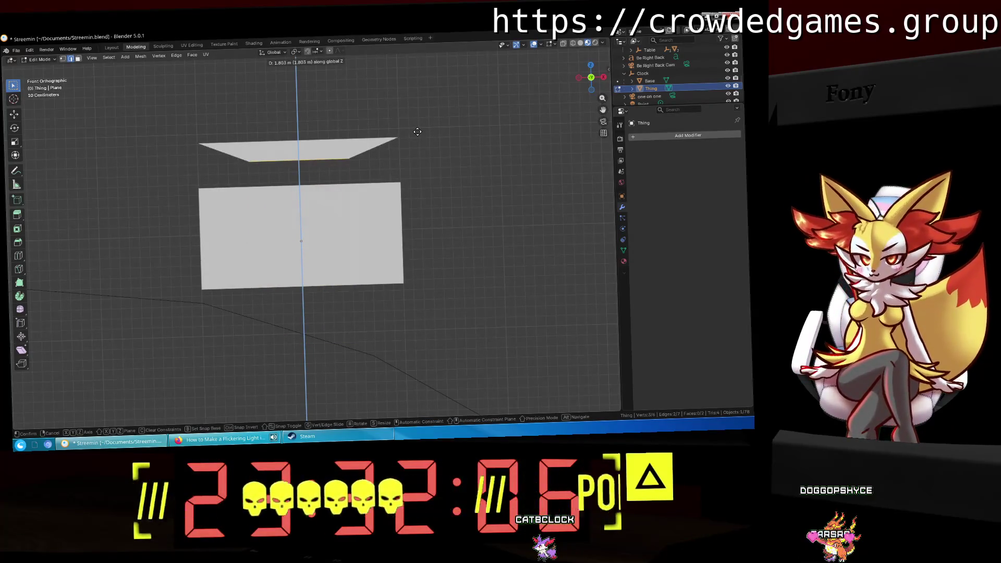
{"action": "left_click", "coordinate": [417, 132]}
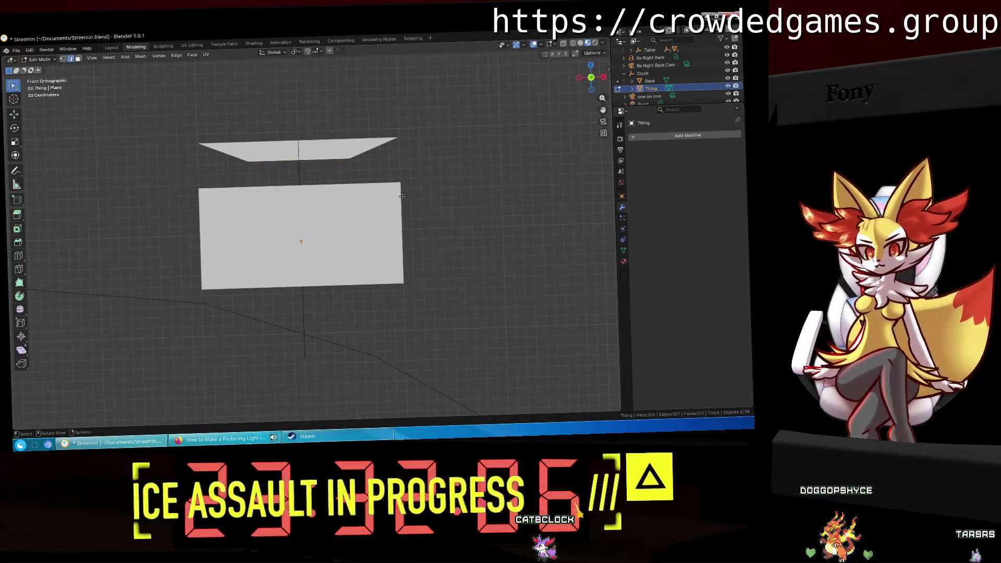
{"action": "middle_click_drag", "start_coordinate": [417, 132], "coordinate": [406, 210], "text": "shift"}
{"action": "scroll", "coordinate": [405, 210], "scroll_direction": "up", "scroll_amount": 3}
Step: Shift the strip's lower corner vertices outward along X so its slanted sides are steeper
{"action": "key", "text": "g"}
{"action": "key", "text": "x"}
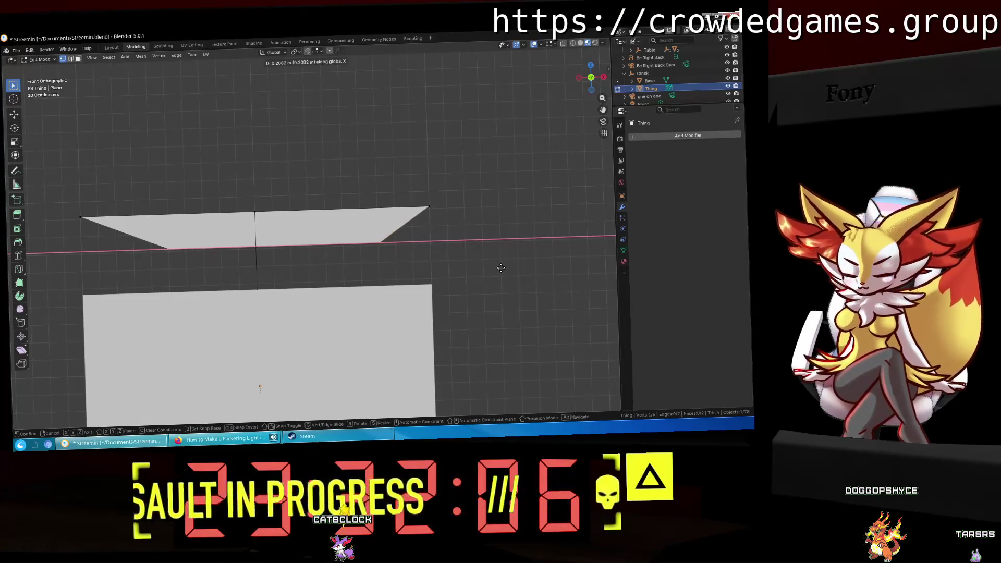
{"action": "type", "text": "1"}
{"action": "key", "text": "Return"}
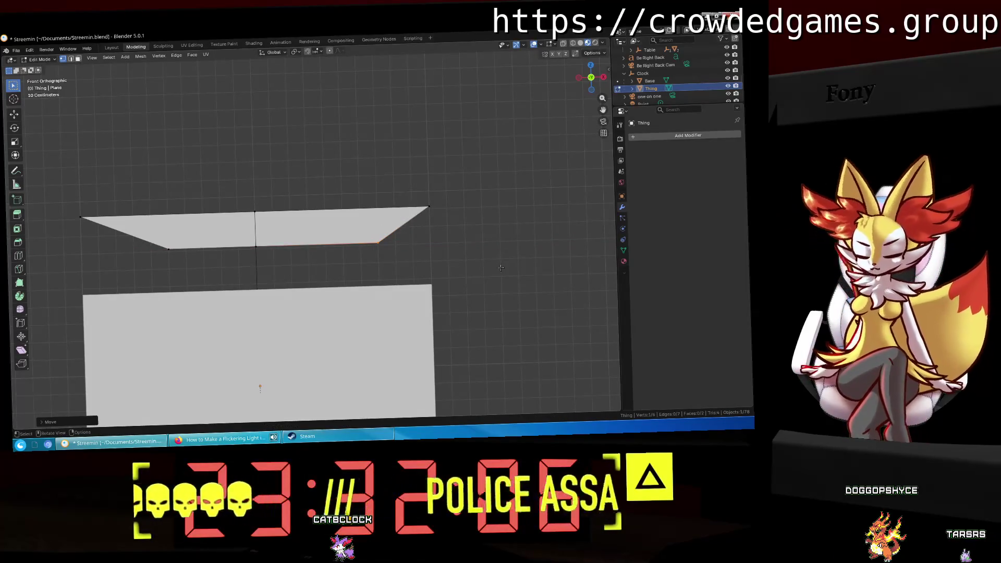
{"action": "left_click", "coordinate": [169, 249]}
{"action": "key", "text": "g"}
{"action": "key", "text": "x"}
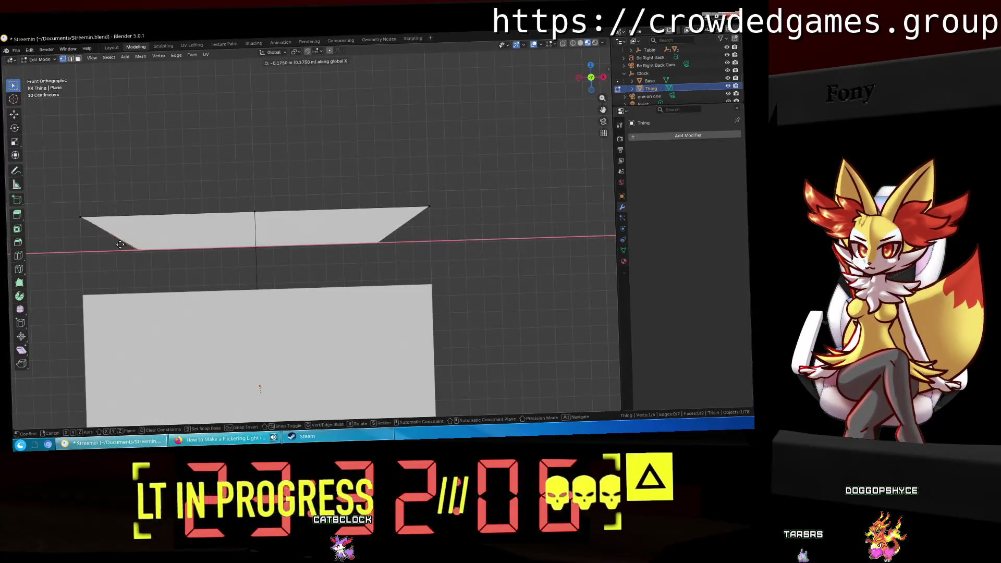
{"action": "type", "text": "-0"}
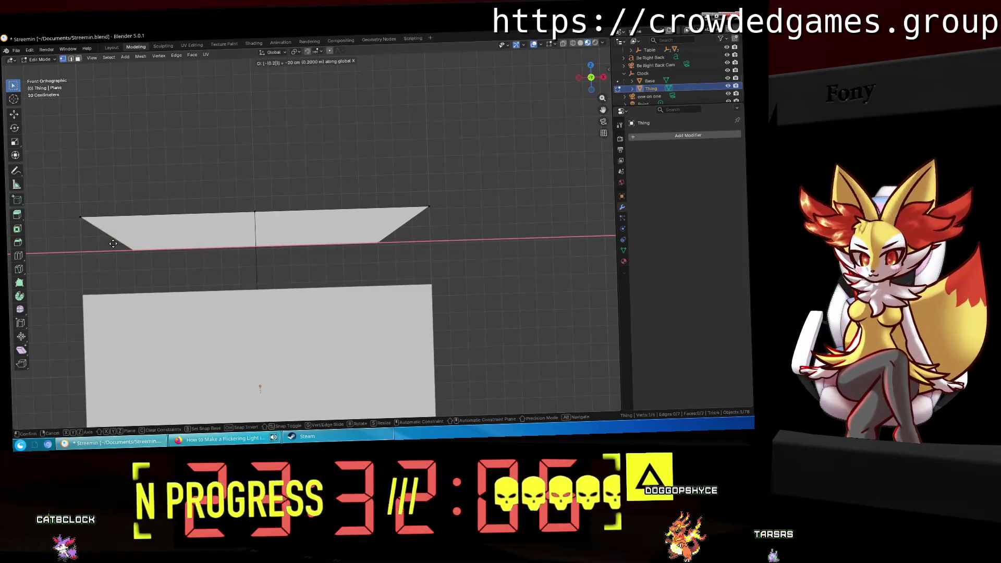
{"action": "type", "text": ".5"}
{"action": "key", "text": "Return"}
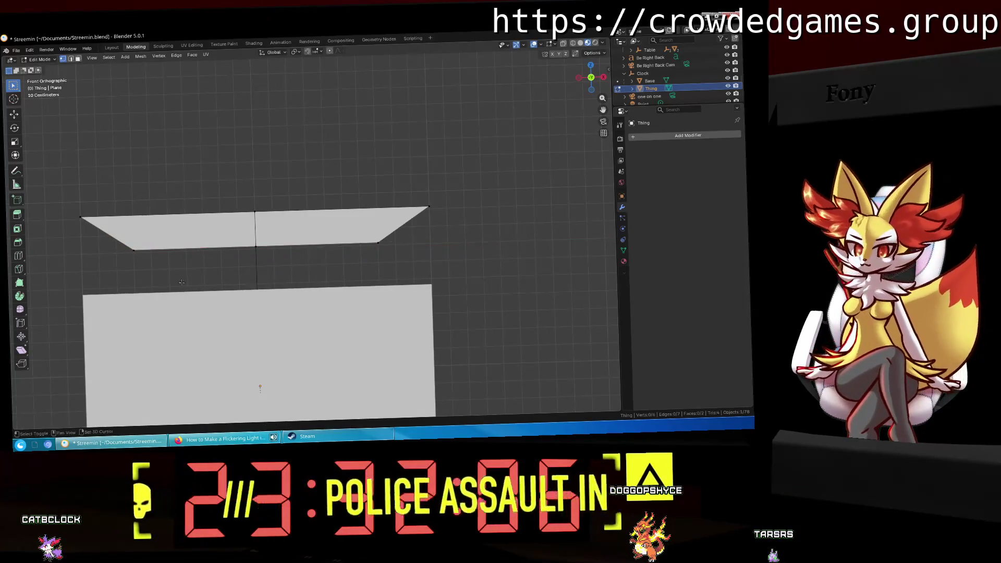
{"action": "middle_click_drag", "start_coordinate": [180, 281], "coordinate": [284, 240], "text": "shift"}
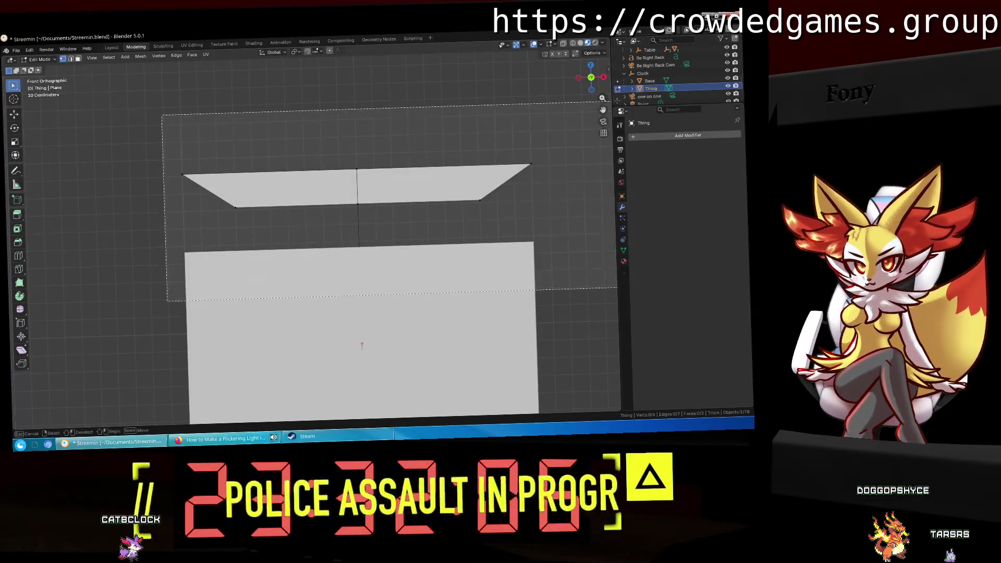
Step: Move the strip onto the grey plane, shrink it and set it along the plane's top edge
{"action": "left_click_drag", "start_coordinate": [167, 297], "coordinate": [614, 101]}
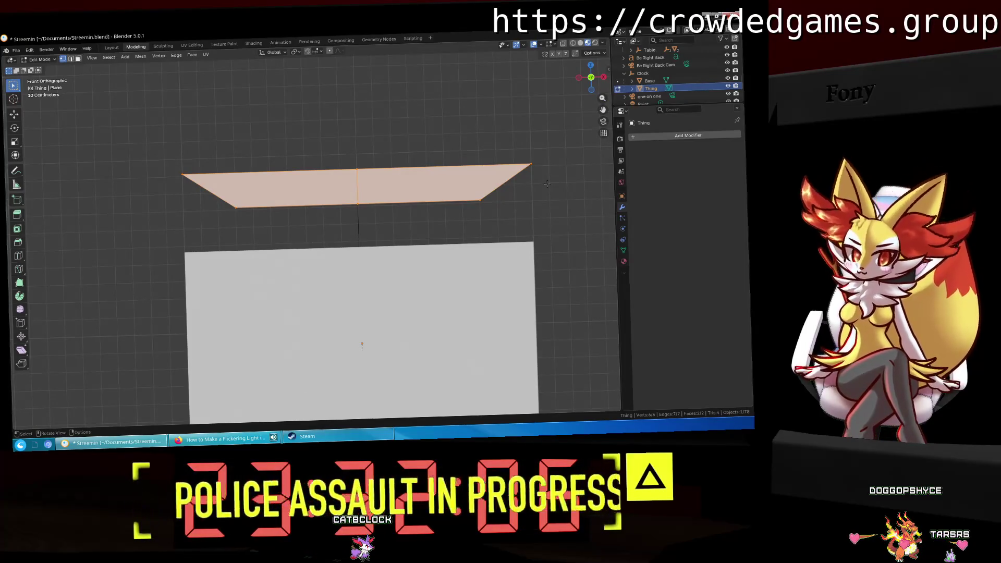
{"action": "key", "text": "g"}
{"action": "left_click", "coordinate": [555, 271]}
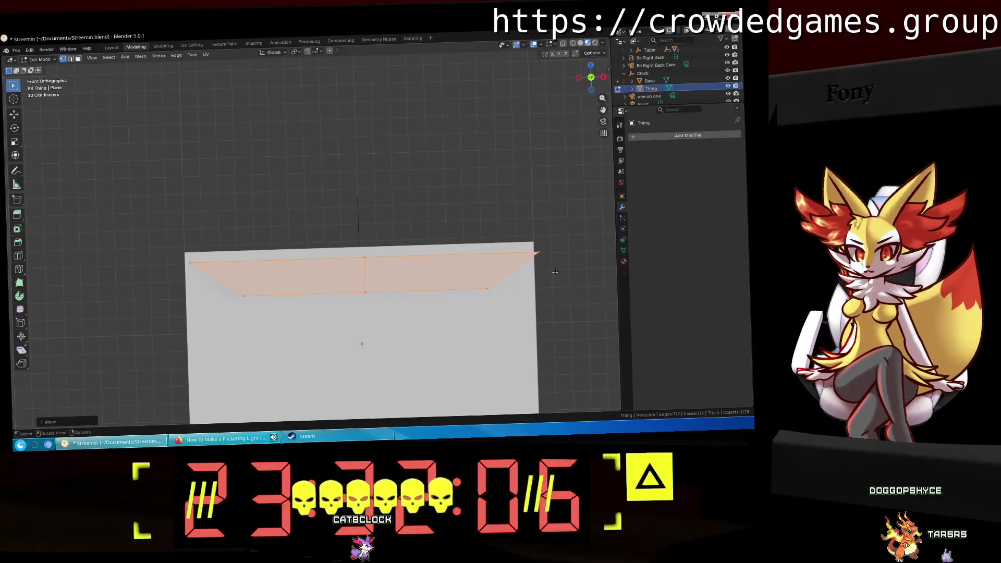
{"action": "middle_click_drag", "start_coordinate": [554, 272], "coordinate": [436, 166]}
{"action": "key", "text": "s"}
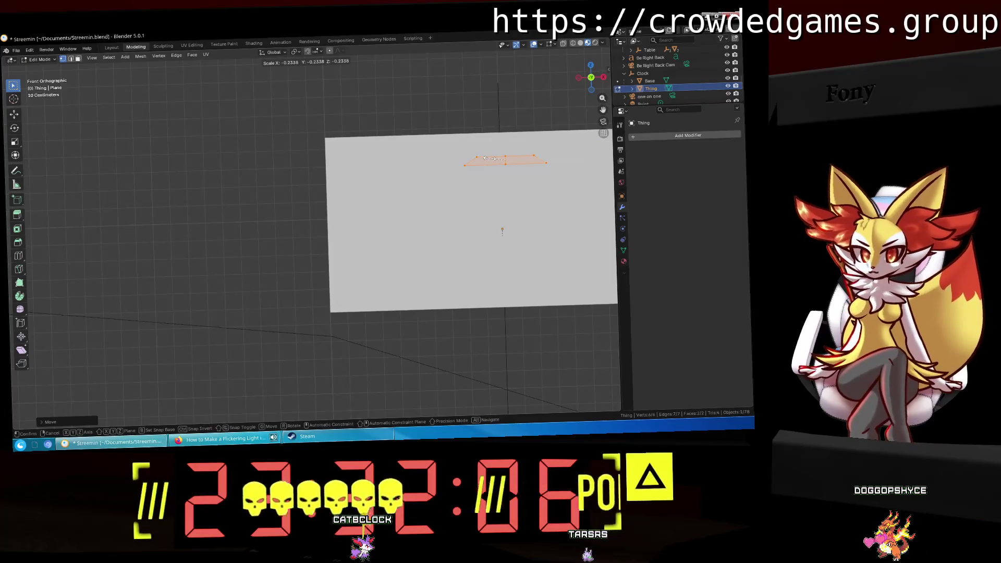
{"action": "key", "text": "g"}
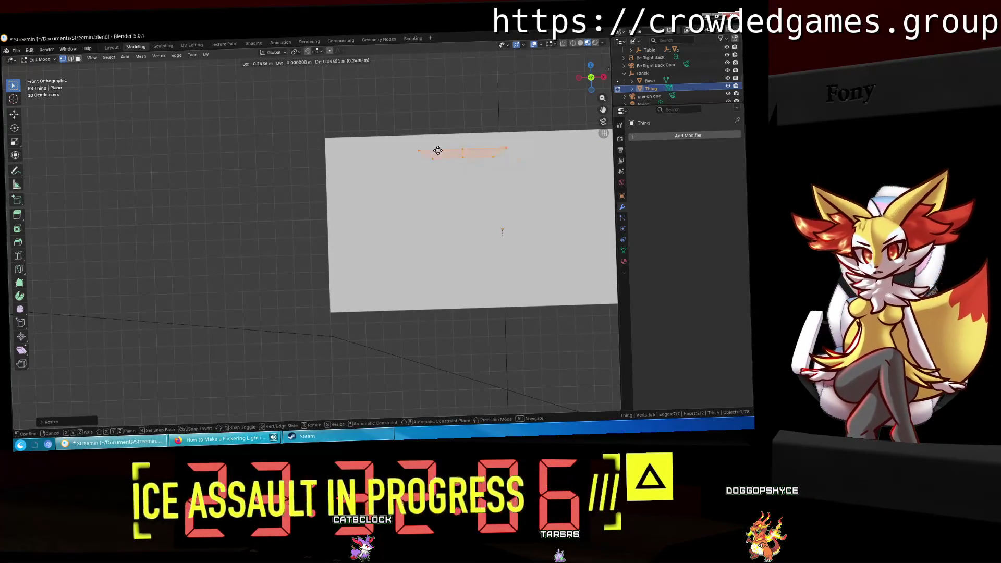
{"action": "left_click", "coordinate": [360, 146]}
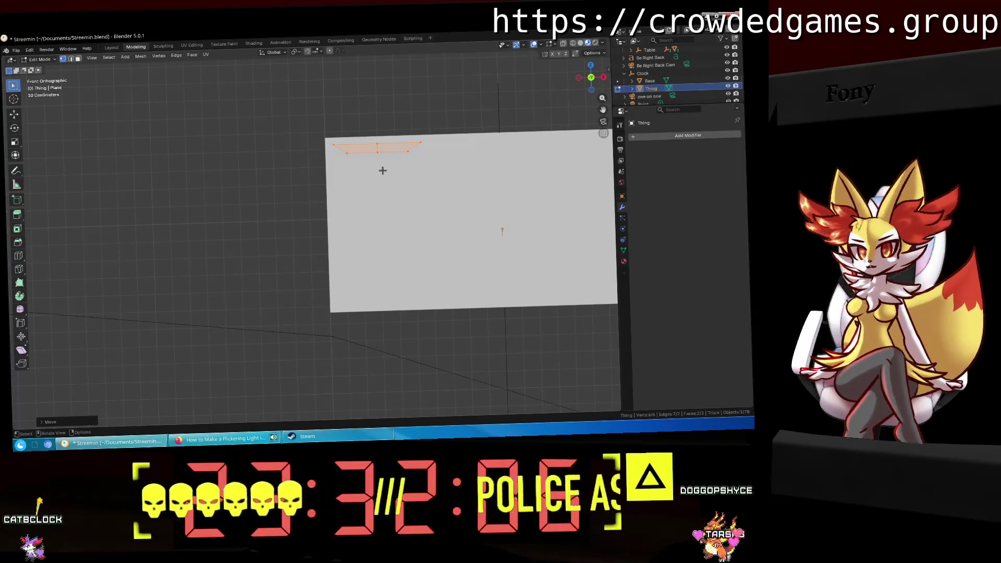
{"action": "scroll", "coordinate": [368, 168], "scroll_direction": "up", "scroll_amount": 1}
{"action": "scroll", "coordinate": [356, 184], "scroll_direction": "up", "scroll_amount": 1}
{"action": "scroll", "coordinate": [356, 199], "scroll_direction": "up", "scroll_amount": 1}
{"action": "scroll", "coordinate": [425, 204], "scroll_direction": "up", "scroll_amount": 1}
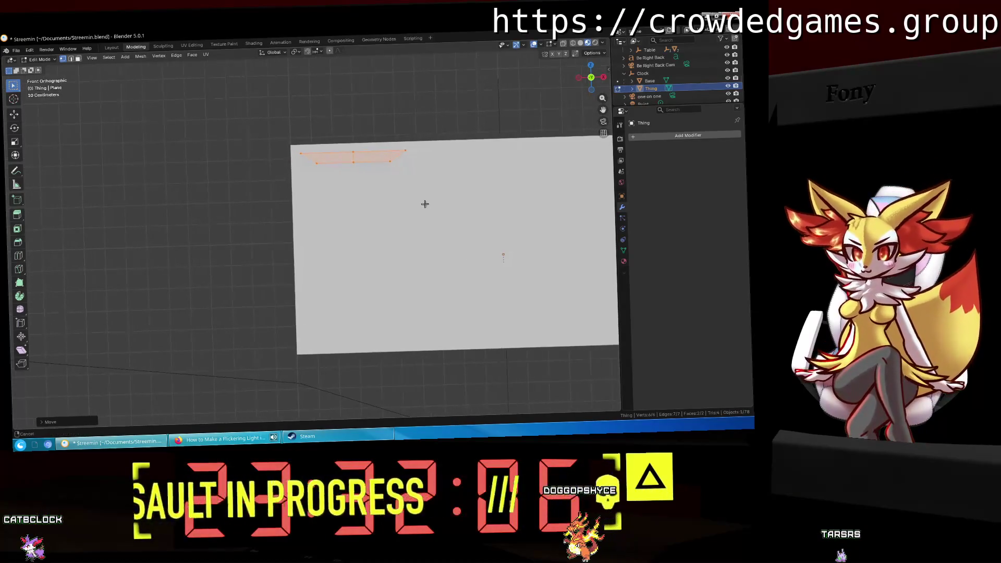
{"action": "scroll", "coordinate": [416, 214], "scroll_direction": "up", "scroll_amount": 1}
{"action": "scroll", "coordinate": [423, 215], "scroll_direction": "up", "scroll_amount": 1}
{"action": "scroll", "coordinate": [421, 186], "scroll_direction": "down", "scroll_amount": 1}
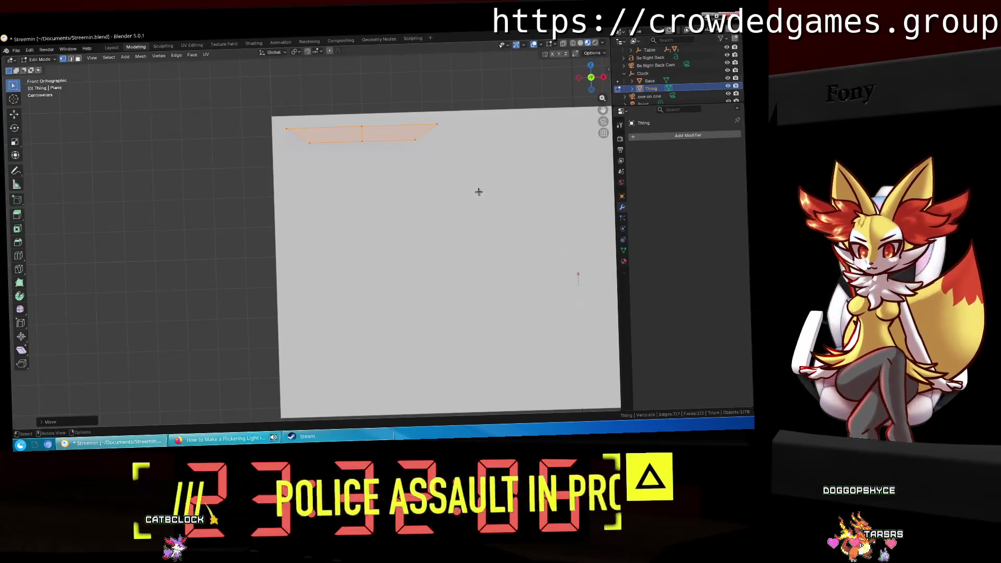
Step: Return to the Layout workspace and paste the clipboard objects into the scene
{"action": "left_click", "coordinate": [112, 47]}
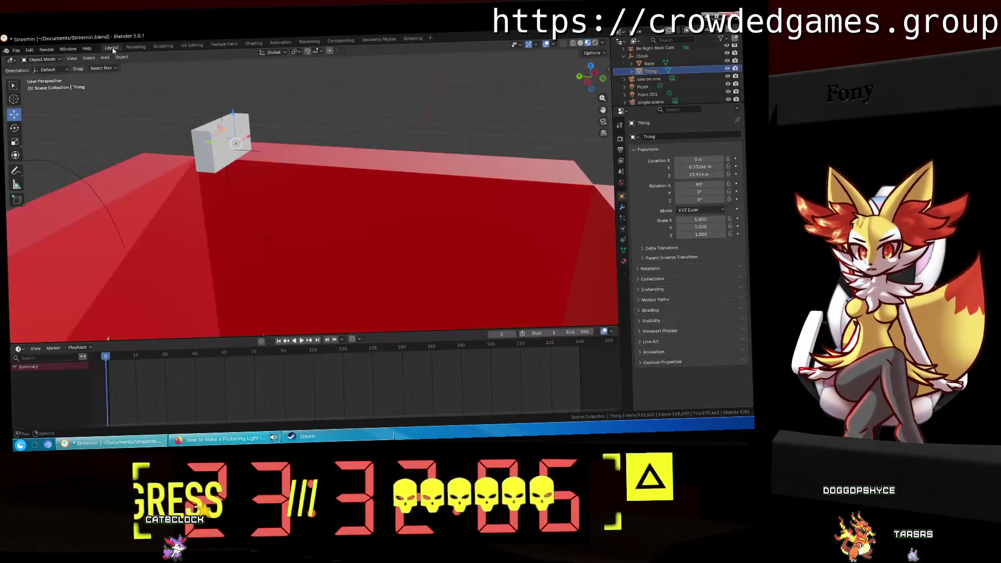
{"action": "middle_click_drag", "start_coordinate": [454, 166], "coordinate": [531, 160]}
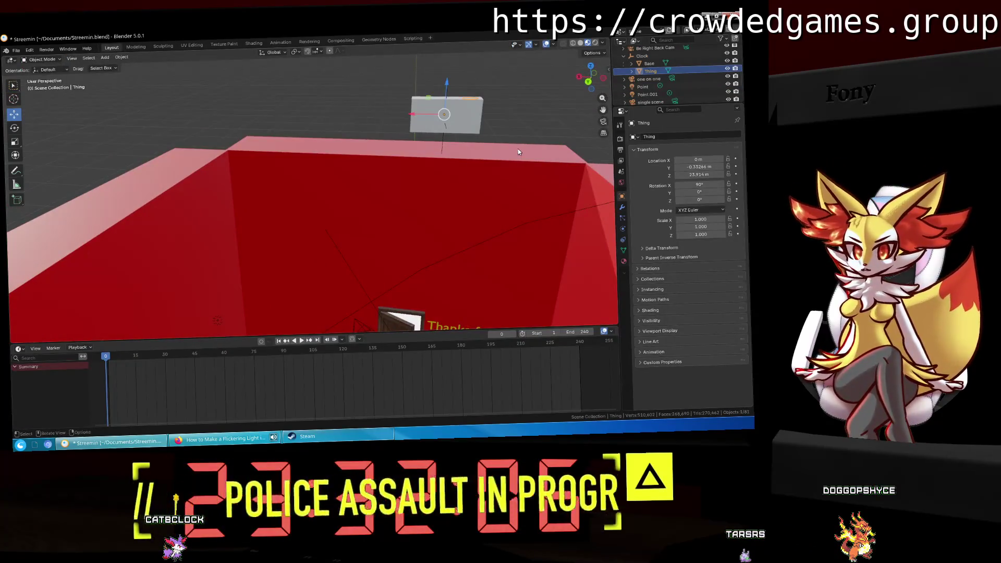
{"action": "key", "text": "ctrl+v"}
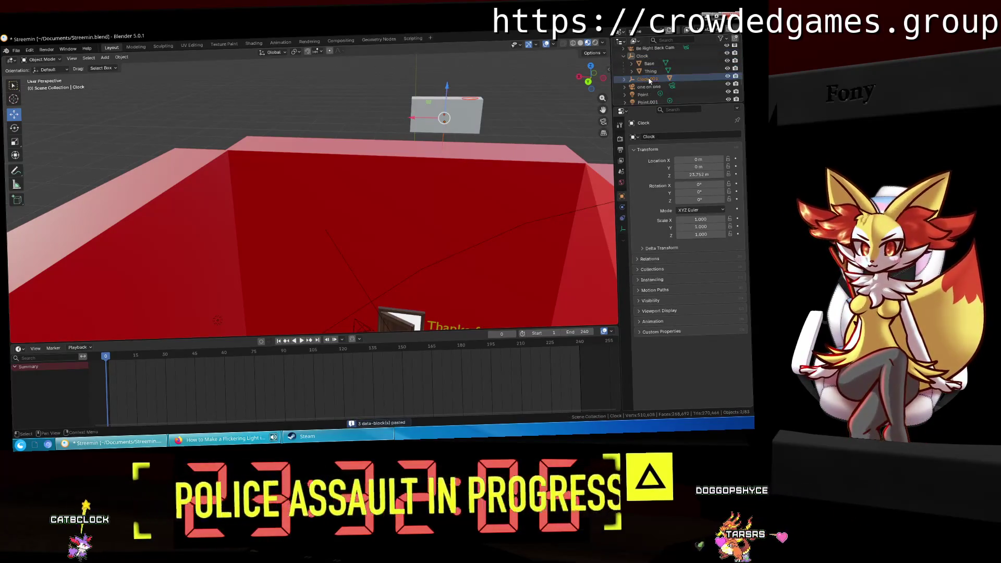
Step: Delete the stray paste, copy Thing in the outliner, paste under Clock and undo that paste
{"action": "key", "text": "x"}
{"action": "left_click", "coordinate": [652, 73]}
{"action": "right_click", "coordinate": [652, 74]}
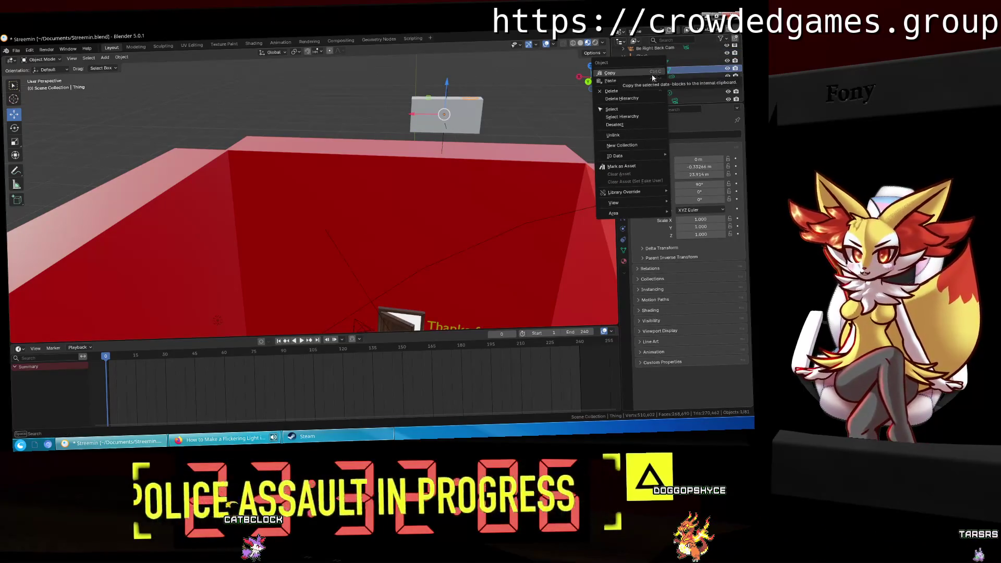
{"action": "left_click", "coordinate": [614, 73]}
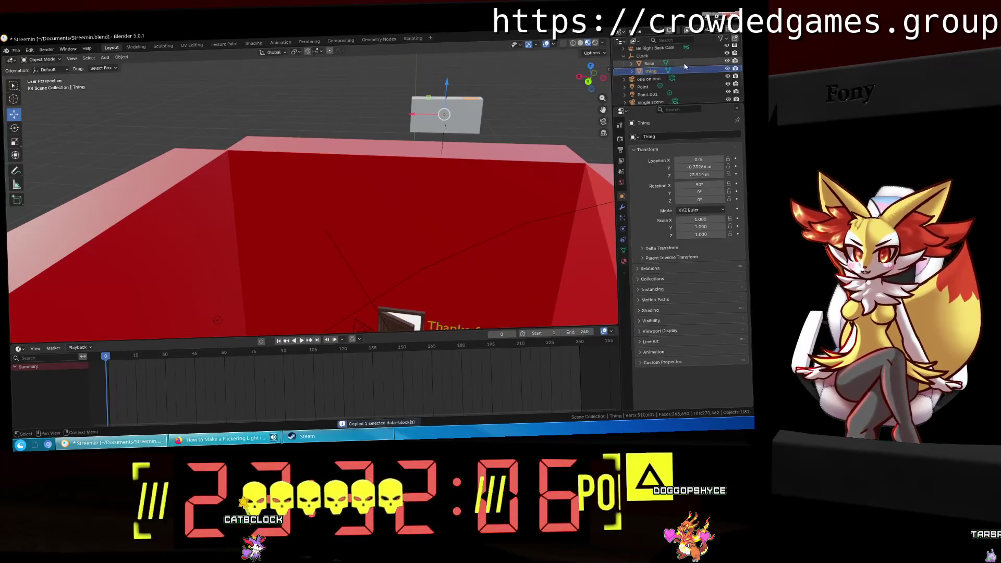
{"action": "left_click", "coordinate": [617, 53]}
{"action": "right_click", "coordinate": [617, 54]}
{"action": "left_click", "coordinate": [635, 68]}
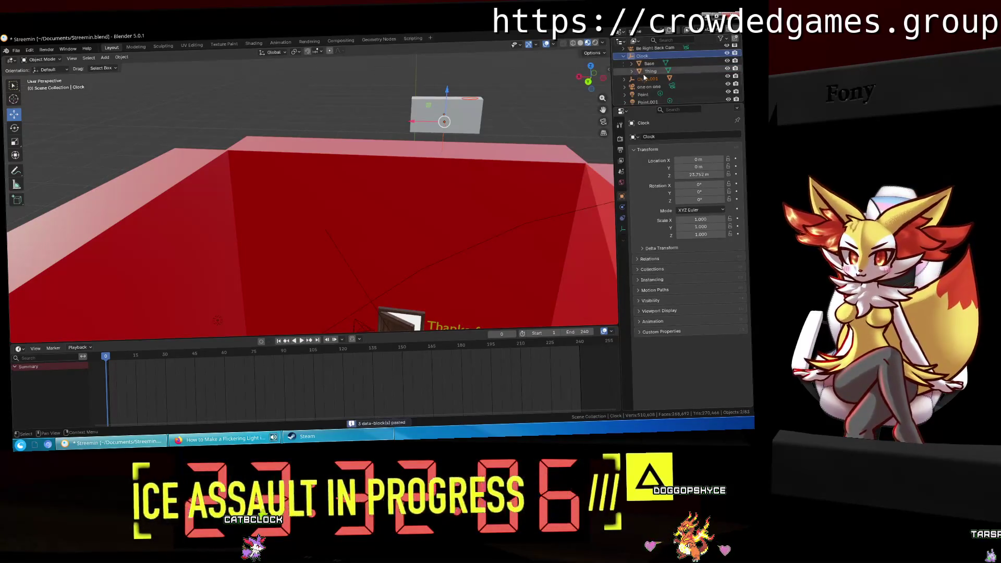
{"action": "middle_click_drag", "start_coordinate": [501, 117], "coordinate": [415, 132]}
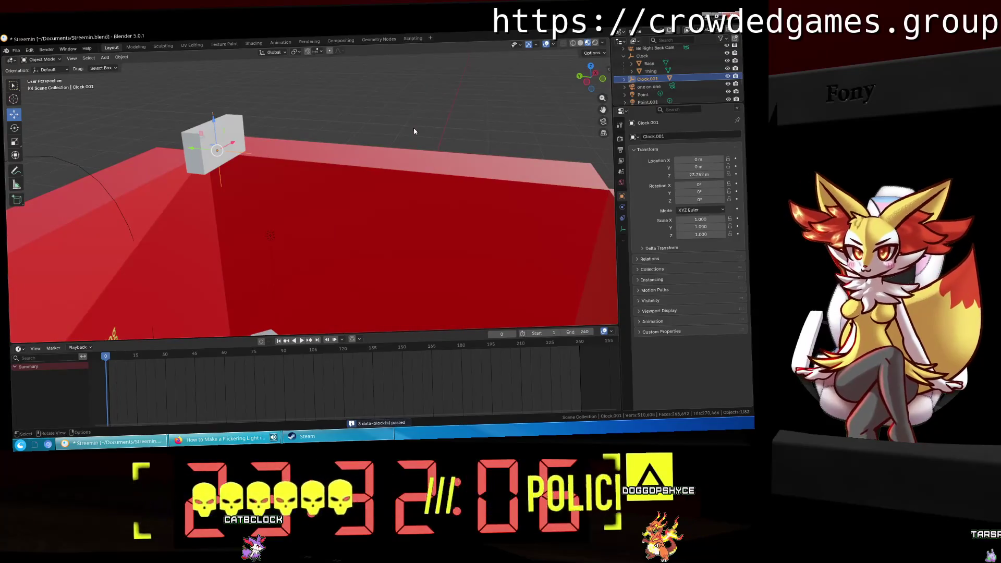
{"action": "key", "text": "ctrl+z"}
Step: Copy the Thing object again from the outliner and return to the Modeling workspace
{"action": "left_click", "coordinate": [648, 69]}
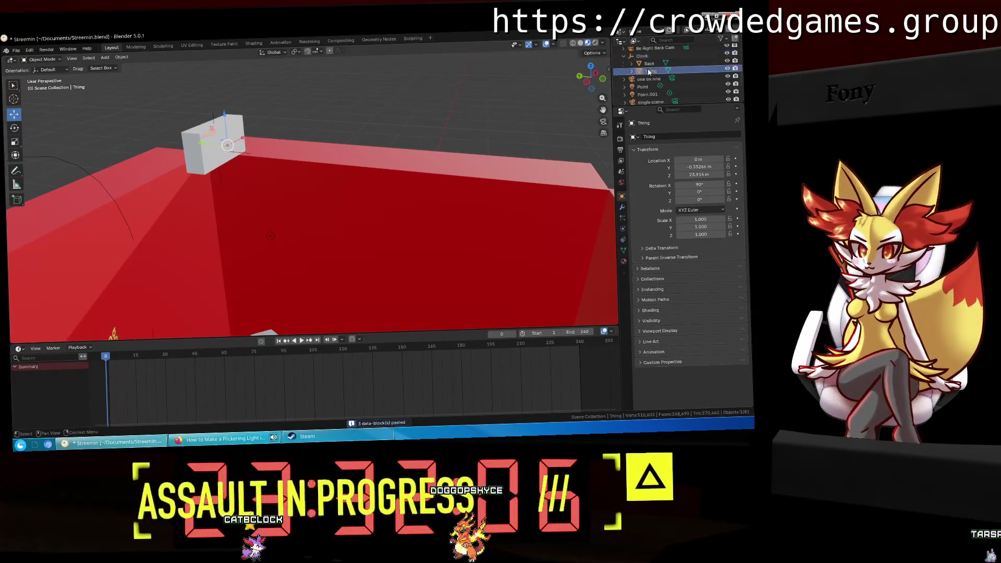
{"action": "right_click", "coordinate": [649, 70]}
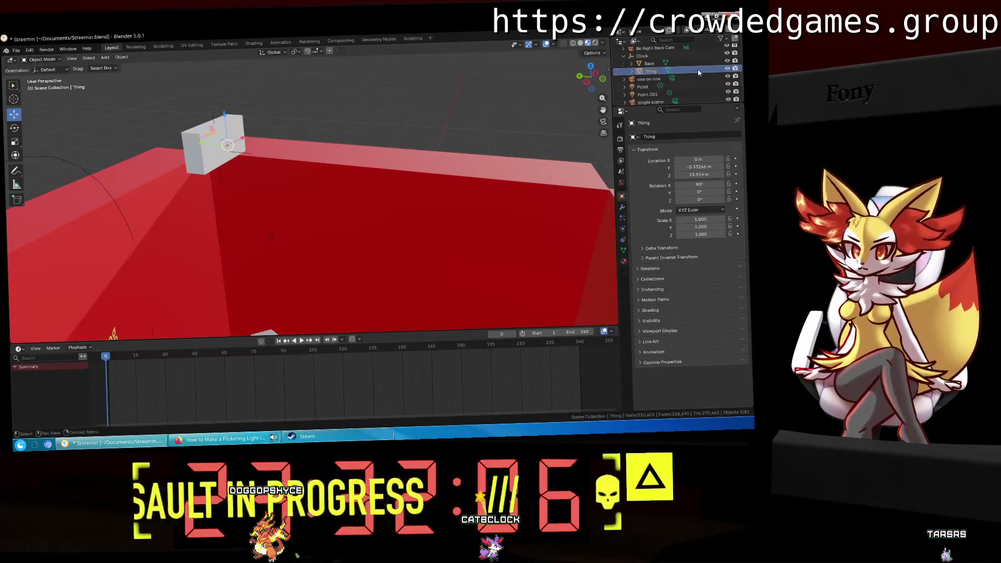
{"action": "right_click", "coordinate": [639, 70]}
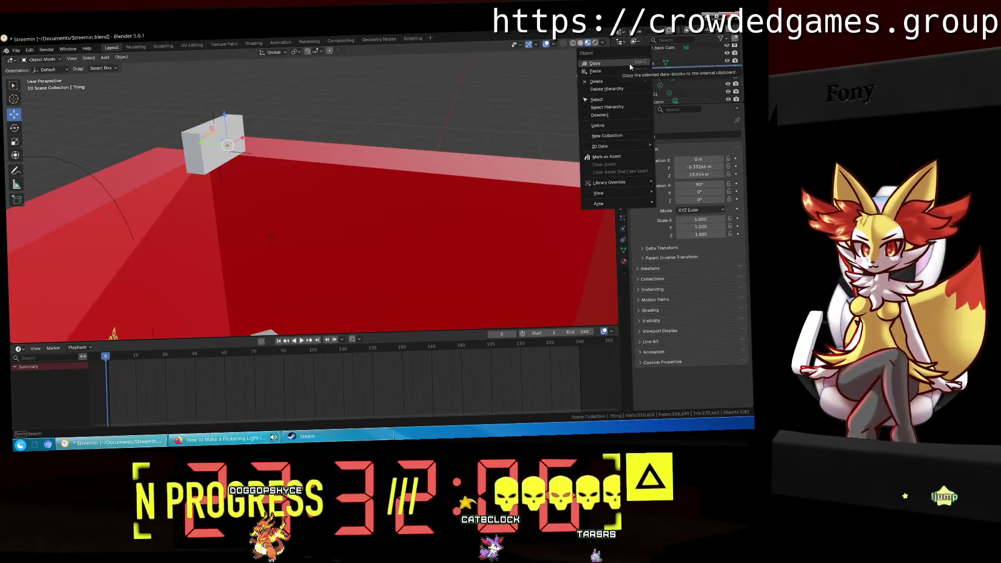
{"action": "left_click", "coordinate": [629, 63]}
{"action": "left_click", "coordinate": [136, 48]}
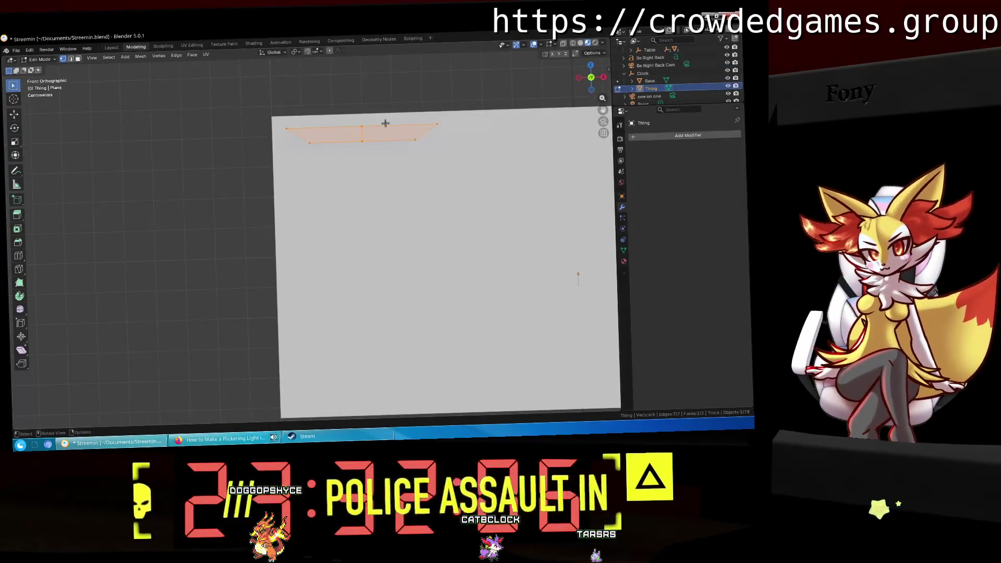
Step: Copy Thing and paste it into the scene from the Outliner, selecting the new copy
{"action": "right_click", "coordinate": [641, 92]}
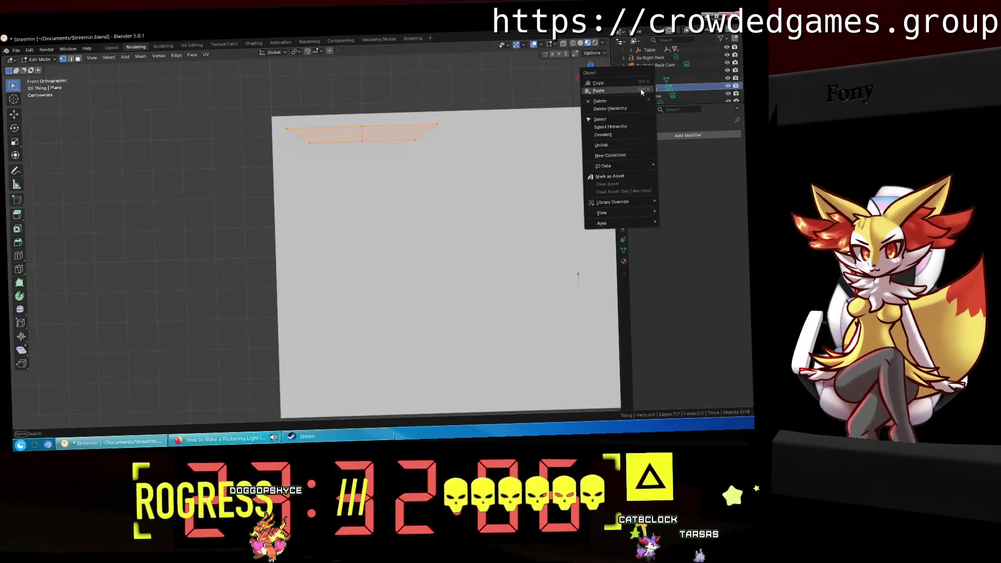
{"action": "left_click", "coordinate": [642, 82]}
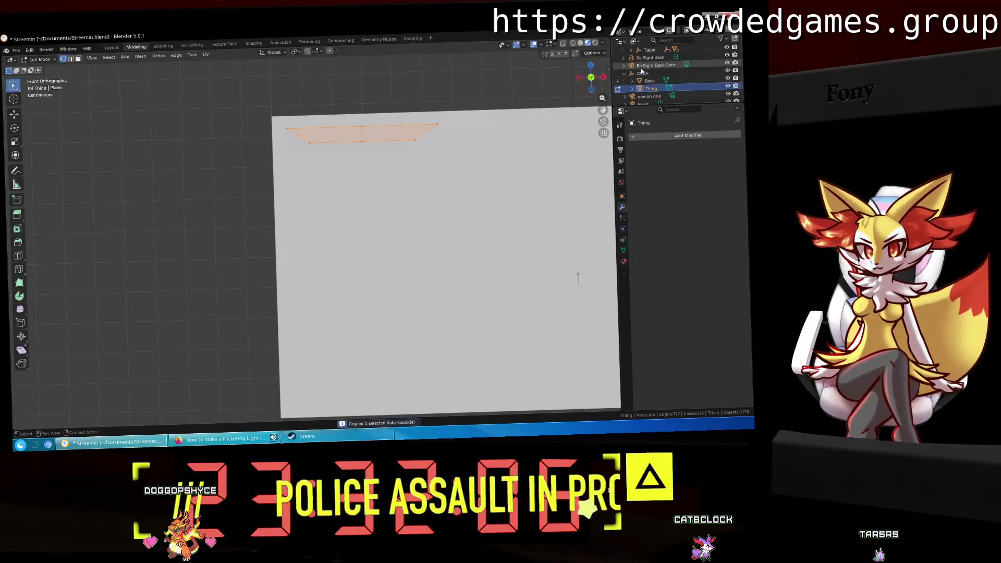
{"action": "right_click", "coordinate": [641, 72]}
{"action": "left_click", "coordinate": [642, 82]}
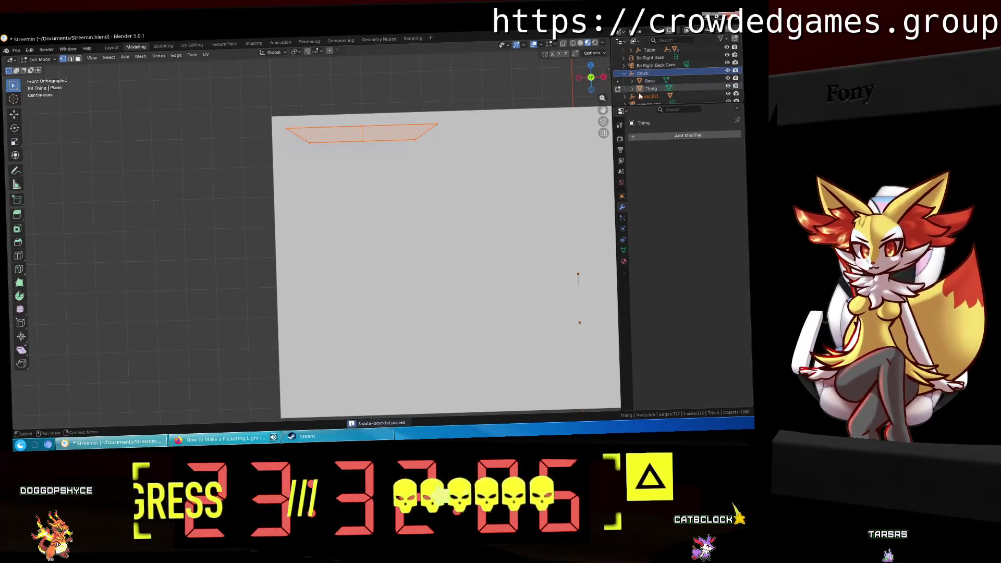
{"action": "scroll", "coordinate": [650, 93], "scroll_direction": "down", "scroll_amount": 2}
{"action": "left_click", "coordinate": [660, 88]}
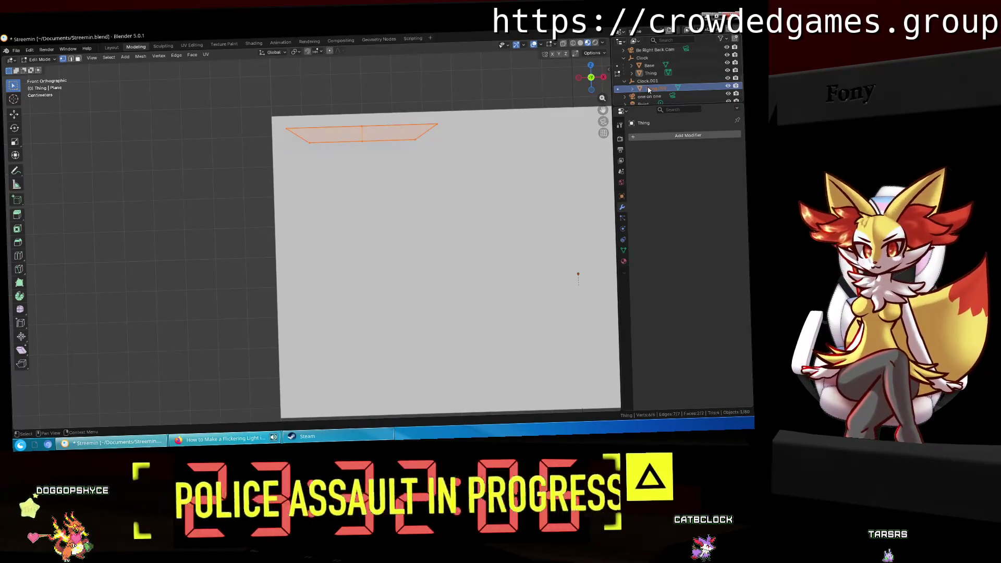
Step: Try dragging the pasted copy toward the Clock group, then return to Layout and orbit the box
{"action": "left_click_drag", "start_coordinate": [649, 93], "coordinate": [634, 79]}
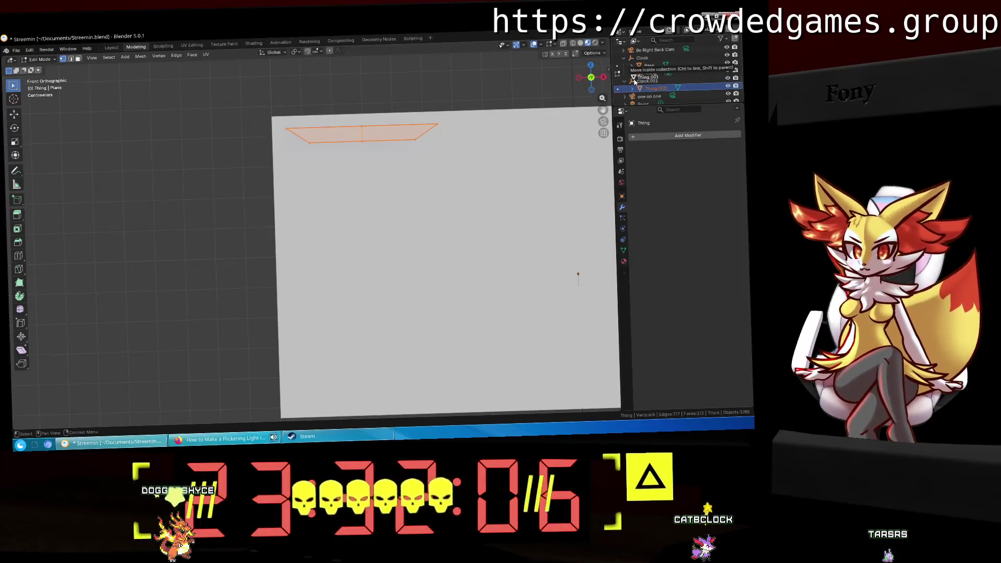
{"action": "mouse_move", "coordinate": [633, 79]}
{"action": "left_mouse_down"}
{"action": "mouse_move", "coordinate": [652, 96]}
{"action": "mouse_move", "coordinate": [666, 62]}
{"action": "mouse_move", "coordinate": [648, 58]}
{"action": "left_mouse_up"}
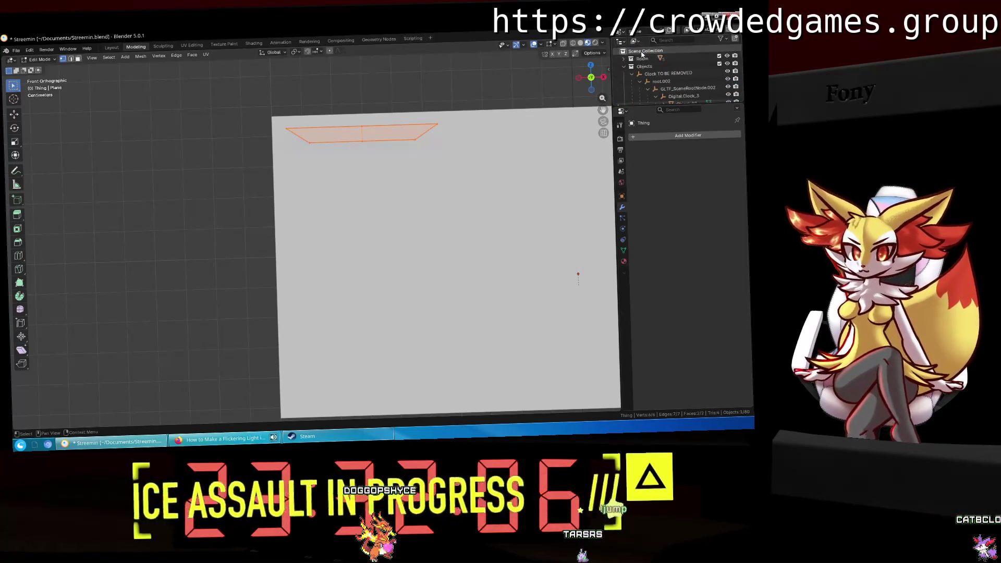
{"action": "scroll", "coordinate": [648, 79], "scroll_direction": "down", "scroll_amount": 3}
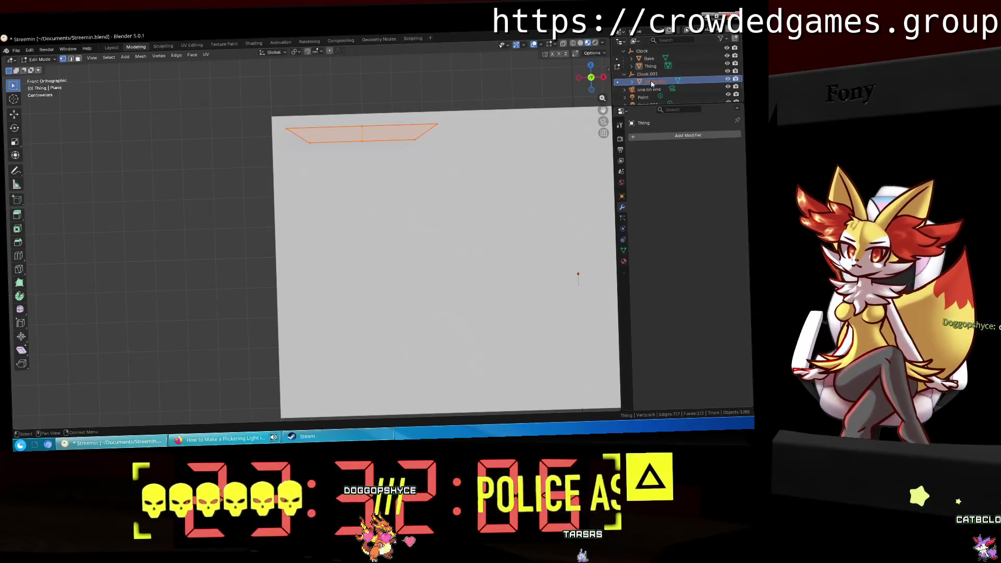
{"action": "left_click", "coordinate": [112, 47]}
{"action": "mouse_move", "coordinate": [345, 94]}
{"action": "middle_mouse_down"}
{"action": "mouse_move", "coordinate": [393, 155]}
{"action": "mouse_move", "coordinate": [365, 141]}
{"action": "mouse_move", "coordinate": [346, 179]}
{"action": "mouse_move", "coordinate": [446, 152]}
{"action": "mouse_move", "coordinate": [609, 140]}
{"action": "middle_mouse_up"}
{"action": "scroll", "coordinate": [375, 136], "scroll_direction": "up", "scroll_amount": 2}
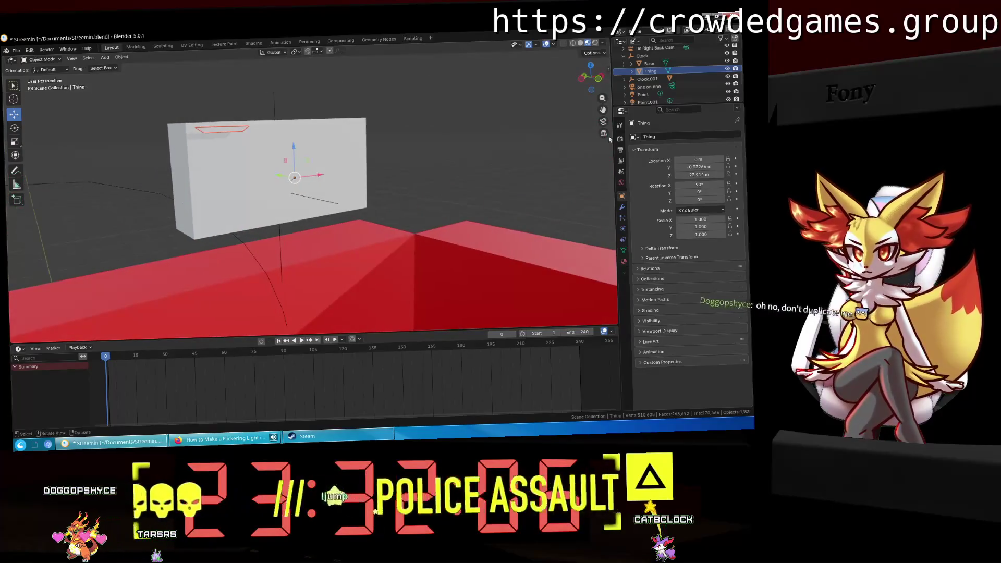
Step: Drag Thing.001 in the Outliner to make it a child of Clock beside Base and Thing
{"action": "left_click", "coordinate": [628, 80]}
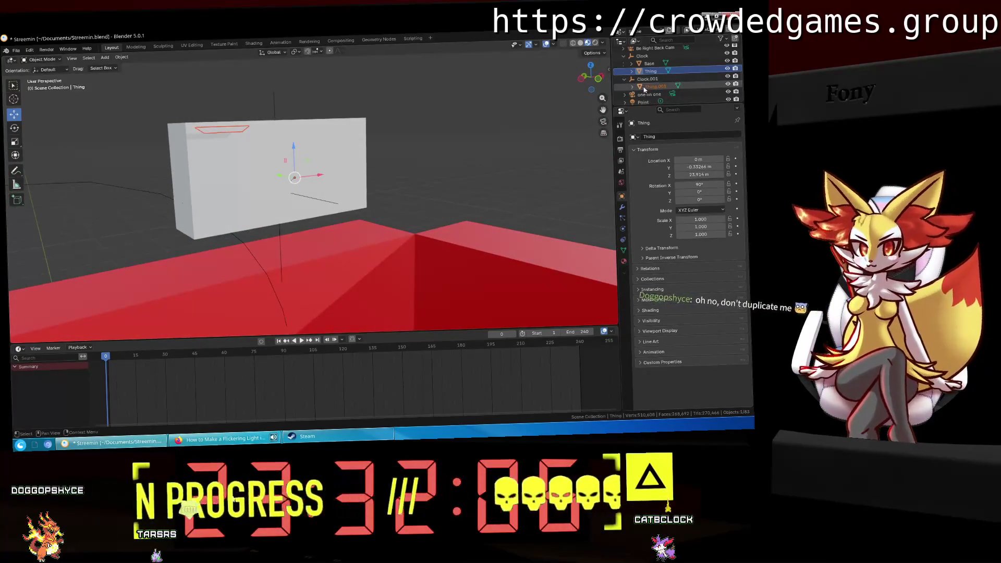
{"action": "left_click_drag", "start_coordinate": [643, 86], "coordinate": [651, 62]}
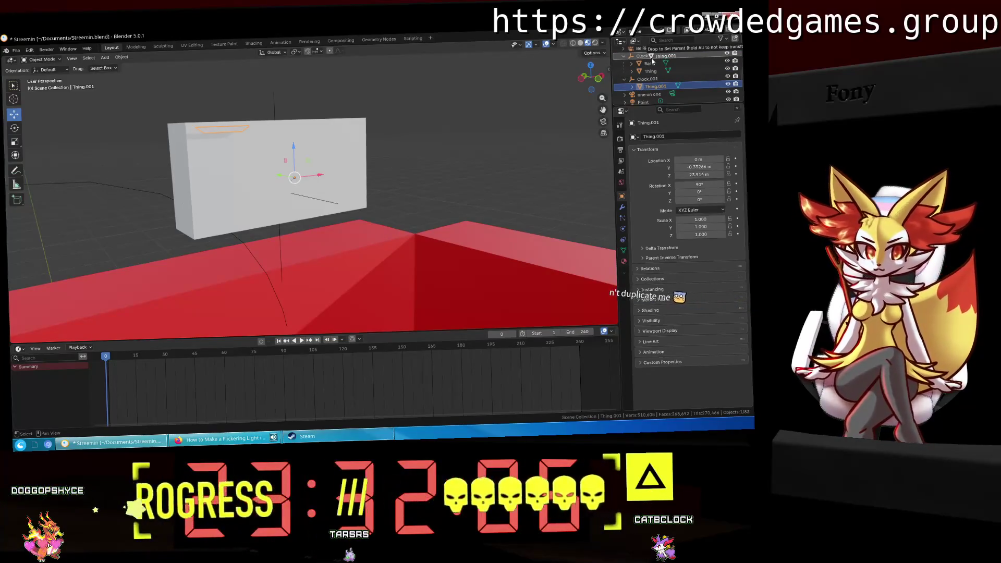
{"action": "left_click_drag", "start_coordinate": [652, 62], "coordinate": [652, 57]}
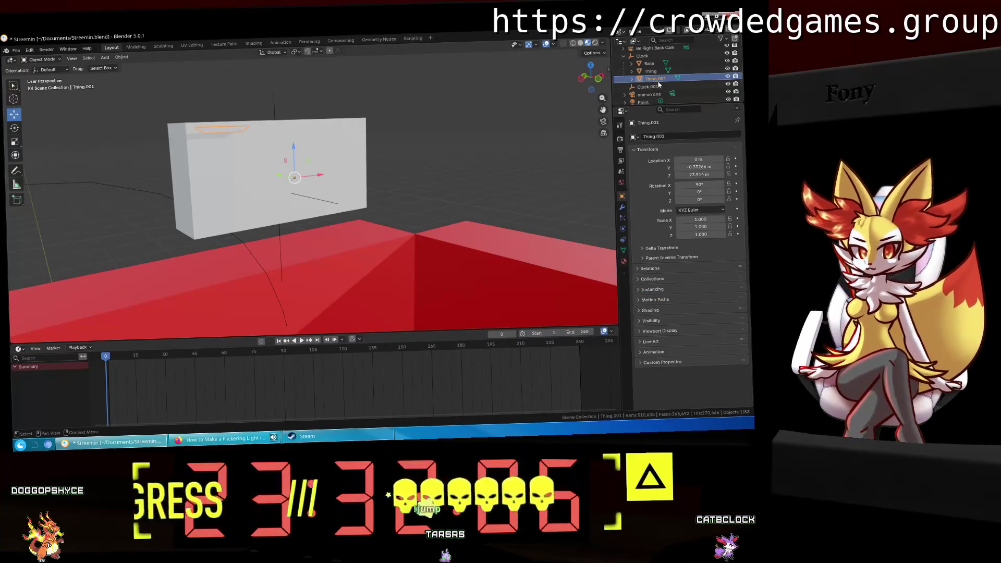
Step: Transform Thing.001 by 90°, then undo it so its rotation stays unchanged
{"action": "key", "text": "g"}
{"action": "middle_click_drag", "start_coordinate": [327, 146], "coordinate": [300, 146]}
{"action": "type", "text": "r90"}
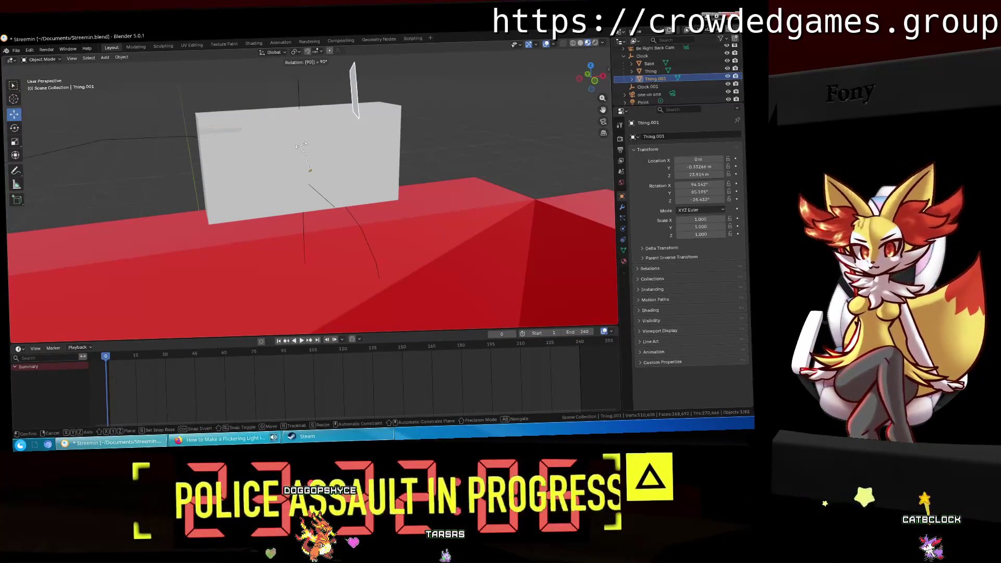
{"action": "key", "text": "Return"}
{"action": "key", "text": "z"}
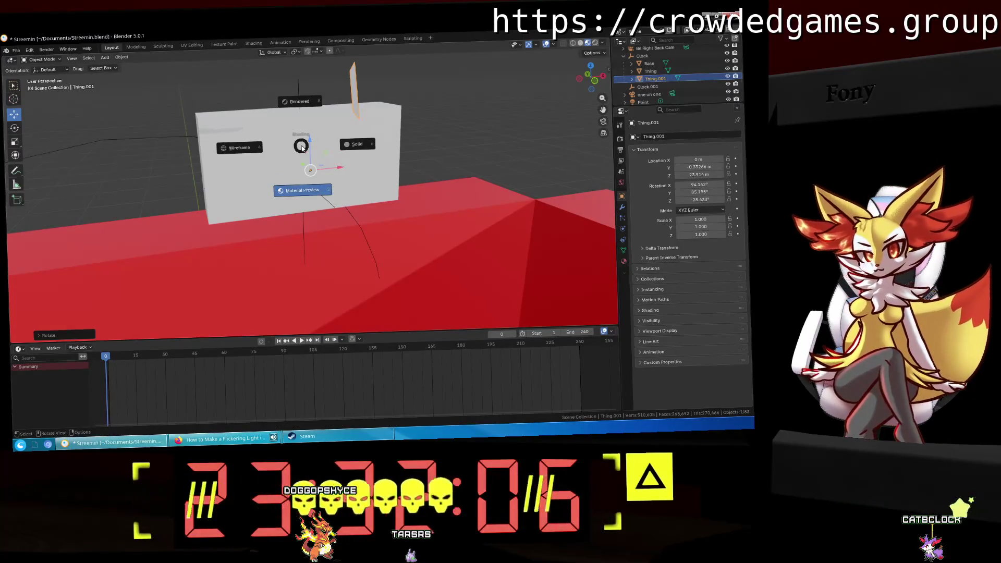
{"action": "key", "text": "Escape"}
{"action": "key", "text": "ctrl+z"}
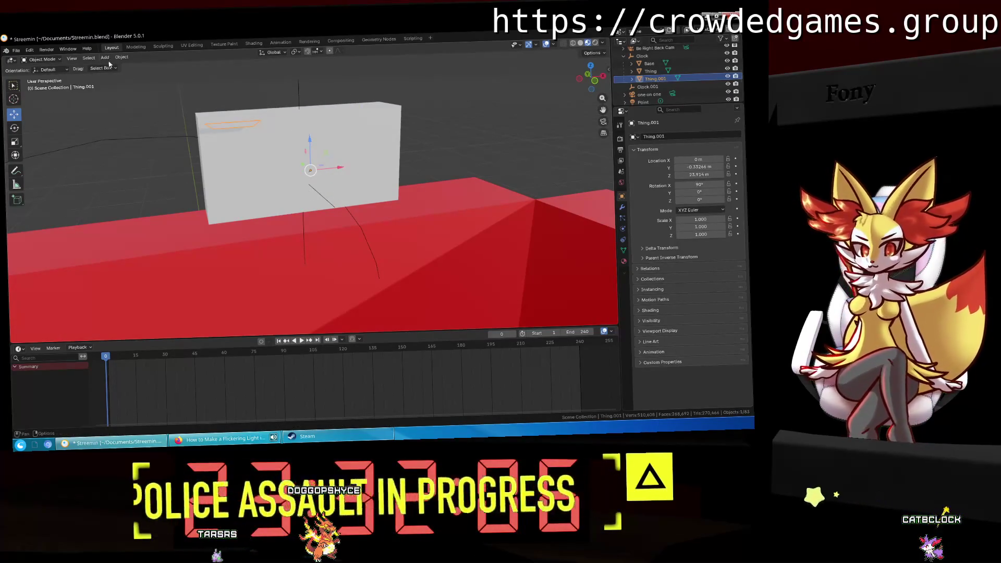
Step: Set Origin to Geometry on both Thing.001 and Thing, leaving Thing.001 selected
{"action": "left_click", "coordinate": [121, 58]}
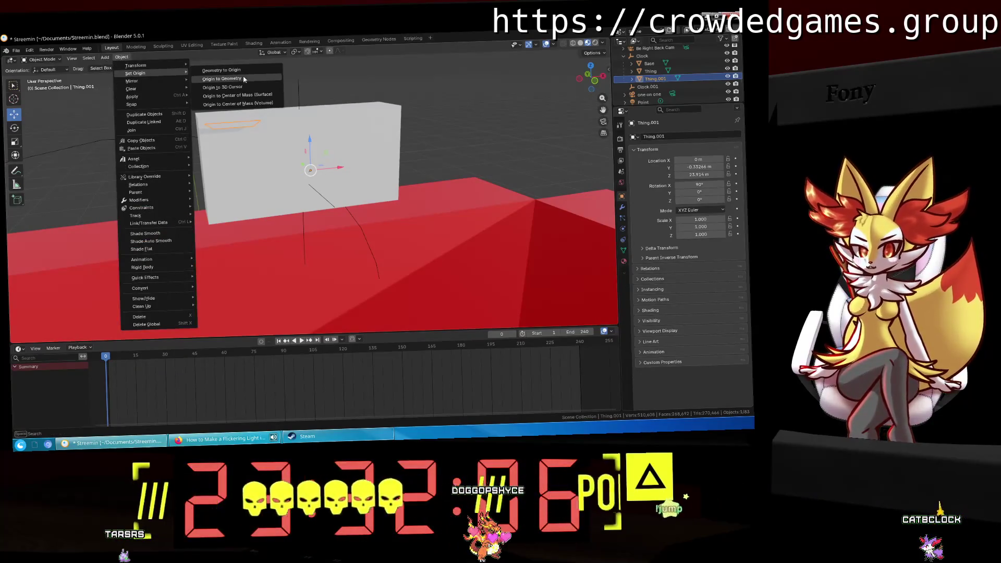
{"action": "left_click", "coordinate": [252, 79]}
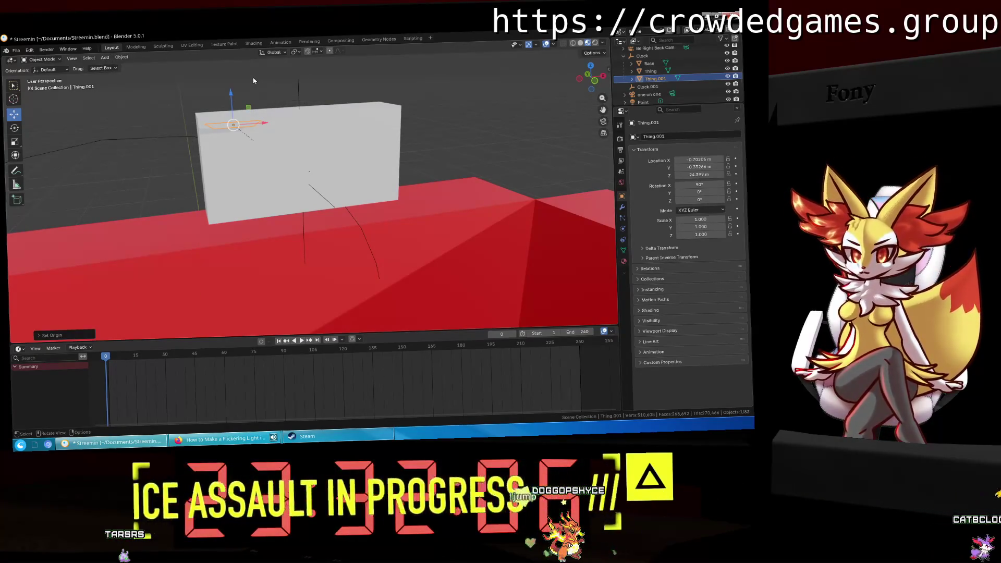
{"action": "left_click", "coordinate": [659, 71]}
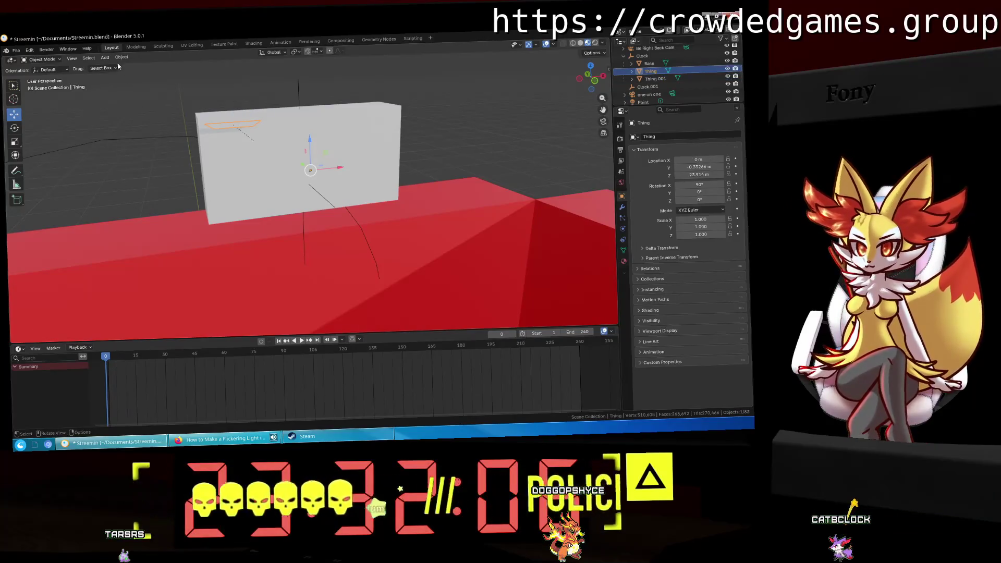
{"action": "left_click", "coordinate": [121, 58]}
{"action": "left_click", "coordinate": [226, 80]}
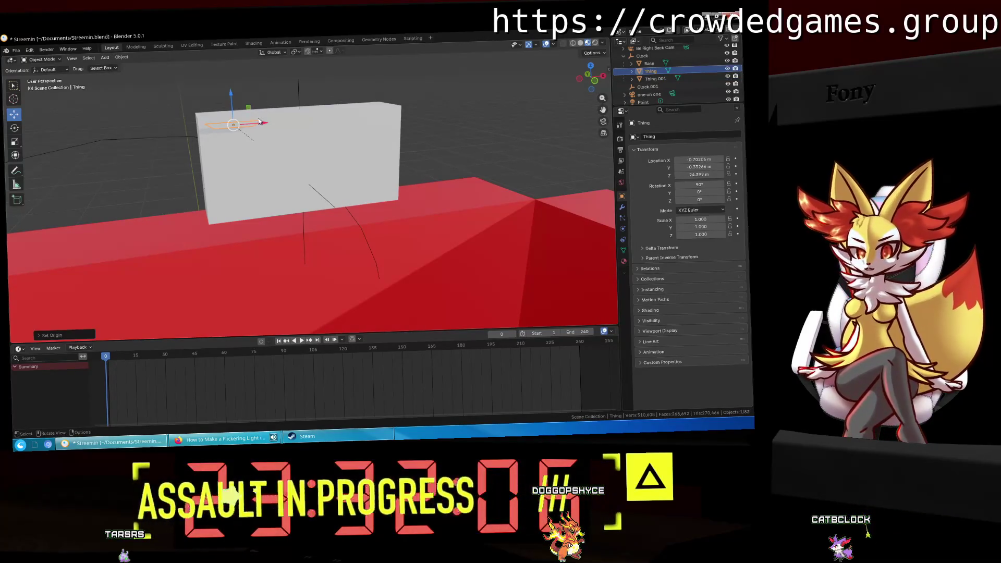
{"action": "left_click", "coordinate": [654, 78]}
{"action": "middle_click_drag", "start_coordinate": [373, 145], "coordinate": [380, 141]}
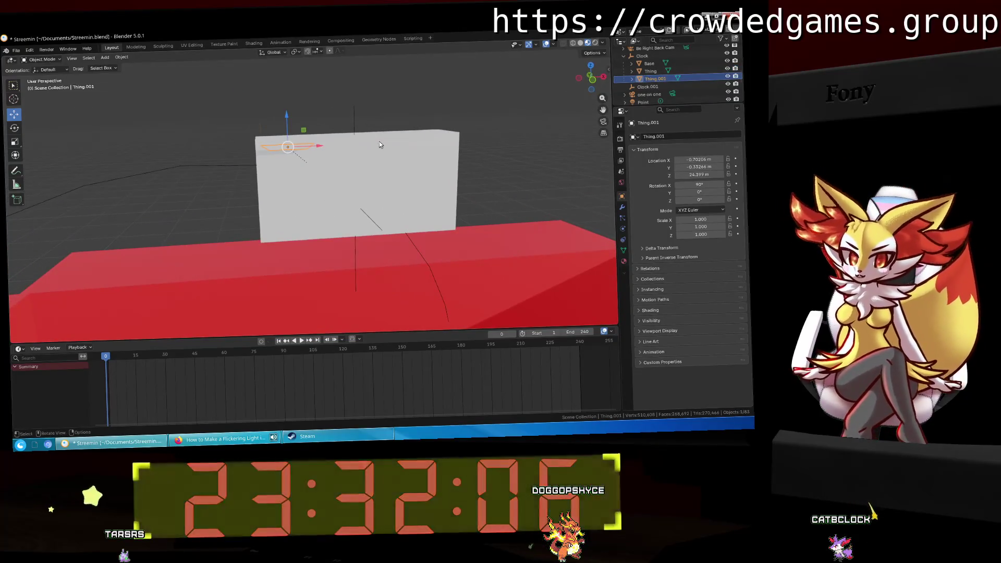
Step: Rotate Thing.001 90° about X, go to front view and switch to wireframe shading
{"action": "key", "text": "r"}
{"action": "key", "text": "x"}
{"action": "type", "text": "z"}
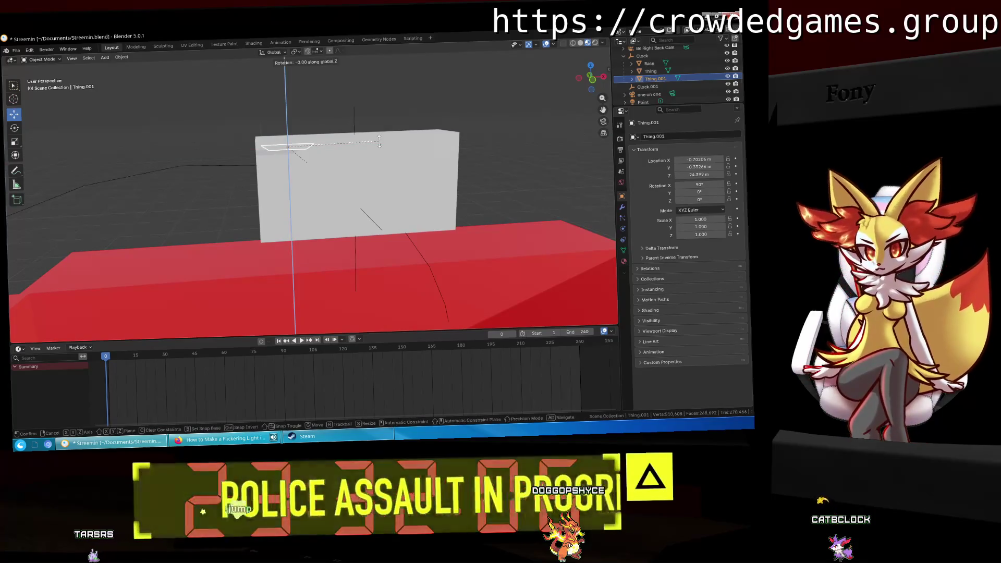
{"action": "type", "text": "90"}
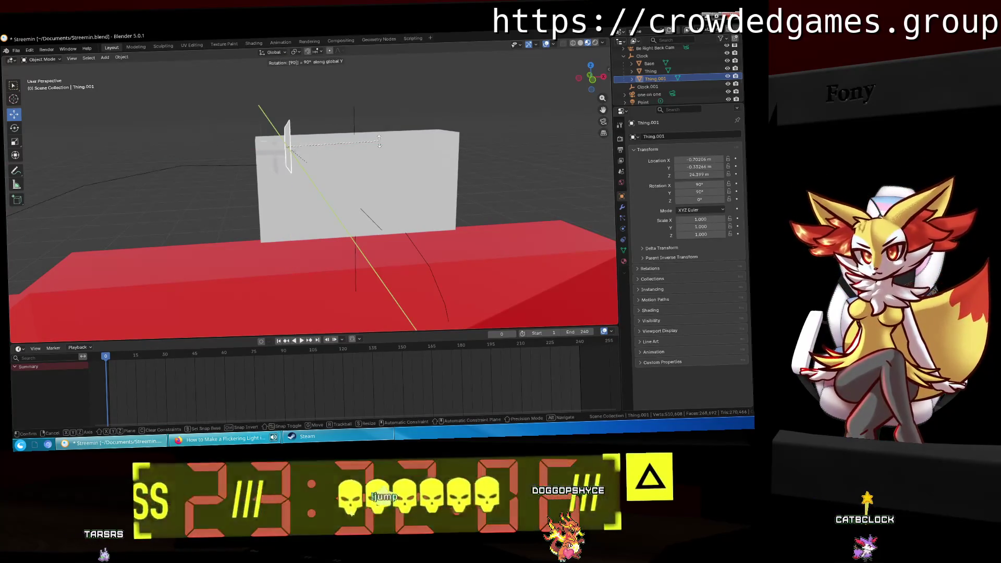
{"action": "key", "text": "Return"}
{"action": "key", "text": "KP_1"}
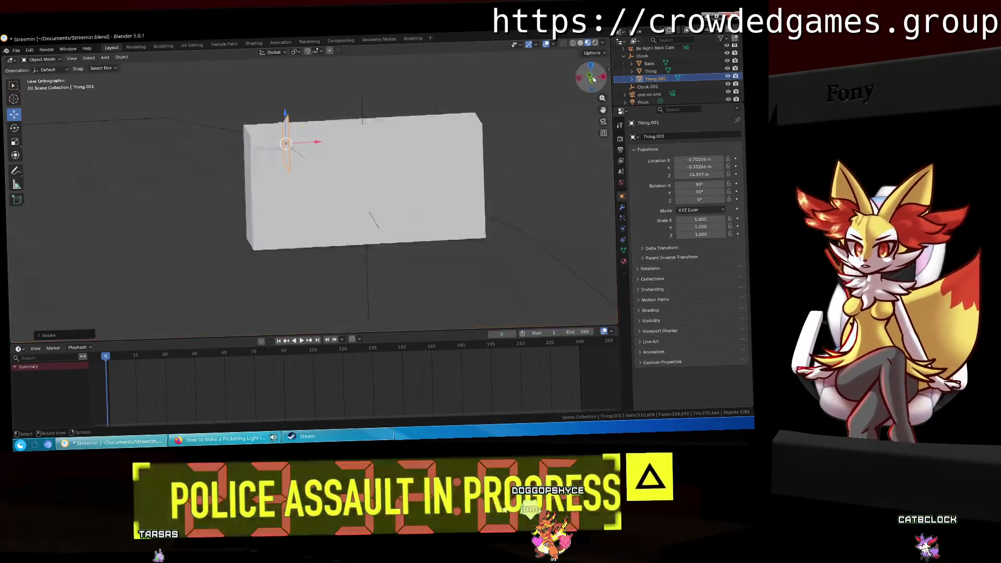
{"action": "scroll", "coordinate": [414, 132], "scroll_direction": "up", "scroll_amount": 2}
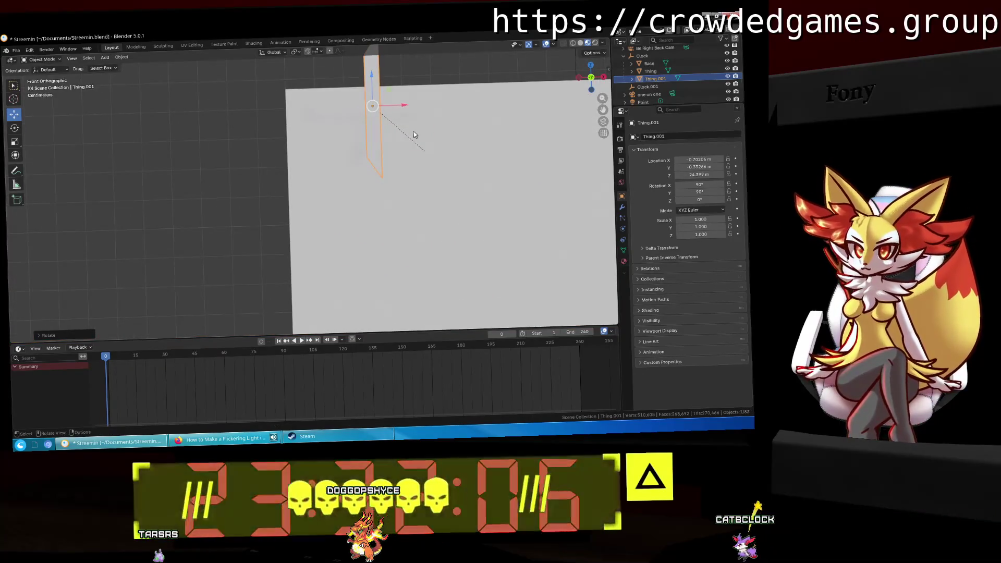
{"action": "key", "text": "z"}
{"action": "left_click", "coordinate": [329, 125]}
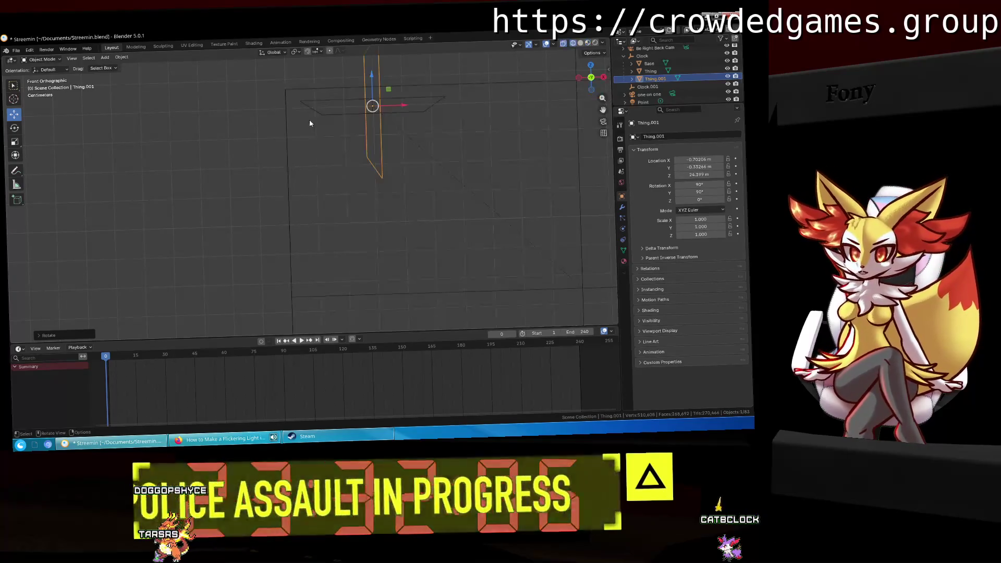
Step: Move Thing.001 along the panel's side edge, then undo the placement
{"action": "middle_click_drag", "start_coordinate": [505, 157], "coordinate": [380, 148], "text": "shift"}
{"action": "key", "text": "g"}
{"action": "left_click", "coordinate": [417, 173]}
{"action": "scroll", "coordinate": [399, 198], "scroll_direction": "up", "scroll_amount": 2}
{"action": "scroll", "coordinate": [377, 201], "scroll_direction": "up", "scroll_amount": 1}
{"action": "scroll", "coordinate": [376, 200], "scroll_direction": "up", "scroll_amount": 2}
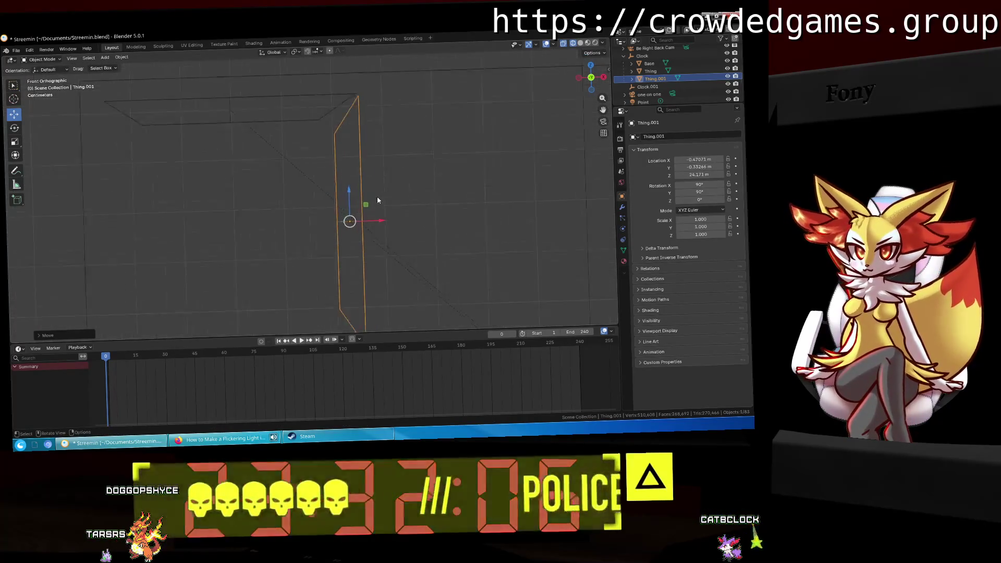
{"action": "scroll", "coordinate": [378, 200], "scroll_direction": "up", "scroll_amount": 1}
{"action": "key", "text": "g"}
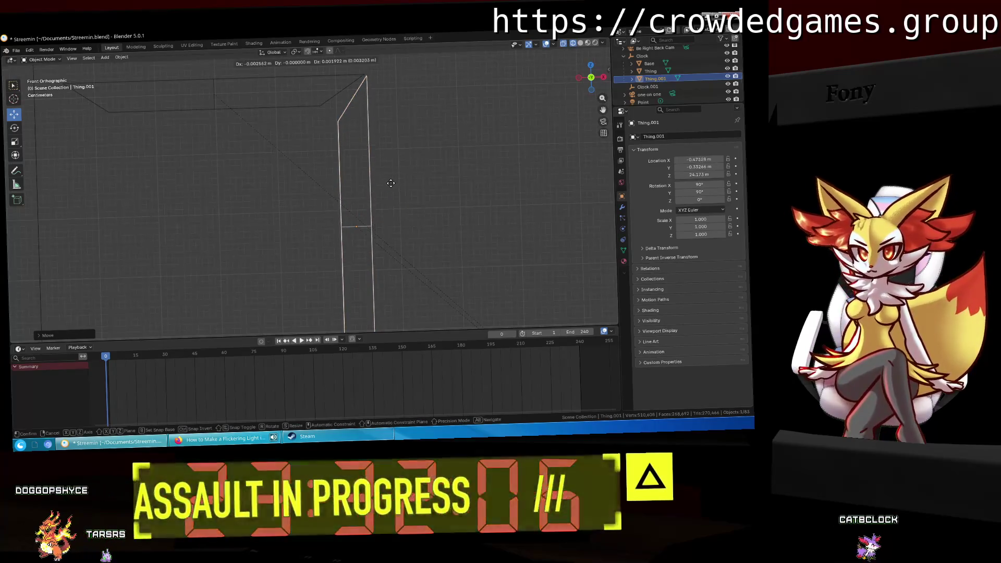
{"action": "left_click", "coordinate": [392, 187]}
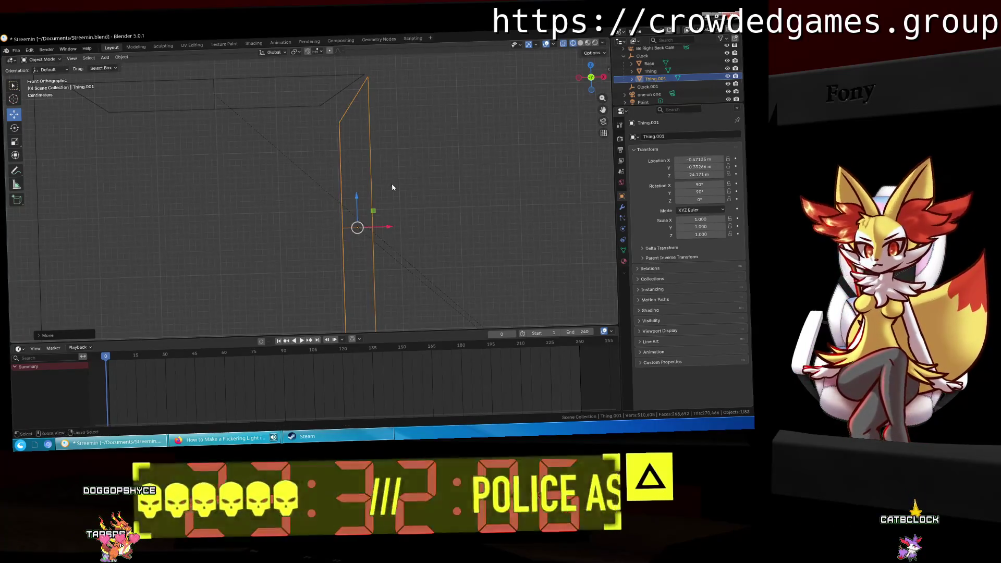
{"action": "key", "text": "ctrl+z"}
{"action": "key", "text": "ctrl+z"}
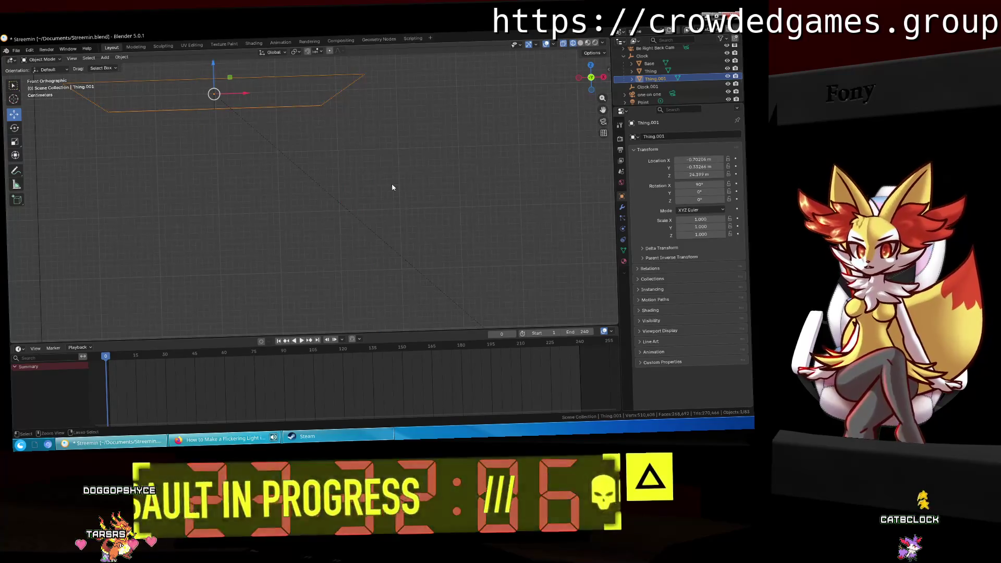